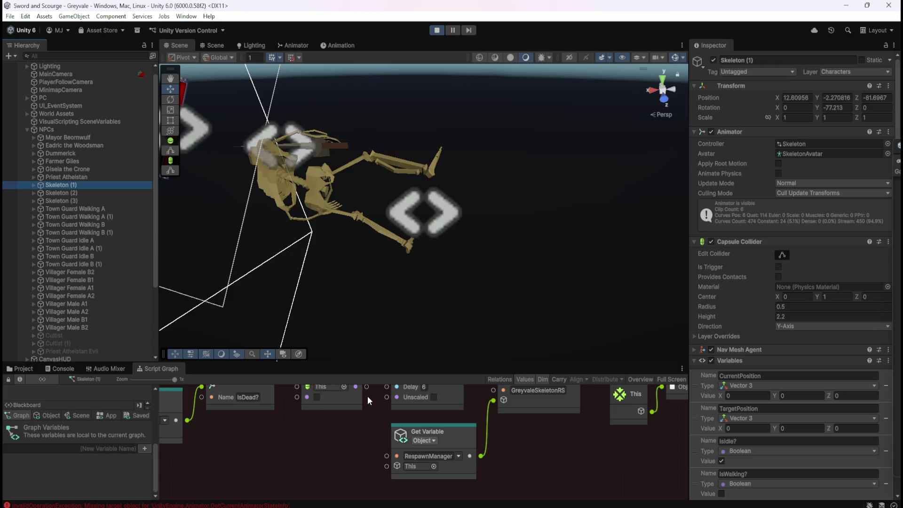
Inspect the Skeleton (1), (2) and (3) instances and the NPCs group in the Hierarchy
click(99, 193)
click(97, 201)
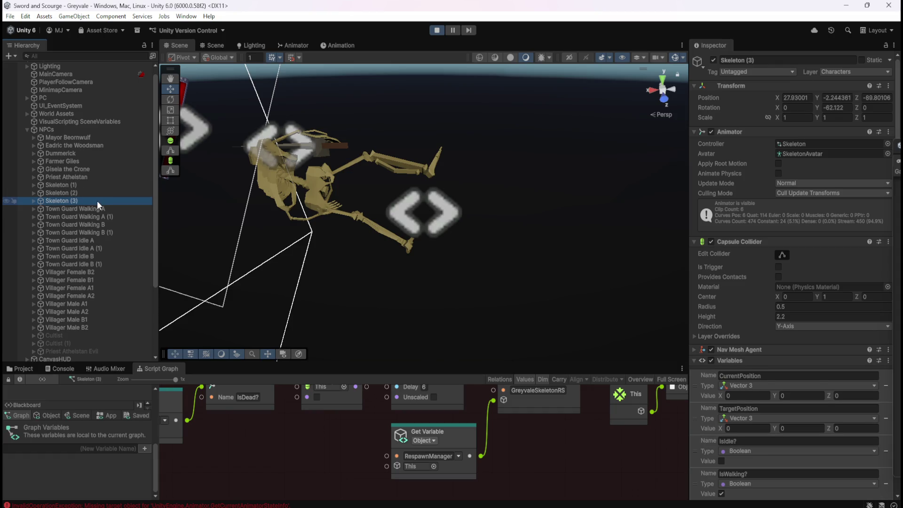
click(105, 193)
click(109, 185)
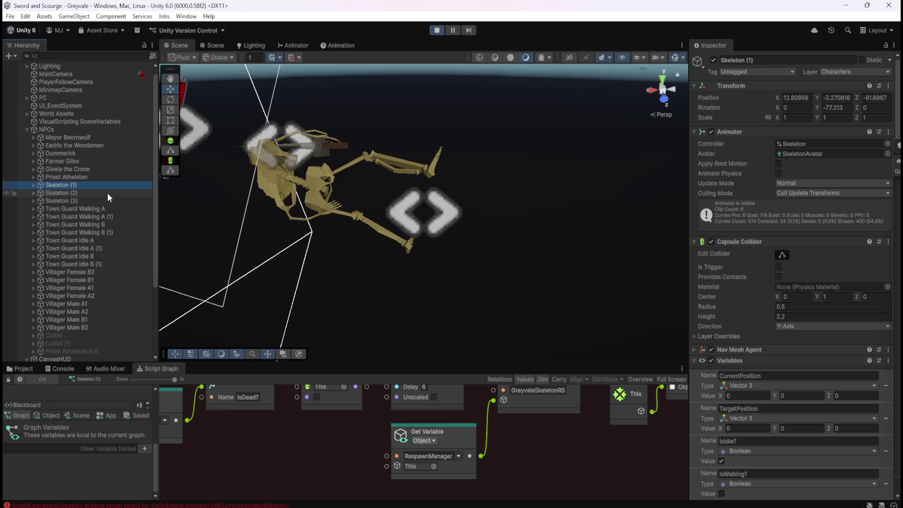
click(106, 194)
click(104, 200)
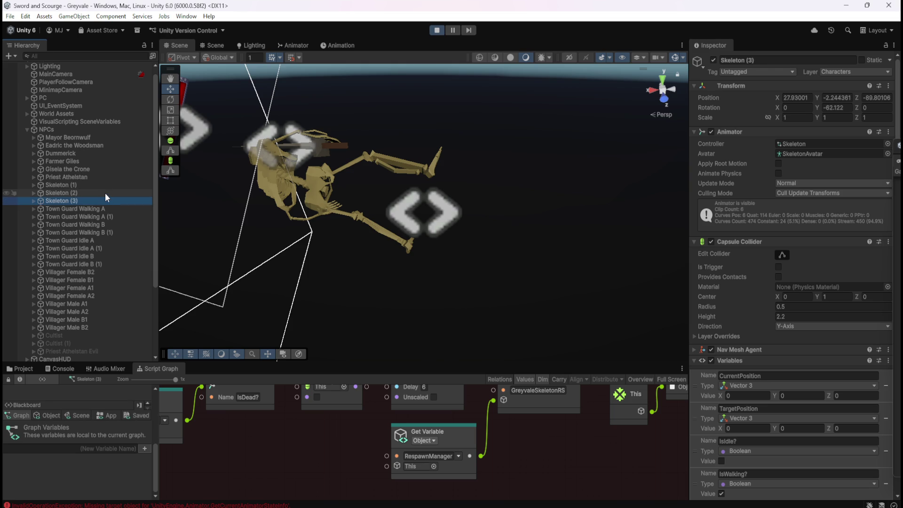
click(112, 184)
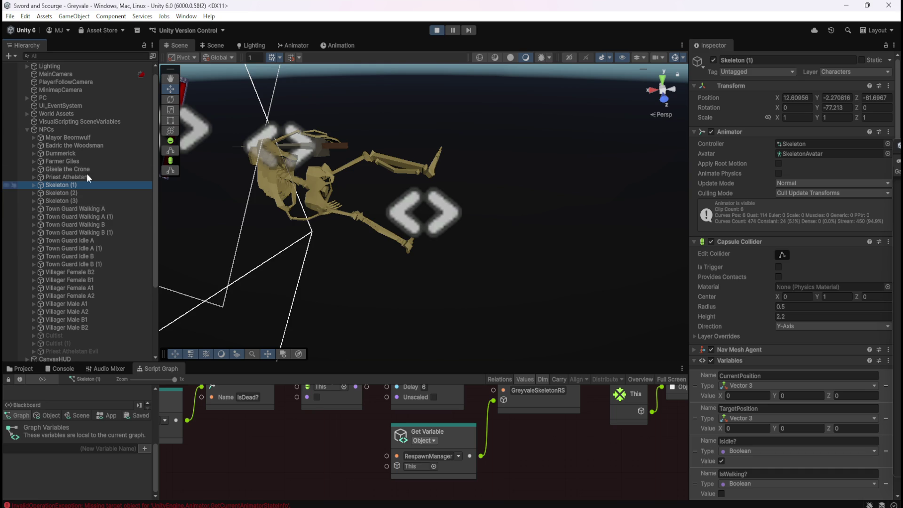
click(92, 128)
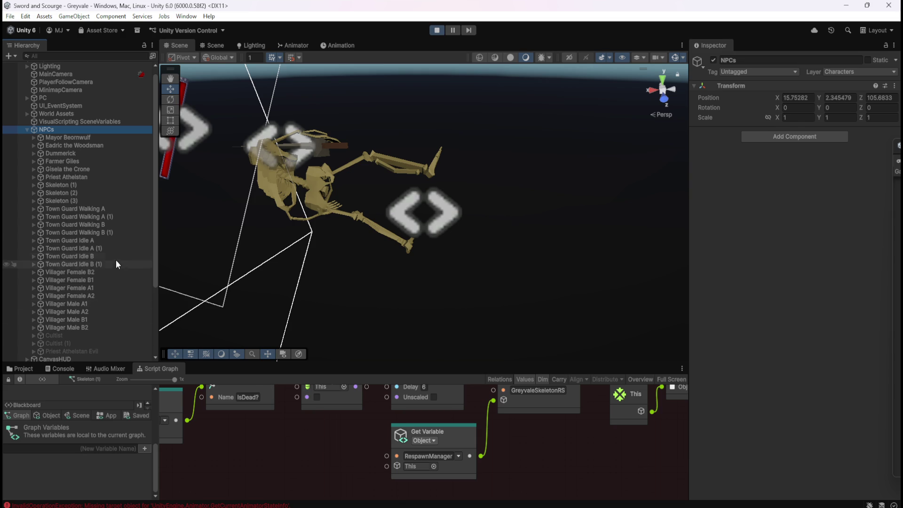
scroll(94, 292, down, 5)
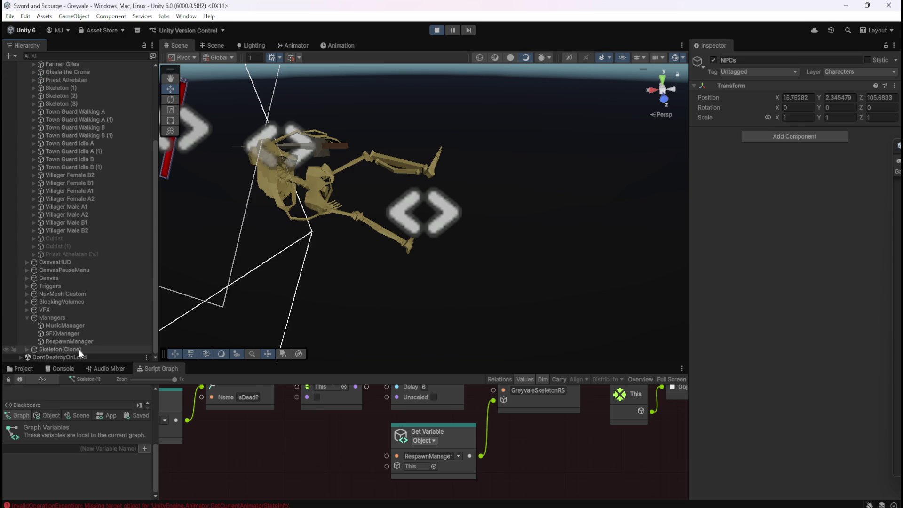
Stop play mode and show RespawnManager's Script Graph maximized, zoomed on the spawn branches
click(438, 30)
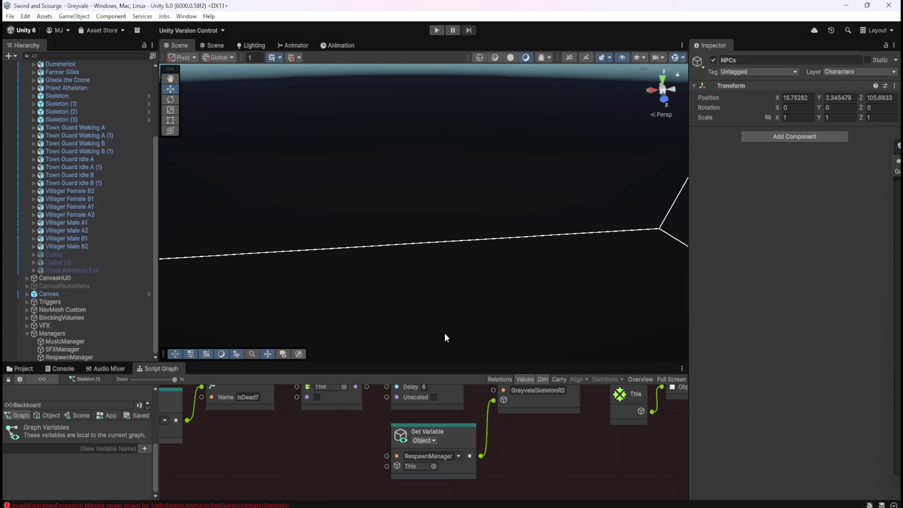
click(102, 357)
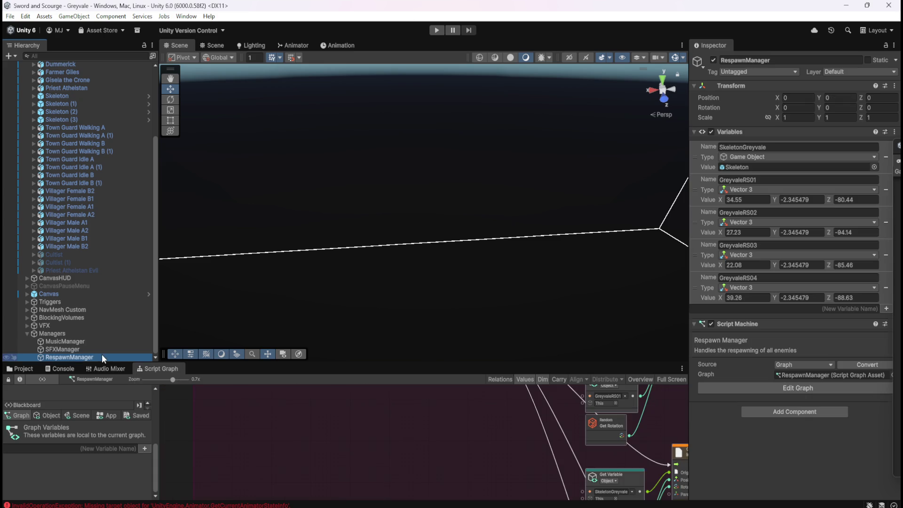
key(shift+space)
drag(600, 371, 387, 371)
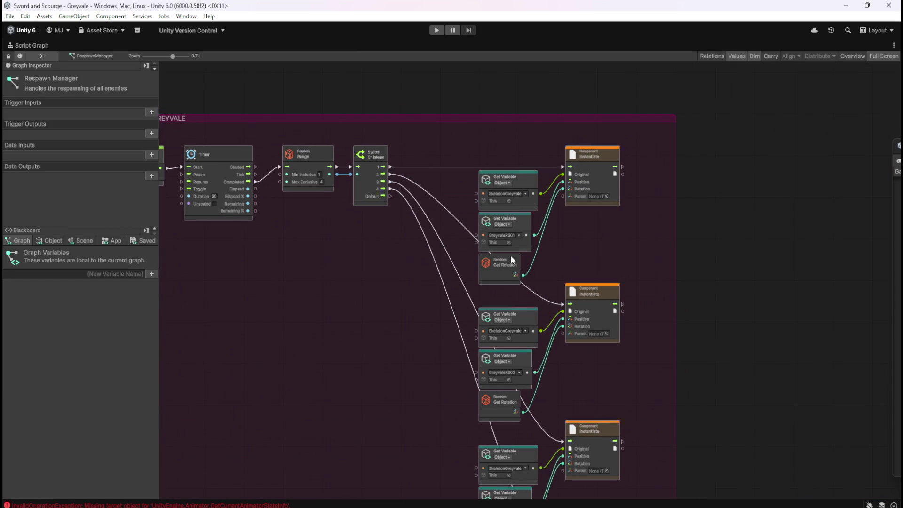
scroll(526, 255, up, 3)
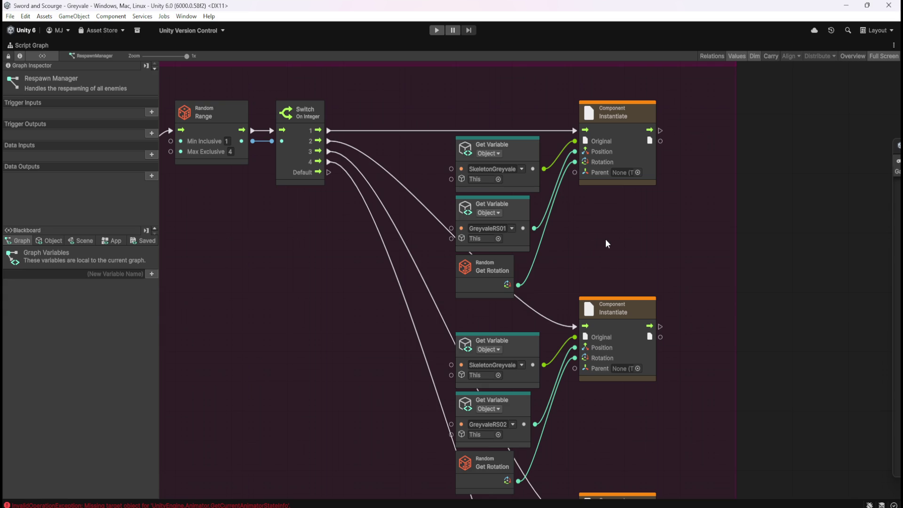
Disconnect Get Rotation from the top Instantiate's Rotation input and look at its Parent field
right_click(519, 285)
click(510, 274)
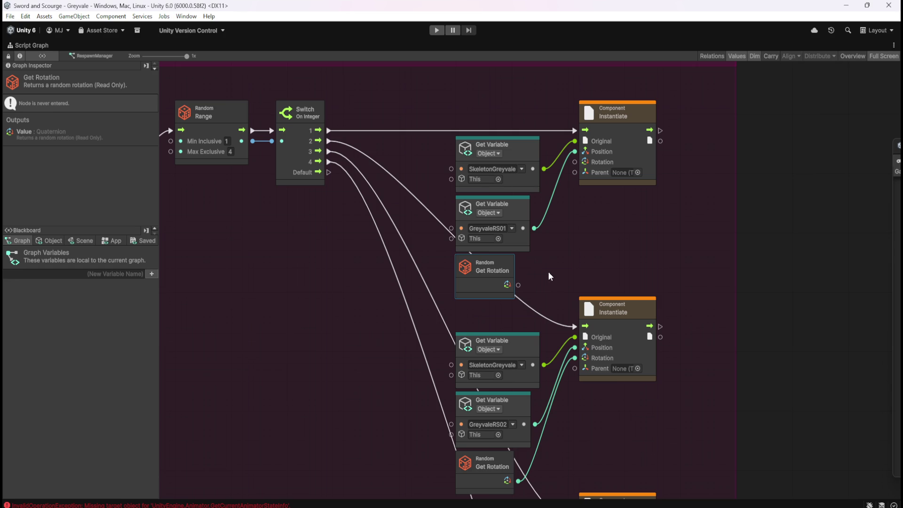
click(638, 173)
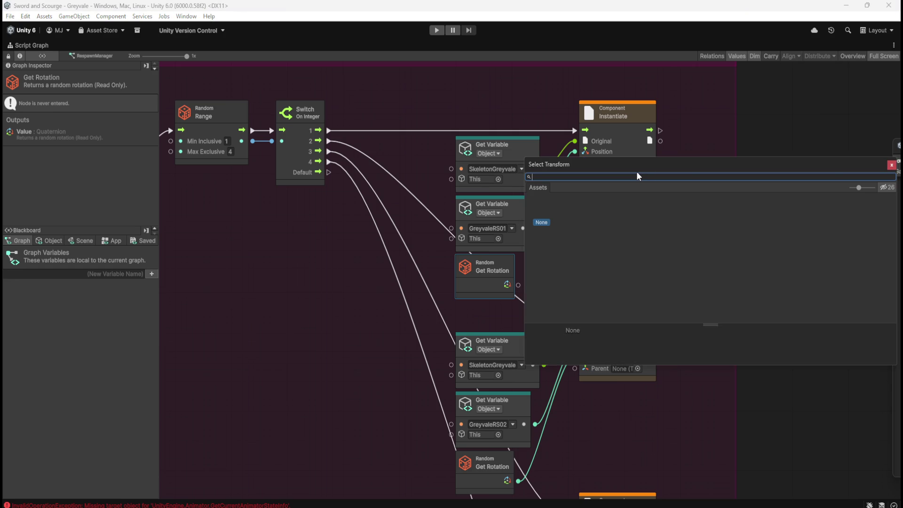
Add an Object variable named NPCparent with type Game Object in the Blackboard
click(891, 166)
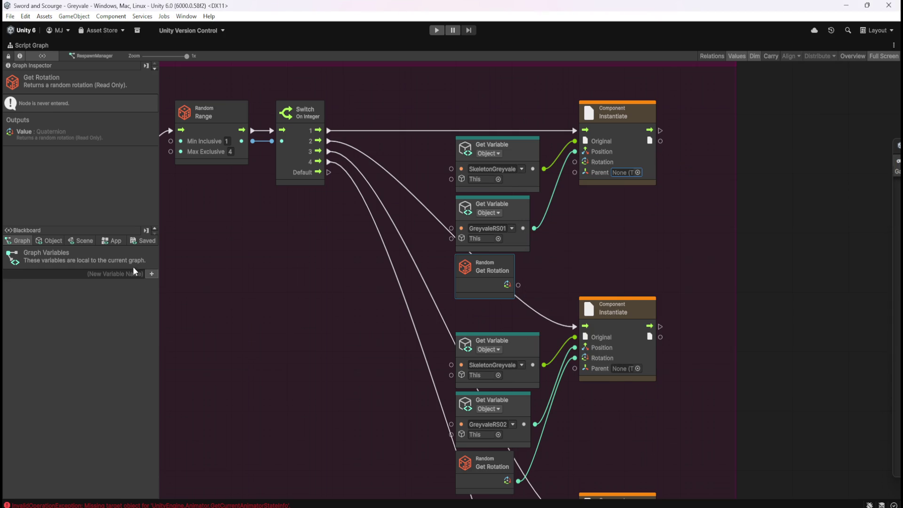
click(58, 241)
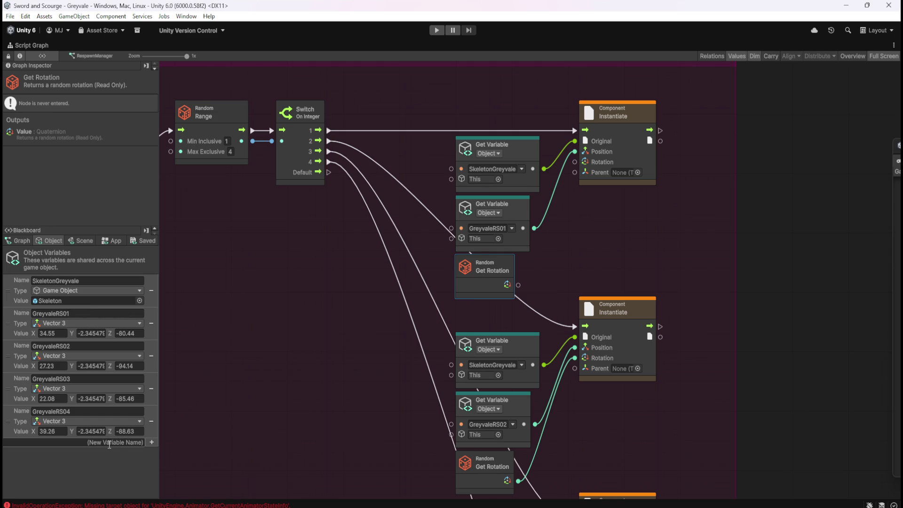
click(109, 444)
text(NPC)
text(parent)
key(Return)
click(94, 454)
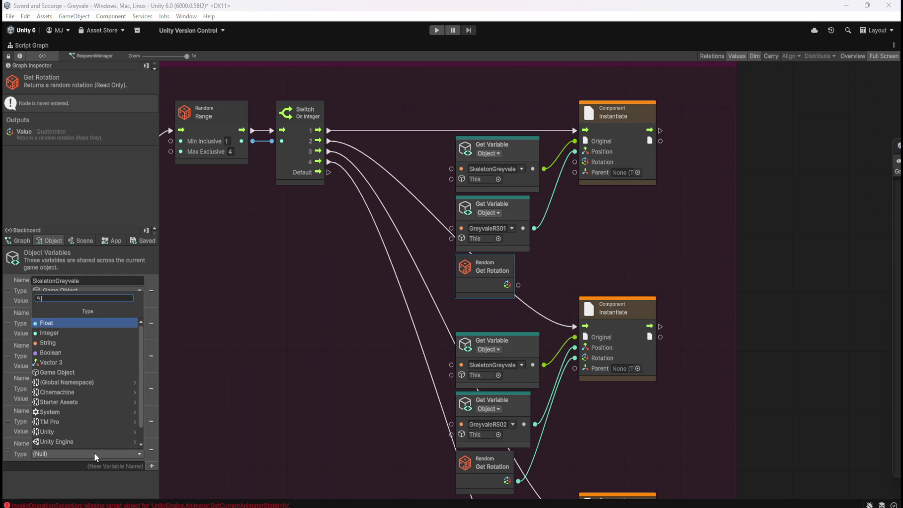
click(69, 388)
Set NPCparent's value to the NPCs object from the Hierarchy, then re-maximize the graph
click(329, 352)
key(shift+space)
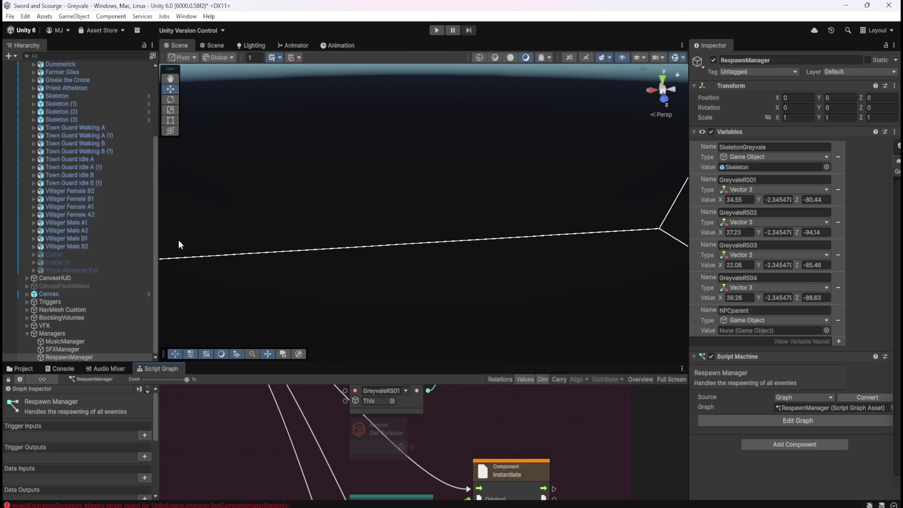
scroll(89, 244, up, 3)
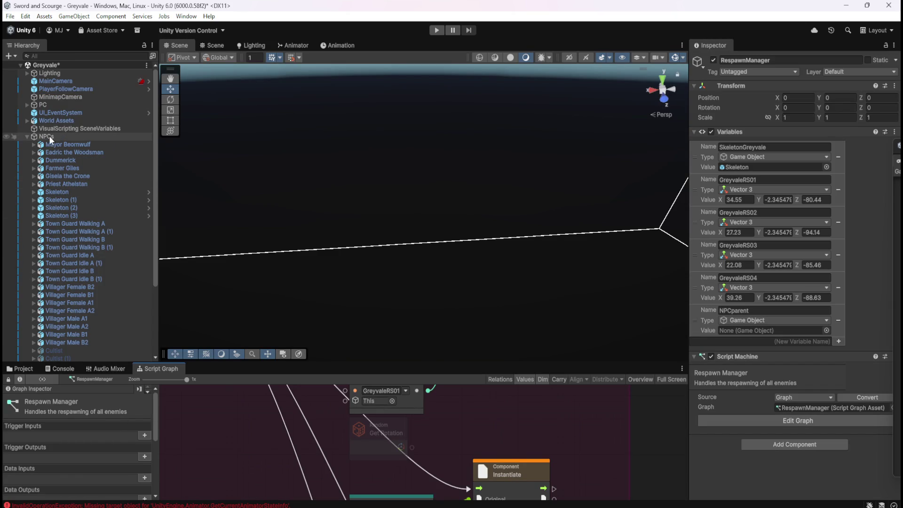
mouse_move(47, 137)
mouse_down()
mouse_move(766, 312)
mouse_move(746, 331)
mouse_up()
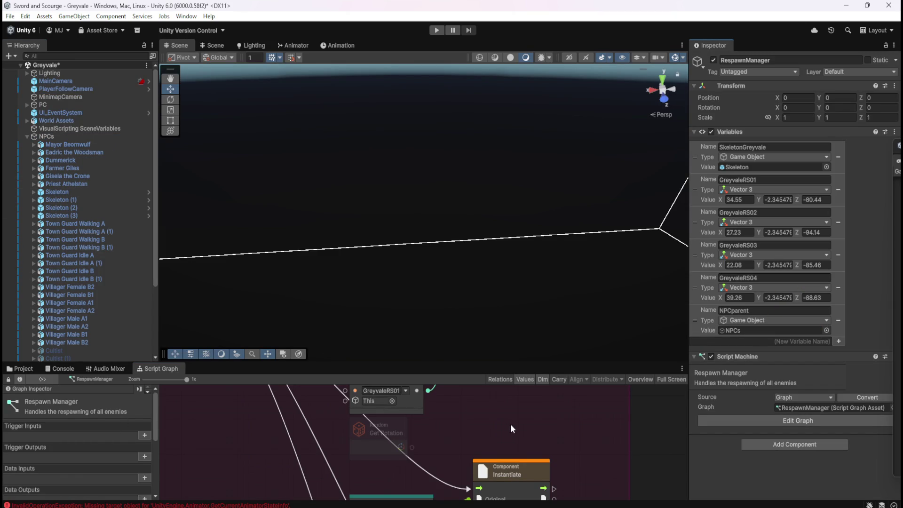
key(shift+space)
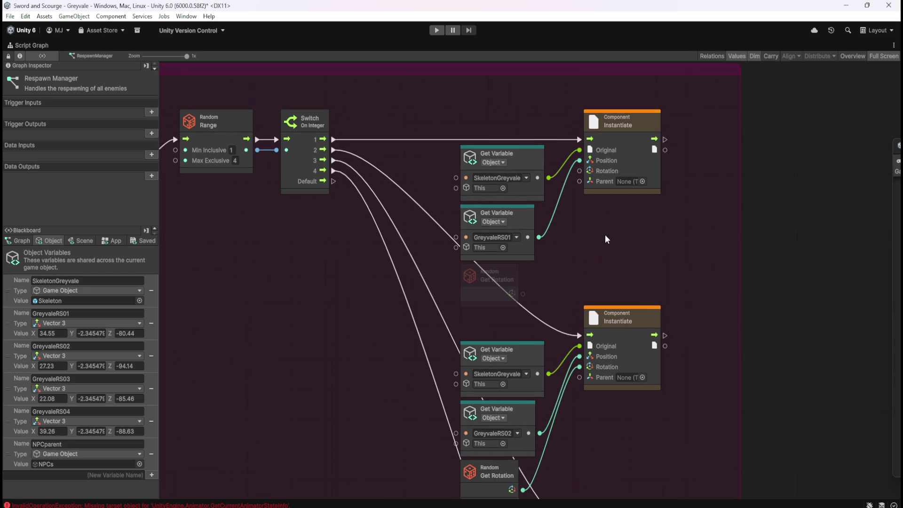
Reconnect Get Rotation to the top Instantiate's Rotation and place a Get NPCparent node
drag(605, 234, 630, 271)
drag(546, 324, 603, 201)
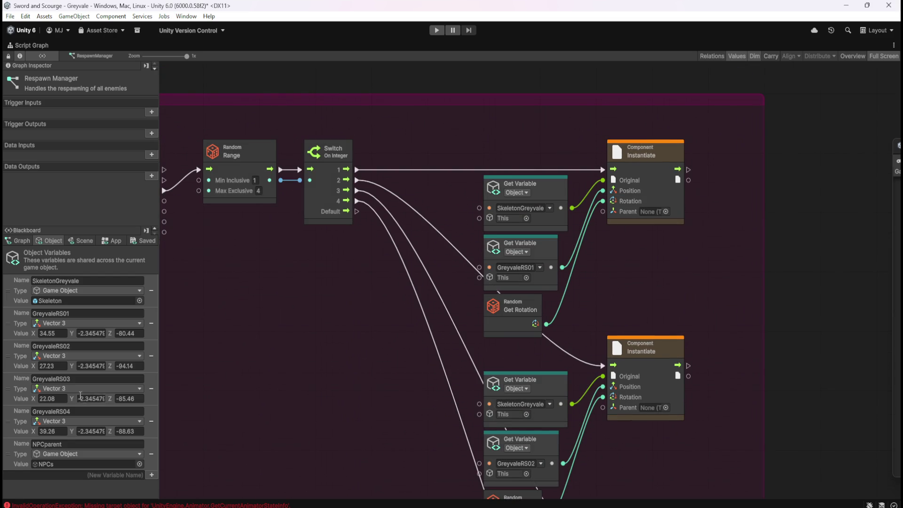
drag(8, 454, 356, 393)
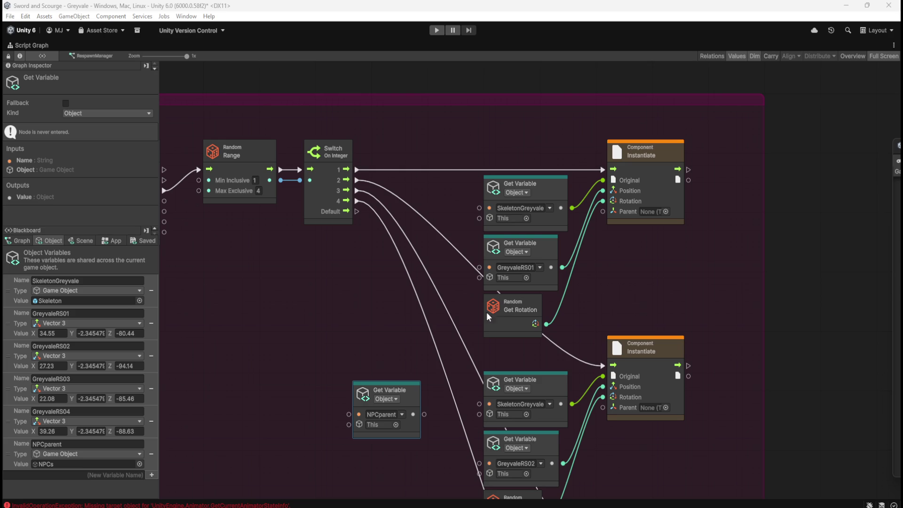
Wire the NPCparent output into the Parent port of all four Instantiate nodes
drag(404, 330, 424, 297)
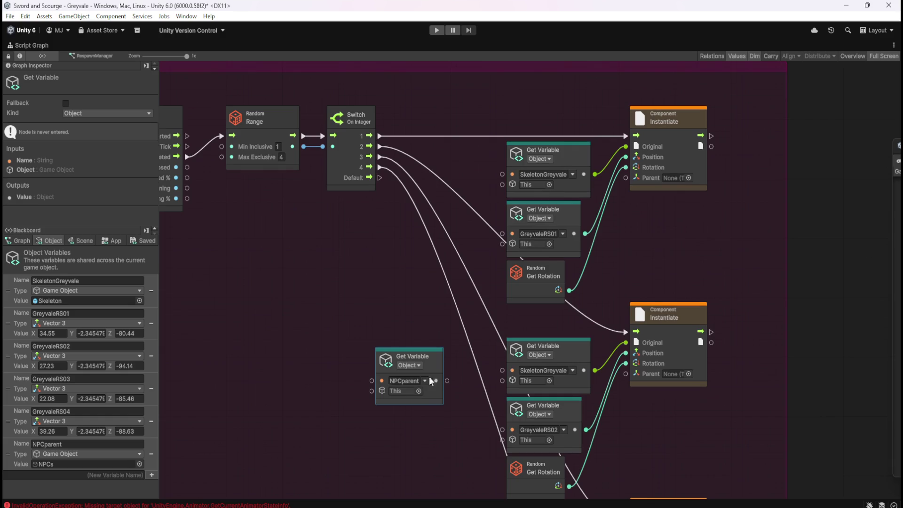
mouse_move(448, 381)
mouse_down()
mouse_move(495, 344)
mouse_move(555, 273)
mouse_move(644, 213)
mouse_move(625, 178)
mouse_up()
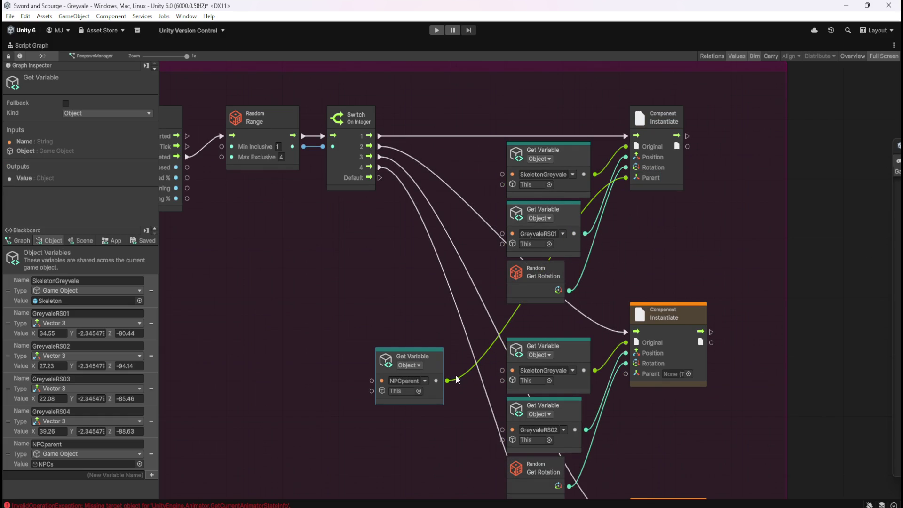
mouse_move(449, 382)
mouse_down()
mouse_move(625, 388)
mouse_move(626, 374)
mouse_up()
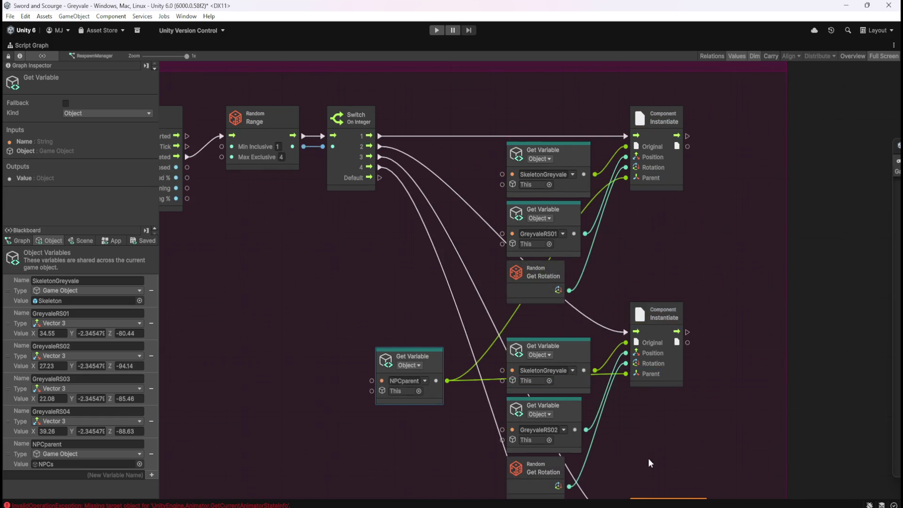
scroll(412, 193, down, 5)
mouse_move(450, 161)
mouse_down()
mouse_move(611, 352)
mouse_move(622, 352)
mouse_up()
scroll(447, 228, down, 2)
drag(450, 71, 625, 459)
Pan back to the Random Range and Switch nodes and restore the normal editor layout
mouse_move(396, 413)
mouse_down()
mouse_move(429, 230)
mouse_move(489, 406)
mouse_move(526, 250)
mouse_move(512, 468)
mouse_up()
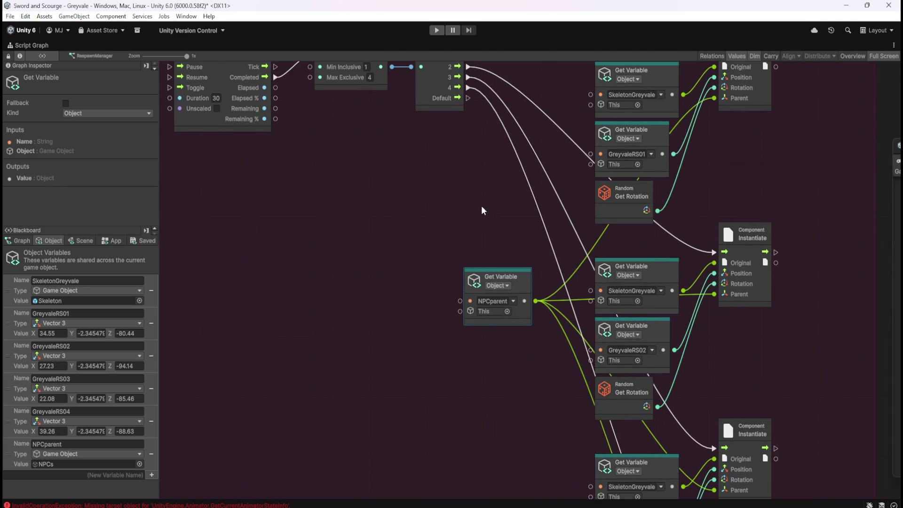
drag(497, 247, 440, 307)
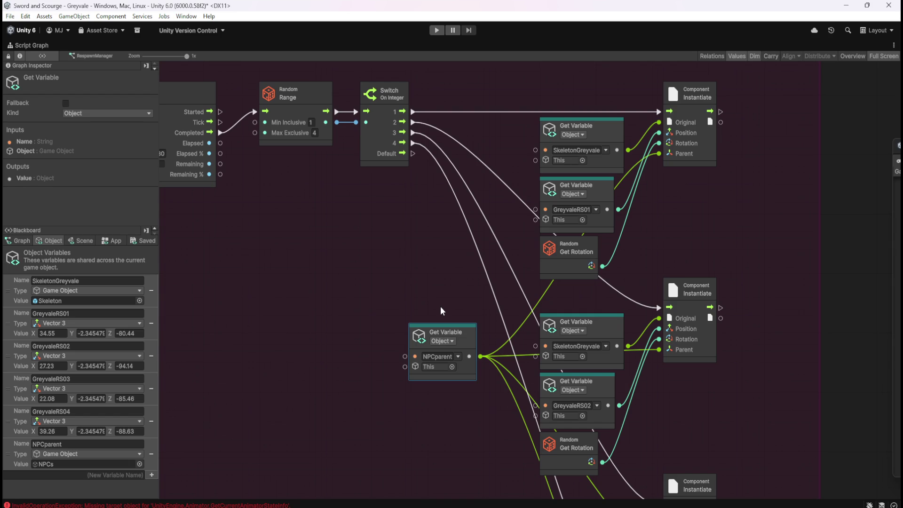
click(414, 276)
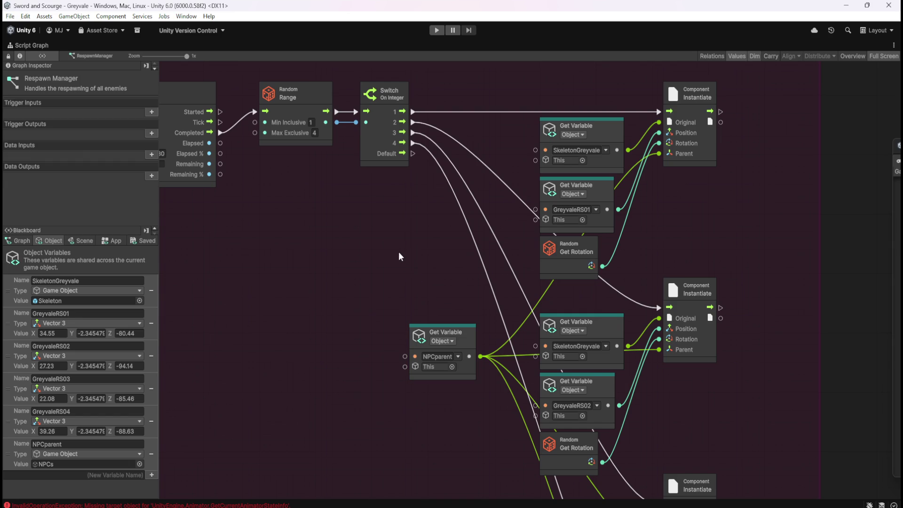
key(shift+space)
Open the Skeleton prefab from the Enemies folder and scroll through its components
click(33, 369)
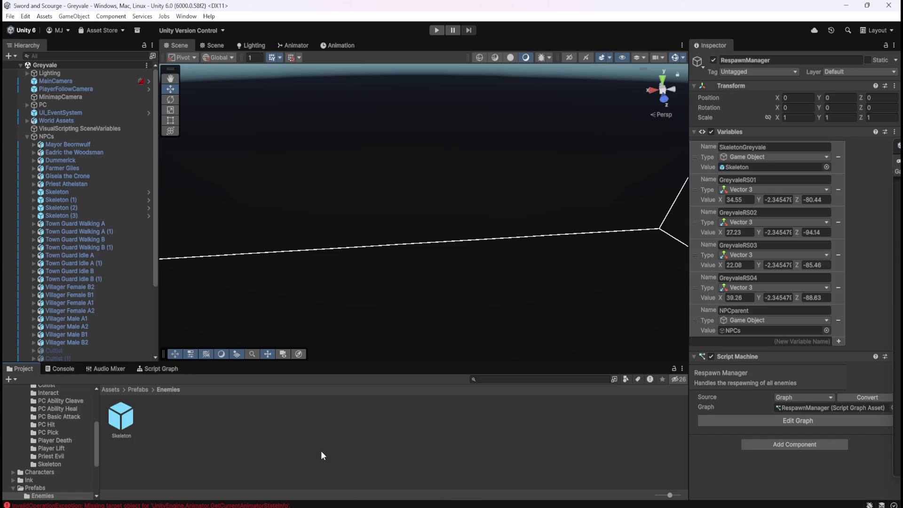
double_click(125, 419)
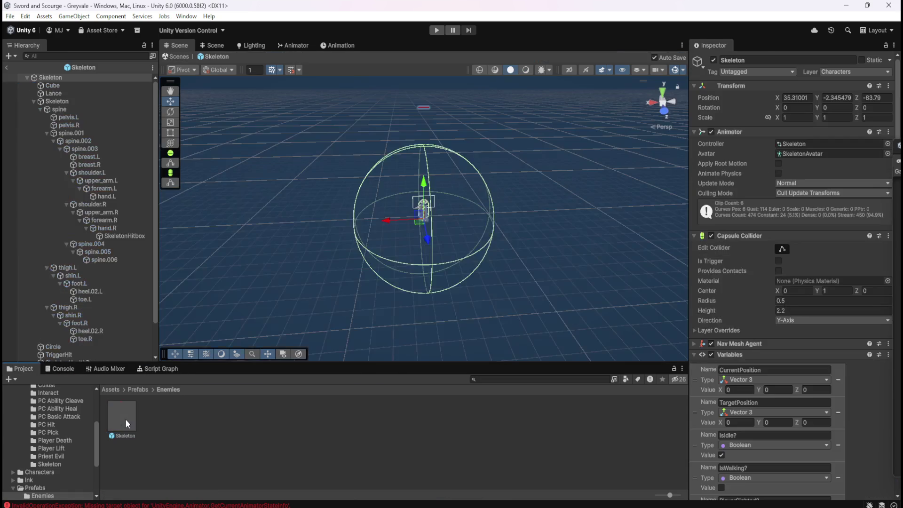
scroll(759, 325, down, 10)
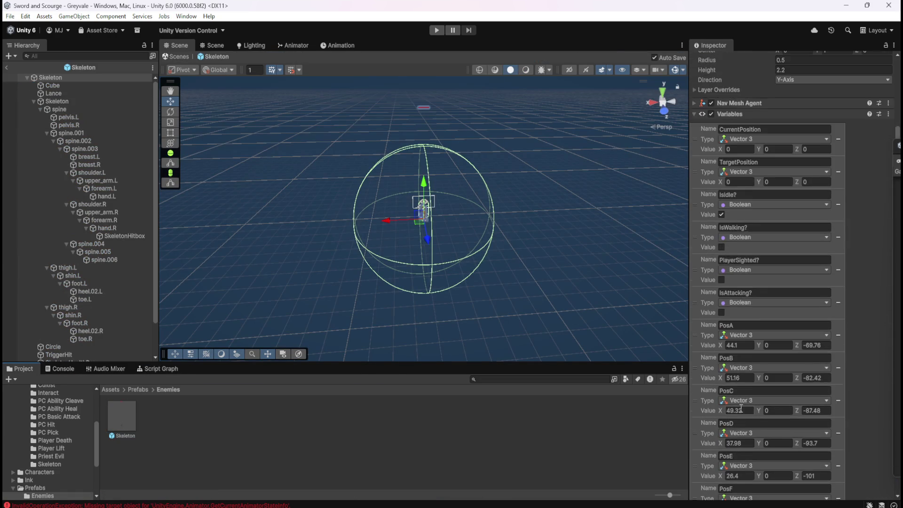
scroll(741, 407, down, 7)
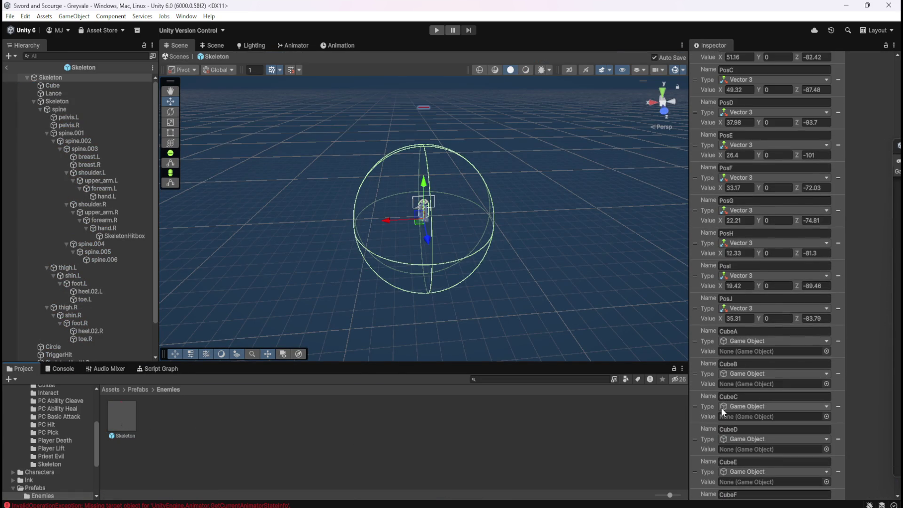
scroll(721, 408, down, 3)
scroll(710, 410, down, 10)
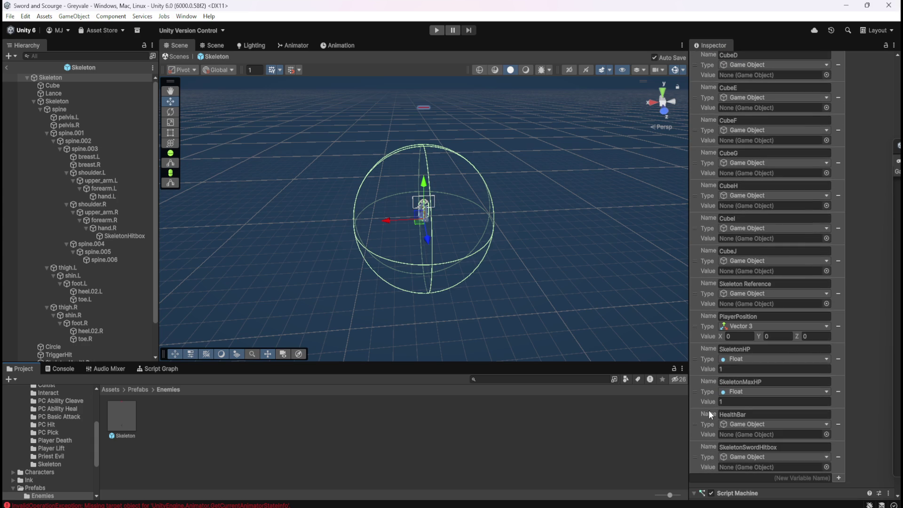
scroll(94, 282, down, 3)
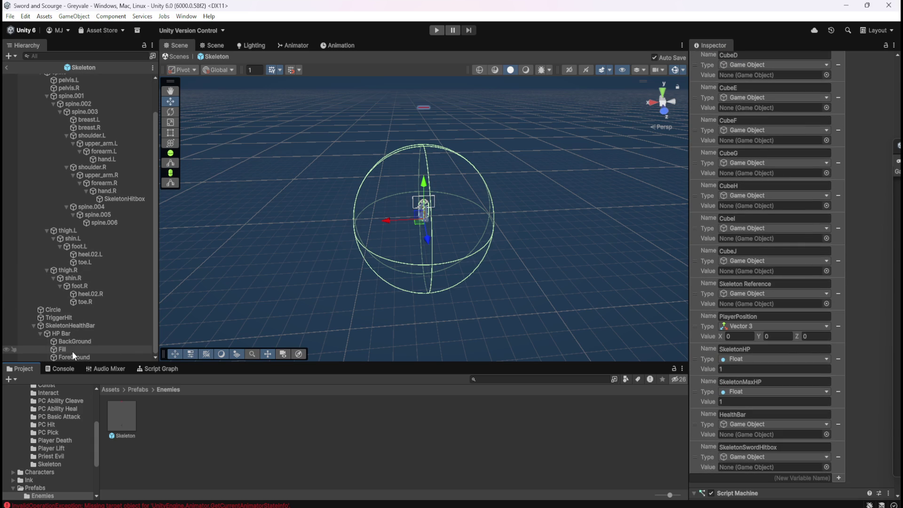
Check the HP Bar's components, then scroll to the Skeleton root's variables
click(58, 332)
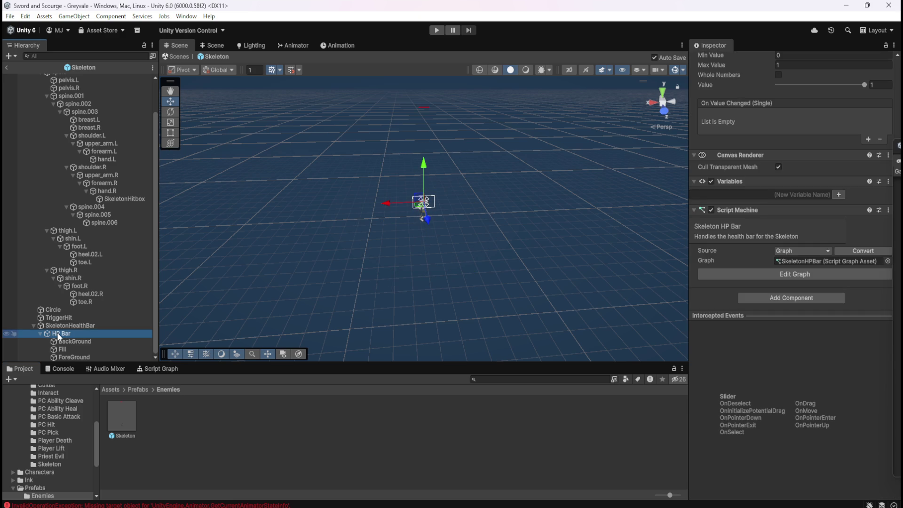
scroll(750, 292, up, 3)
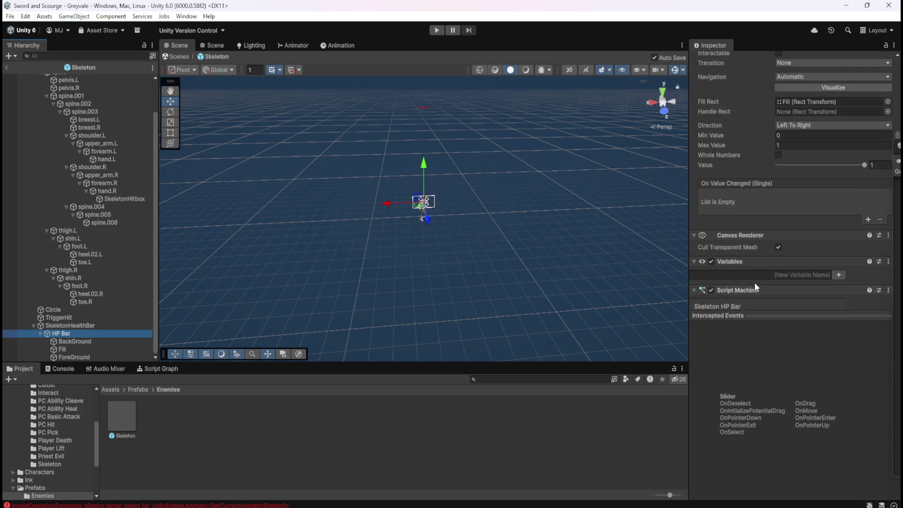
scroll(755, 282, up, 2)
scroll(755, 283, down, 5)
scroll(93, 220, up, 2)
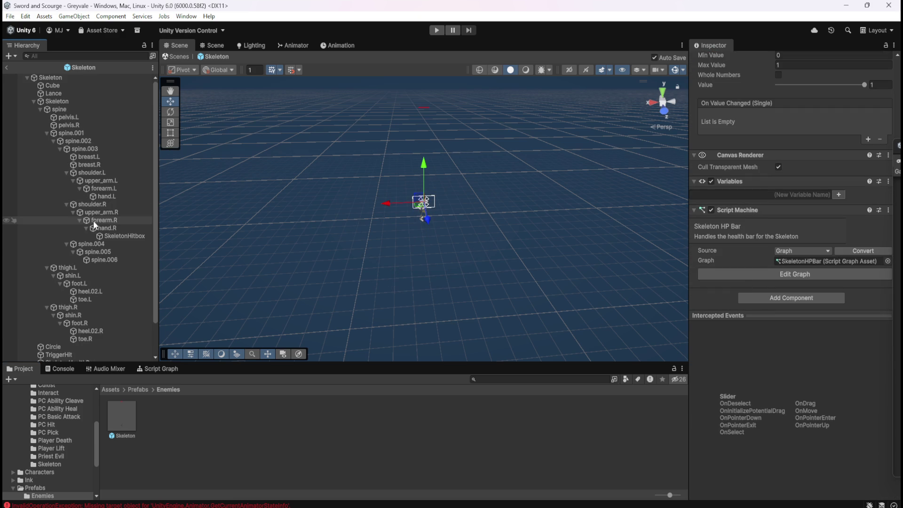
click(73, 78)
scroll(811, 346, down, 5)
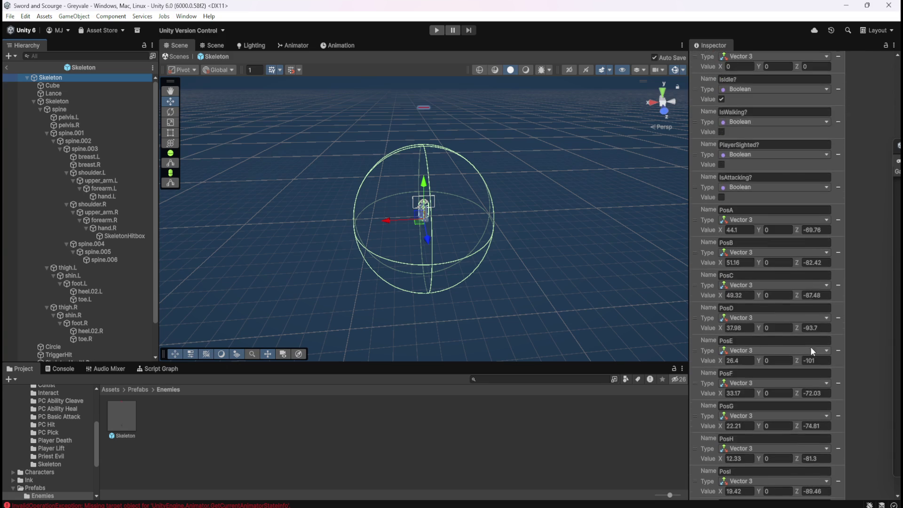
scroll(811, 347, down, 10)
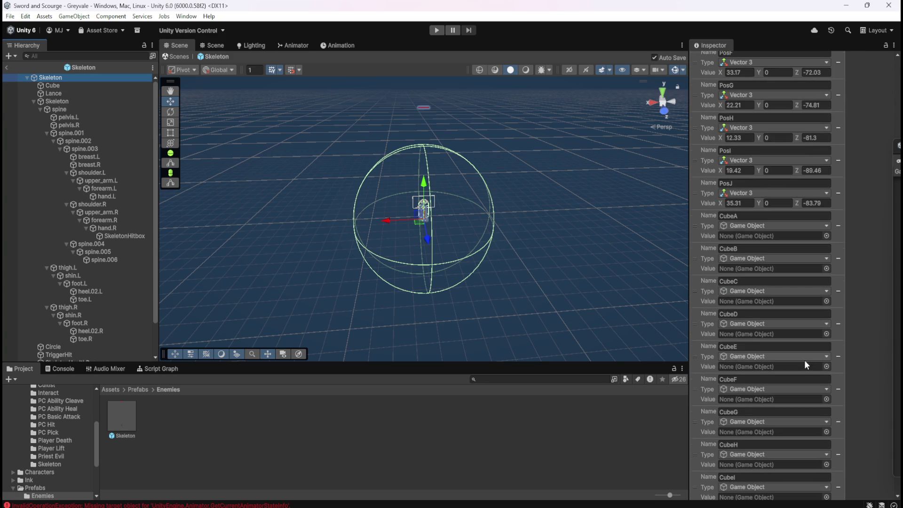
scroll(805, 361, down, 5)
scroll(746, 389, down, 5)
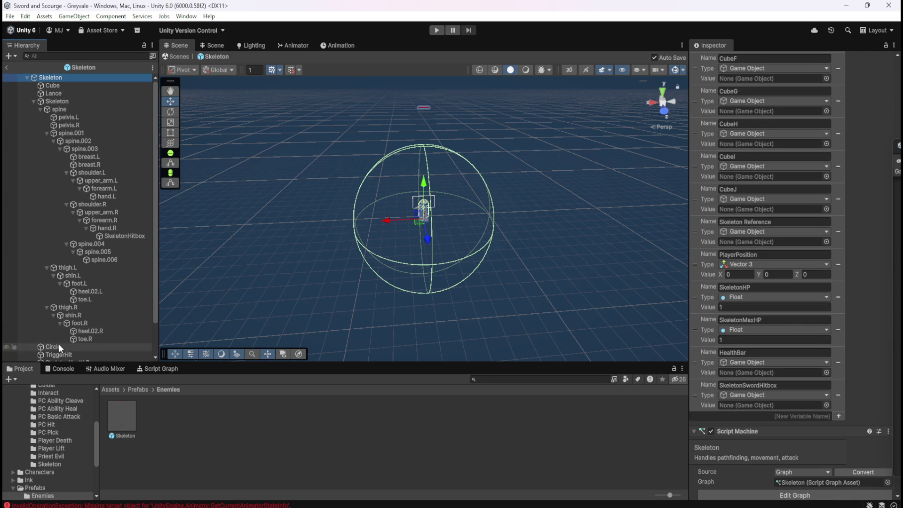
scroll(58, 343, down, 3)
Assign HP Bar, SkeletonHitbox and Skeleton to HealthBar, SkeletonSwordHitbox and Skeleton Reference
mouse_move(58, 332)
mouse_down()
mouse_move(476, 395)
mouse_move(747, 376)
mouse_up()
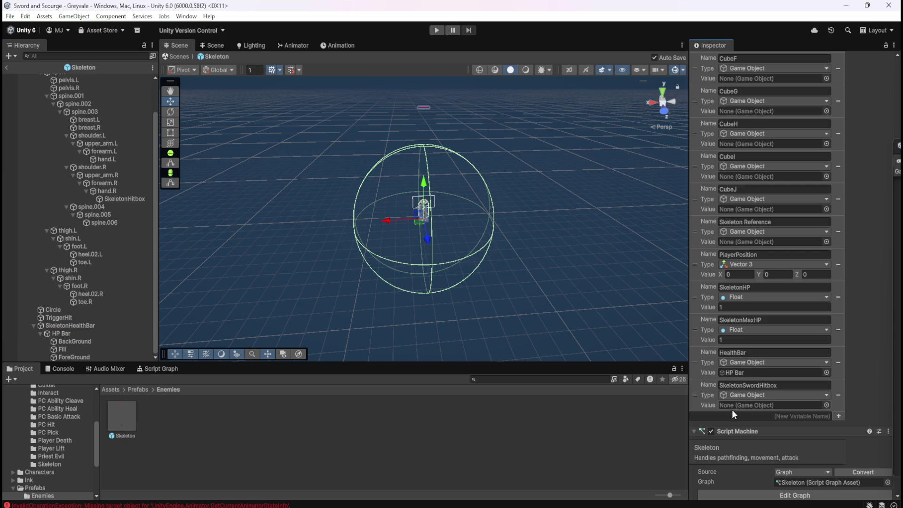
mouse_move(114, 199)
mouse_down()
mouse_move(654, 370)
mouse_move(748, 411)
mouse_up()
click(106, 198)
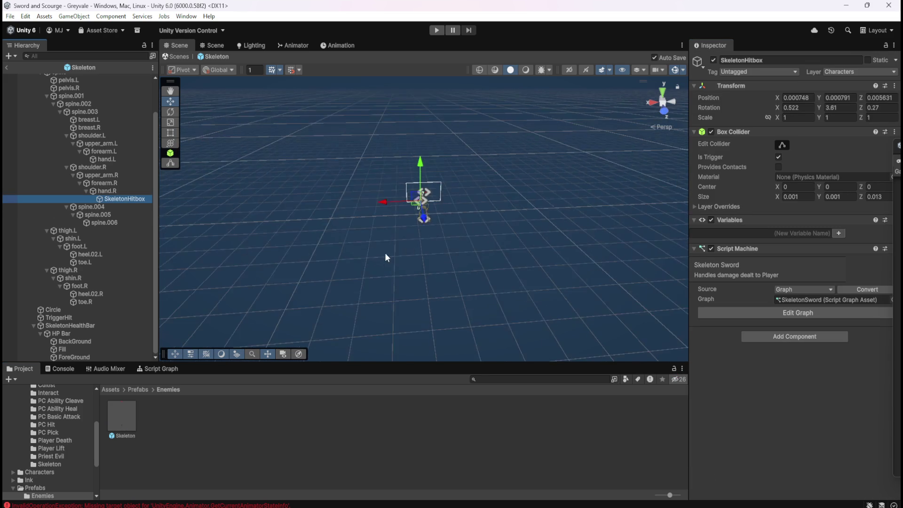
scroll(47, 89, up, 3)
click(50, 77)
scroll(769, 356, down, 2)
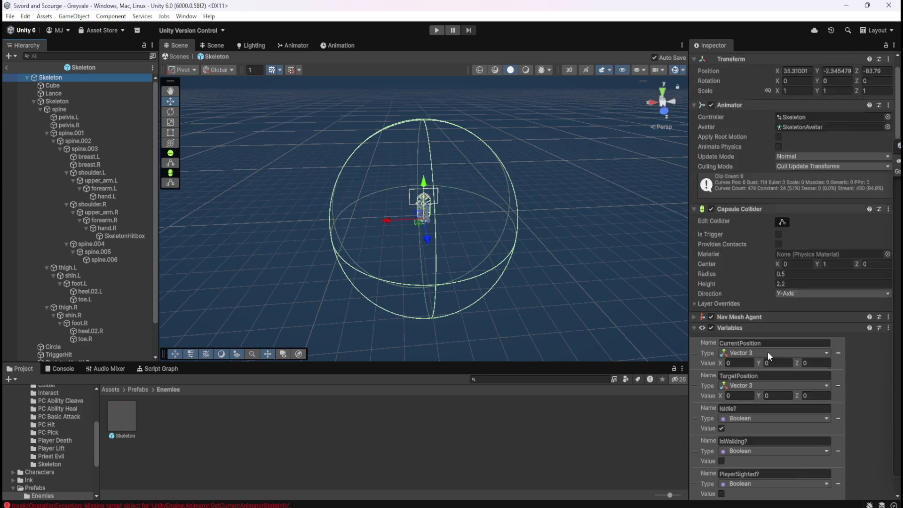
scroll(769, 352, down, 15)
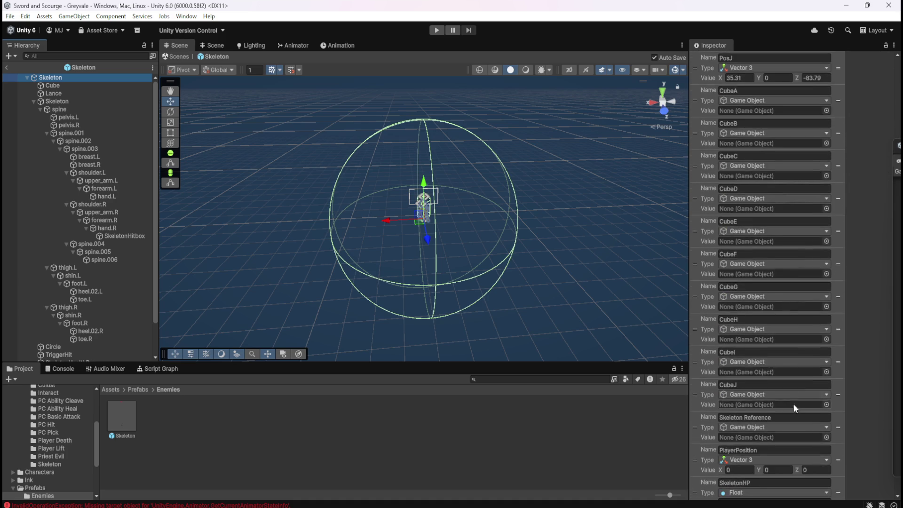
scroll(794, 404, down, 3)
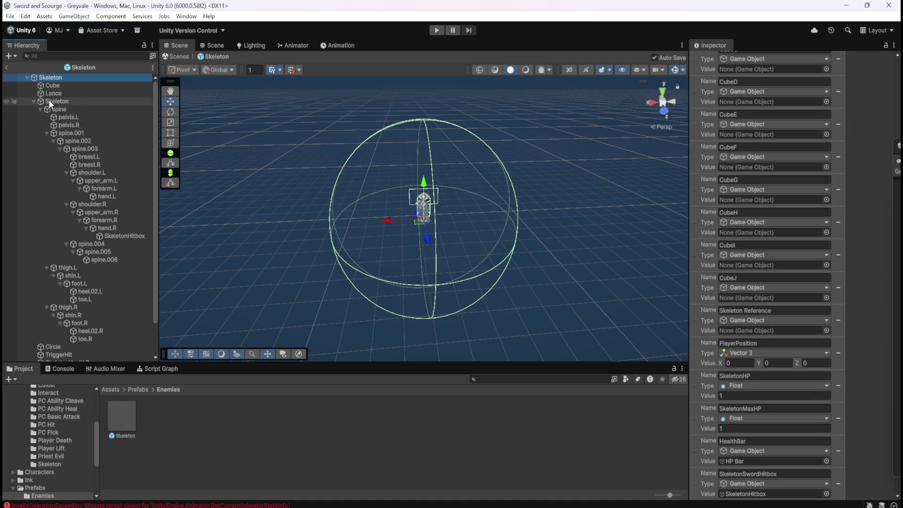
drag(49, 77, 769, 330)
Review the prefab's PosA–PosJ positions and empty CubeA–CubeJ variables
scroll(734, 395, down, 2)
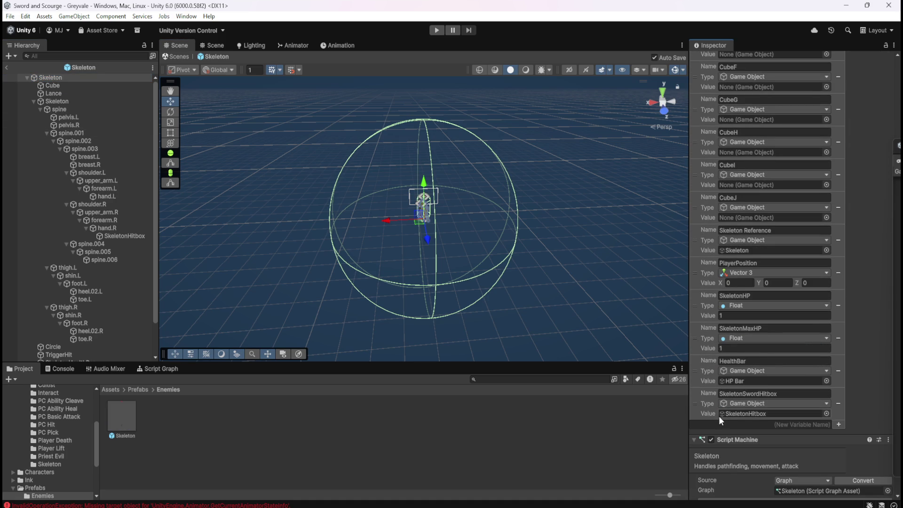
scroll(714, 390, down, 4)
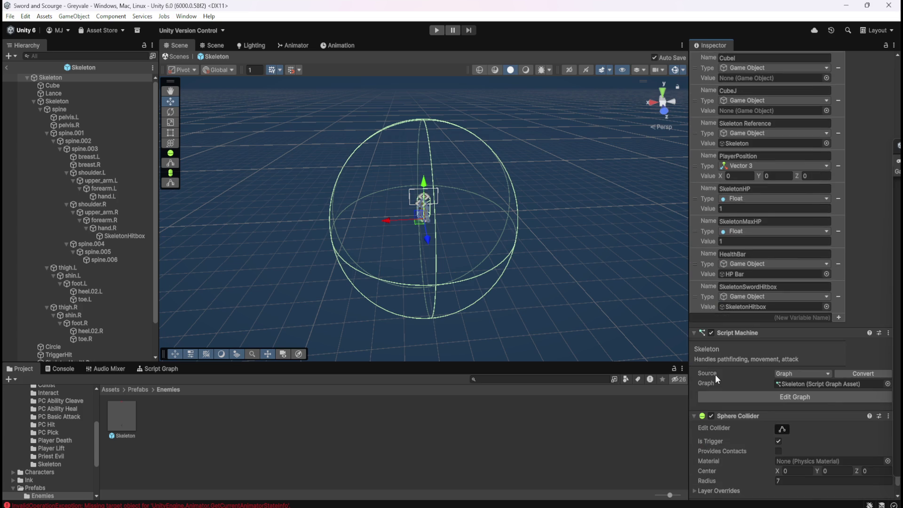
scroll(716, 375, up, 4)
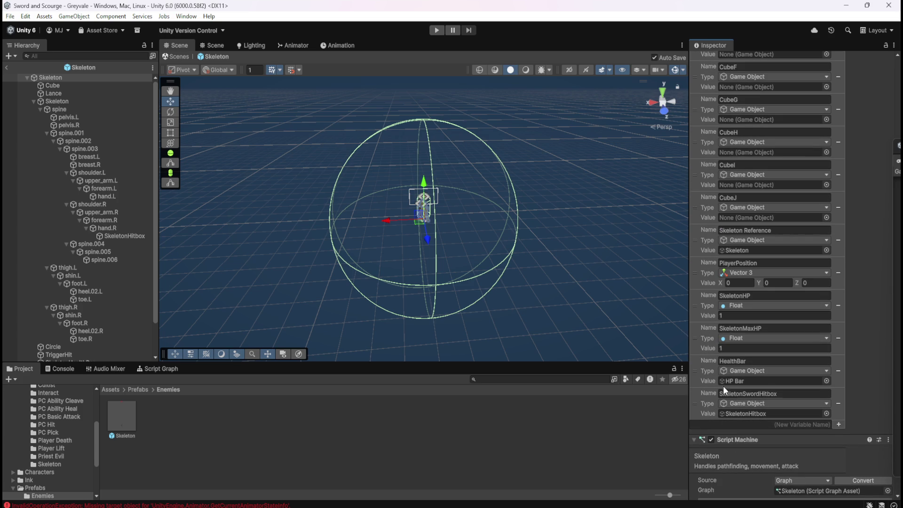
scroll(752, 393, up, 2)
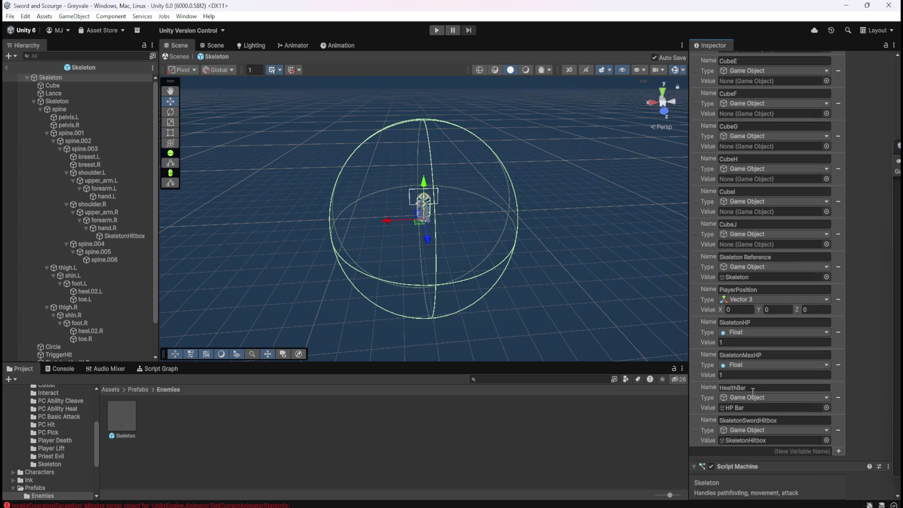
scroll(752, 392, up, 20)
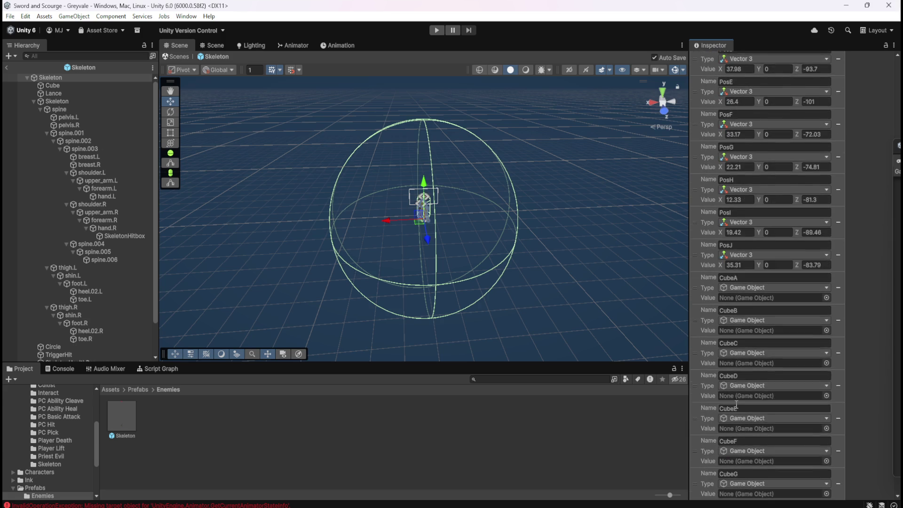
scroll(735, 404, up, 5)
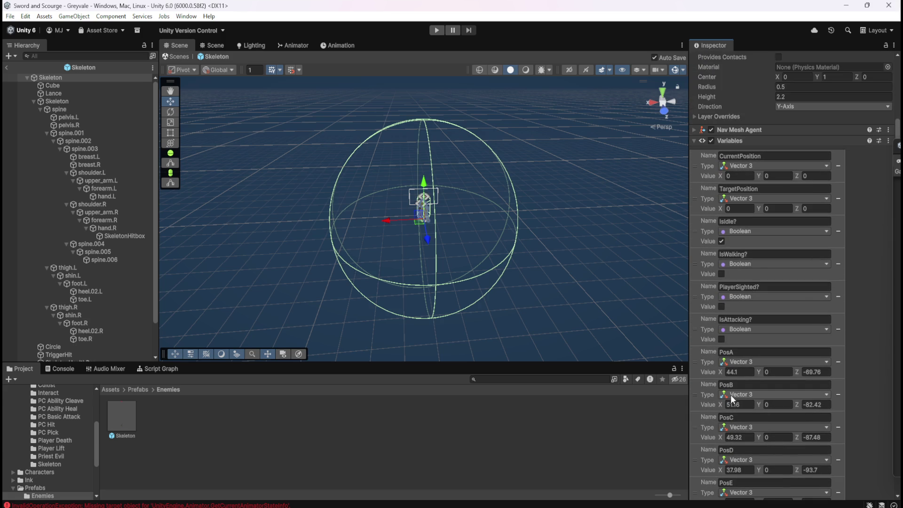
scroll(717, 380, down, 11)
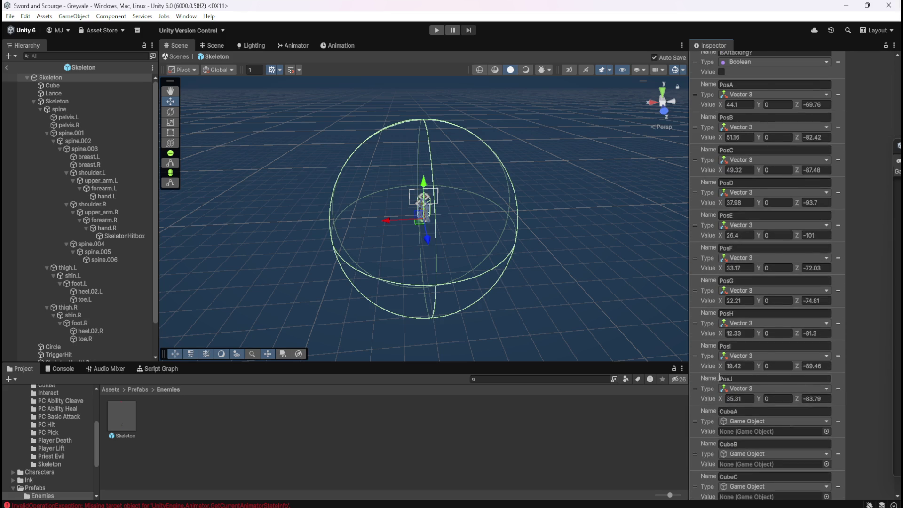
scroll(718, 376, down, 6)
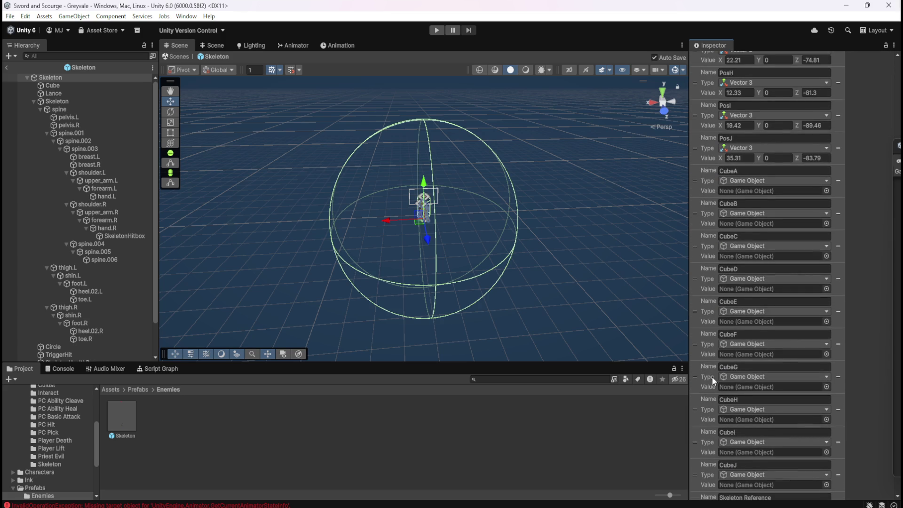
click(9, 67)
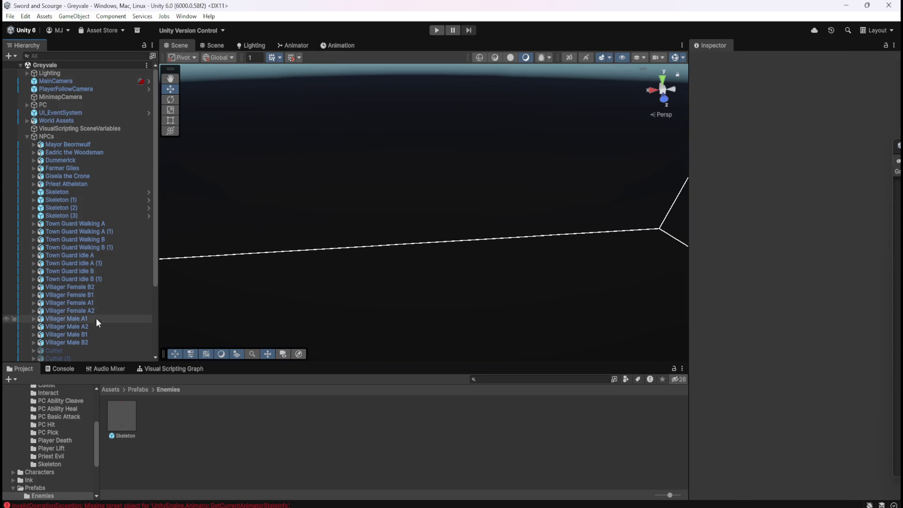
click(127, 418)
scroll(764, 278, down, 15)
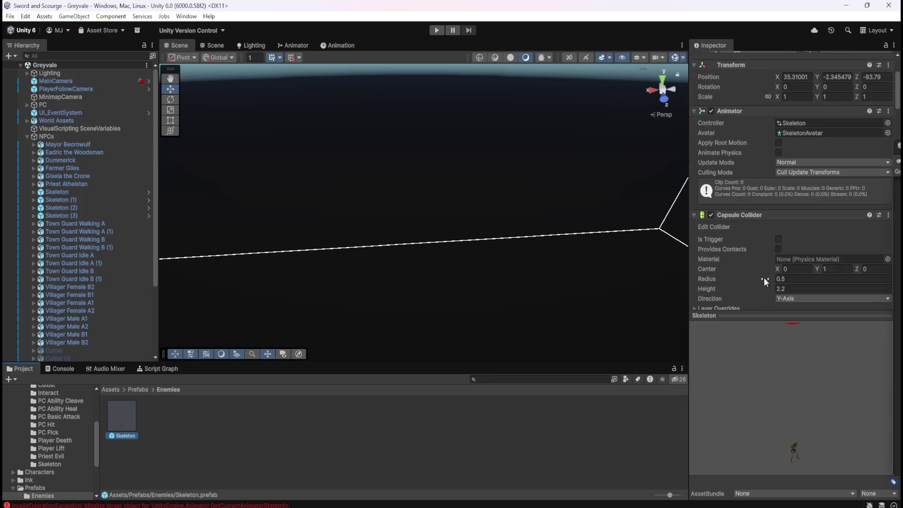
scroll(770, 254, down, 5)
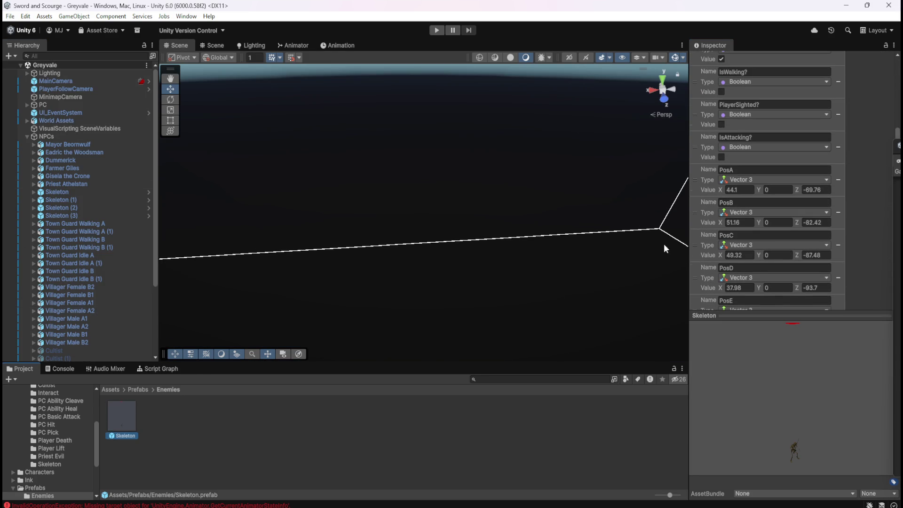
scroll(75, 258, down, 5)
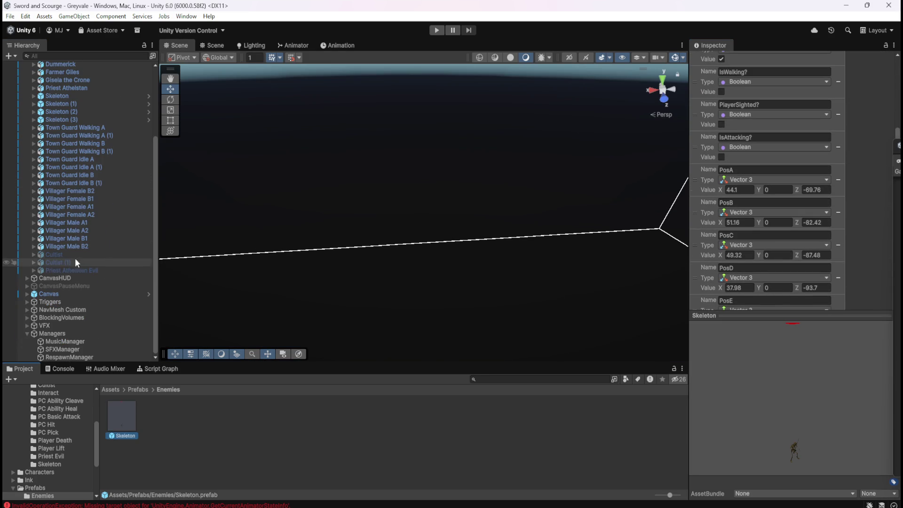
click(27, 309)
click(34, 317)
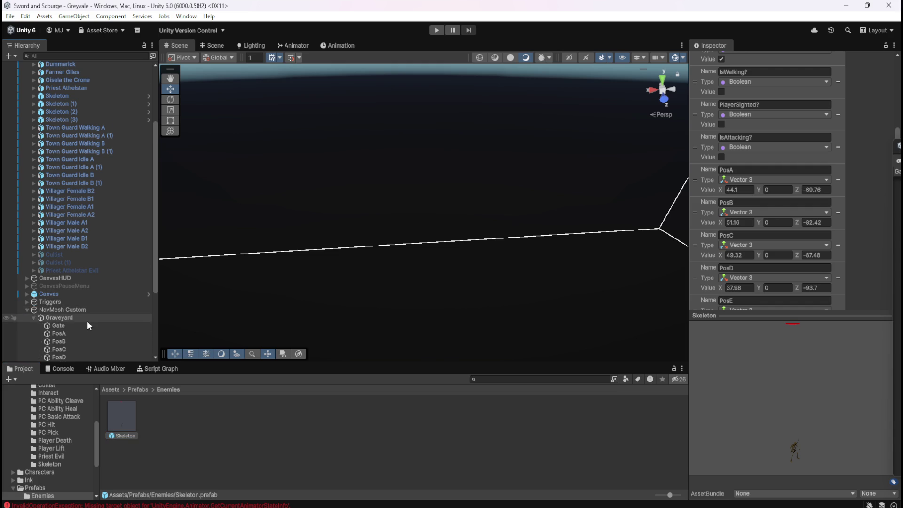
scroll(86, 321, down, 5)
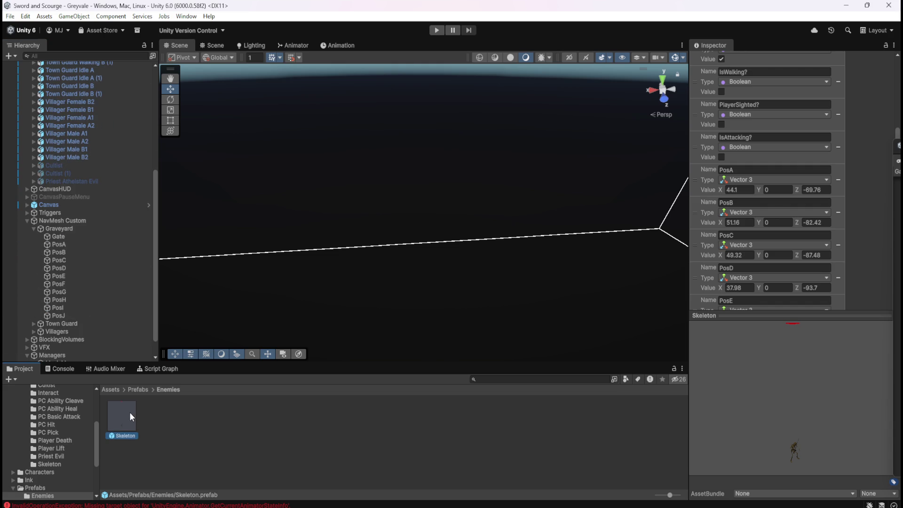
scroll(859, 212, down, 15)
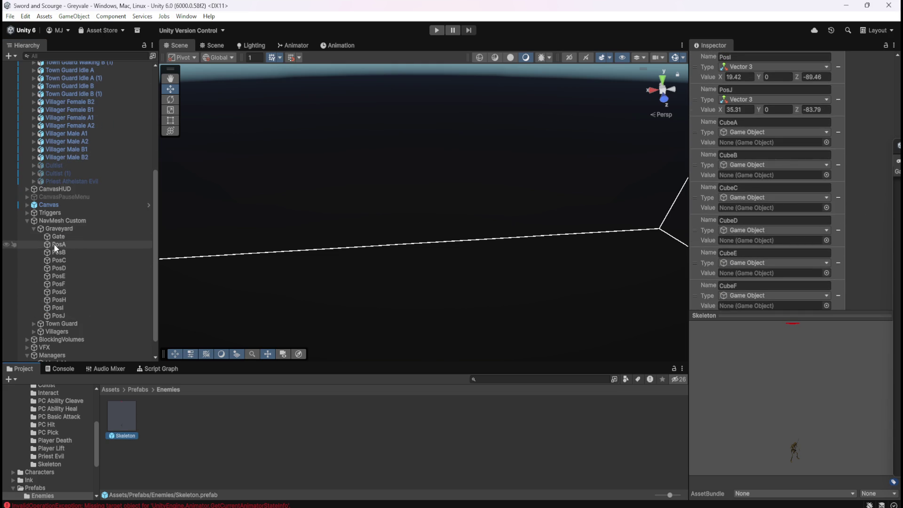
mouse_move(54, 244)
mouse_down()
mouse_move(777, 176)
mouse_move(756, 142)
mouse_move(816, 140)
mouse_move(179, 226)
mouse_up()
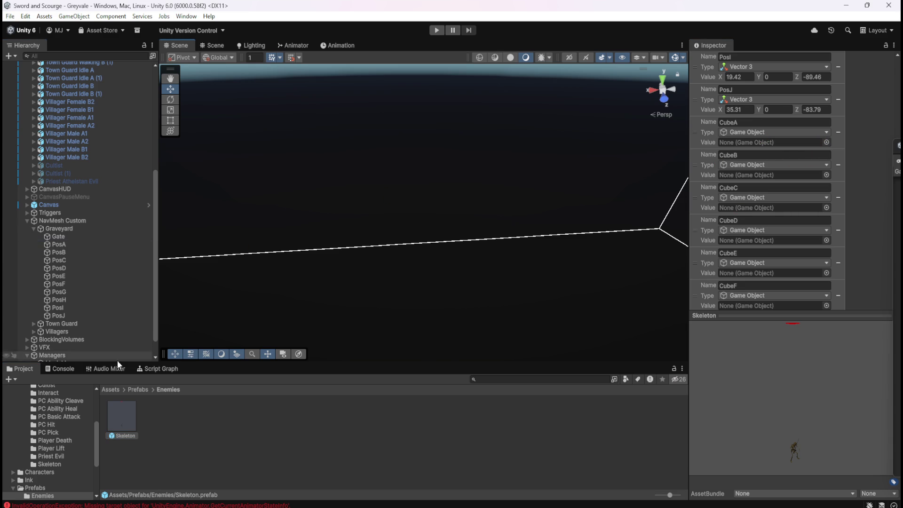
click(124, 418)
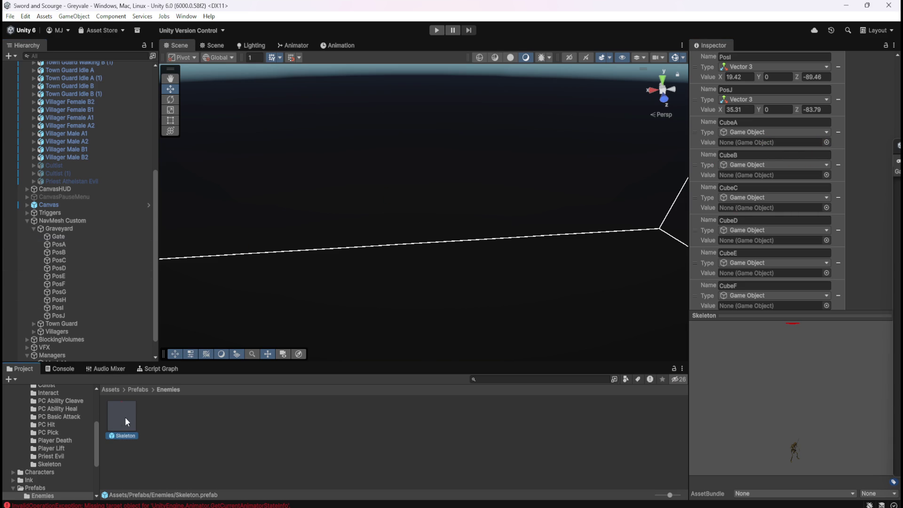
click(827, 175)
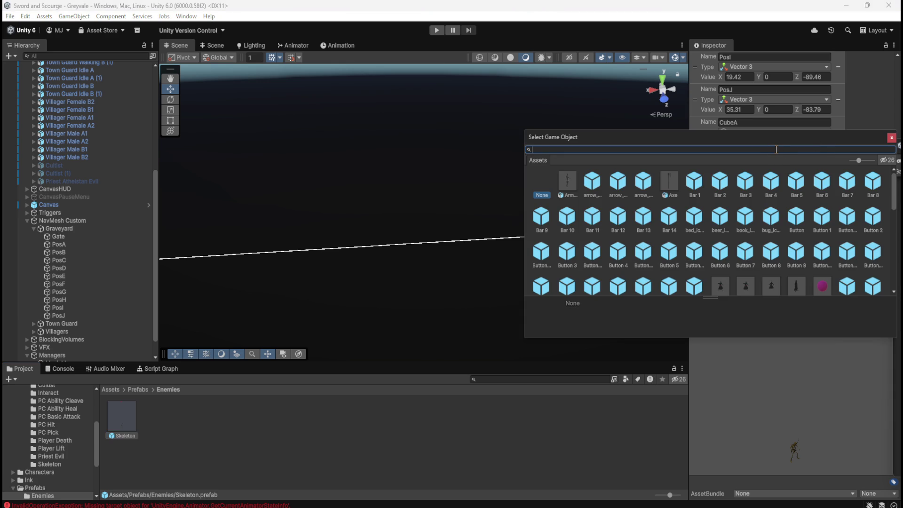
text(pos)
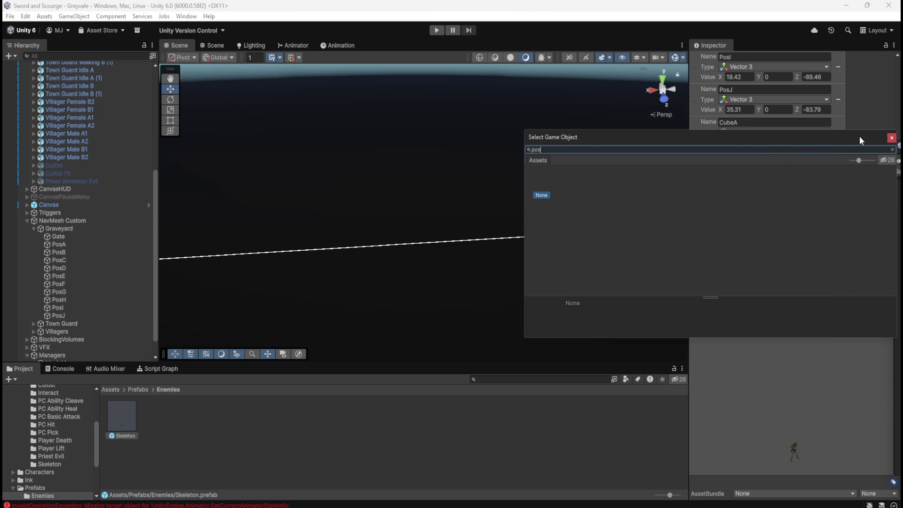
click(892, 139)
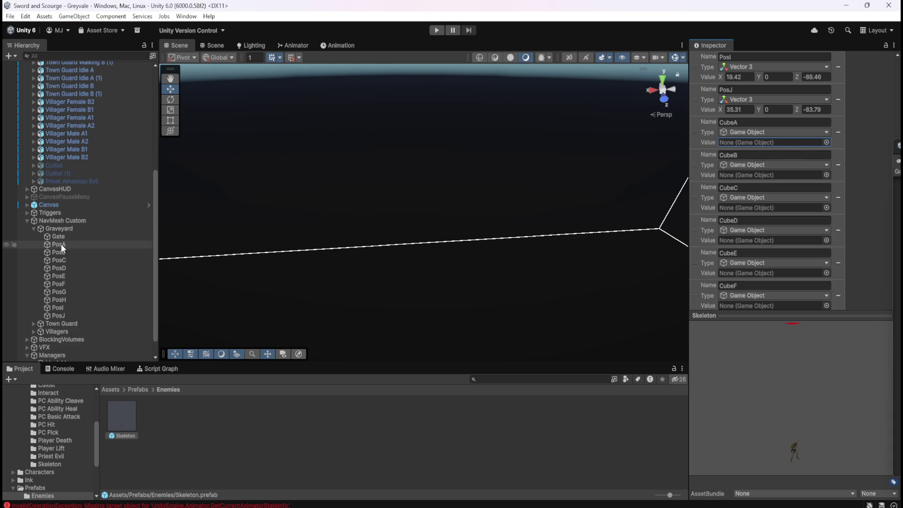
mouse_move(57, 244)
mouse_down()
mouse_move(783, 175)
mouse_move(765, 146)
mouse_move(772, 143)
mouse_up()
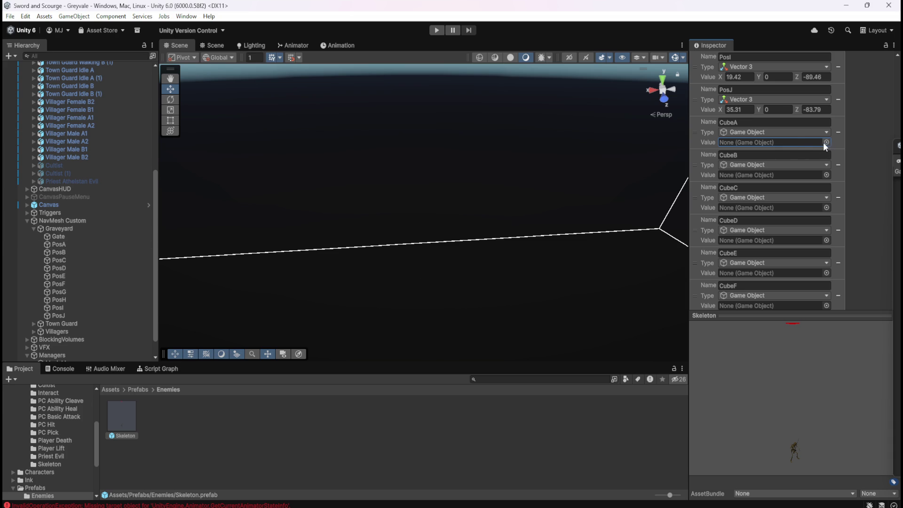
scroll(786, 225, up, 2)
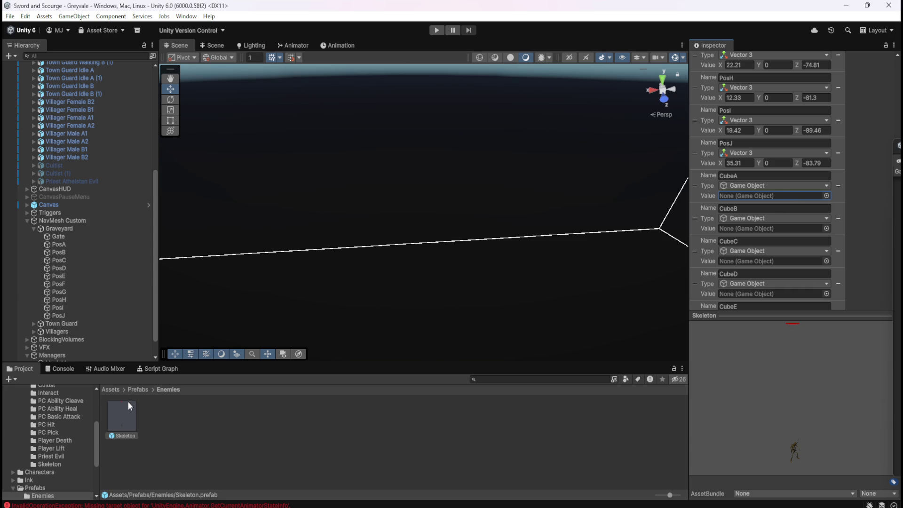
click(55, 245)
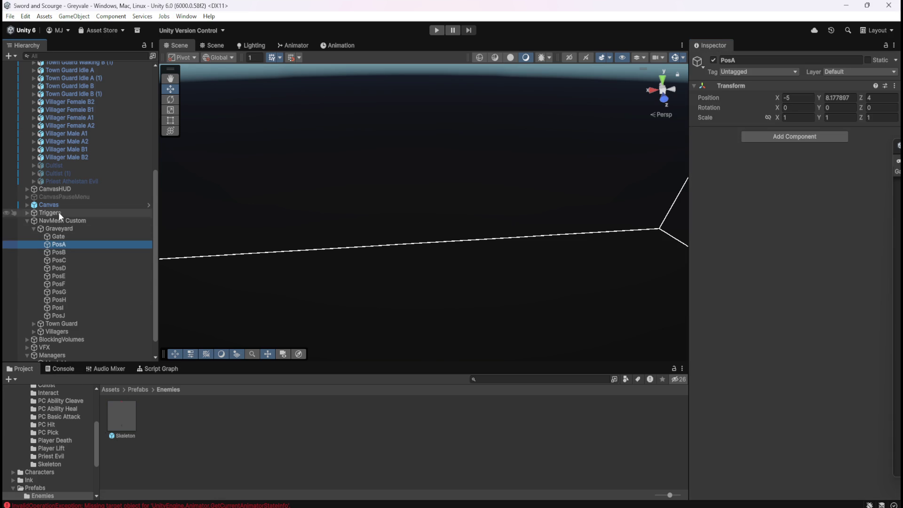
scroll(63, 341, down, 1)
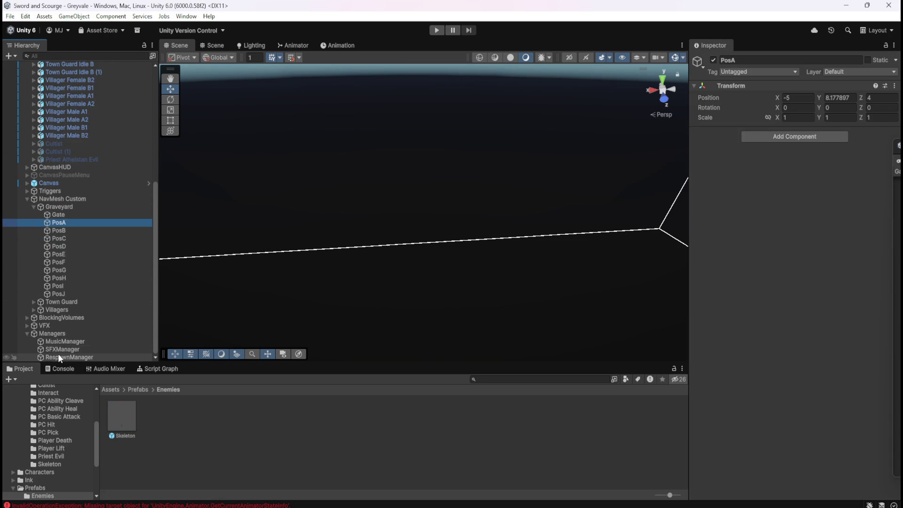
click(127, 421)
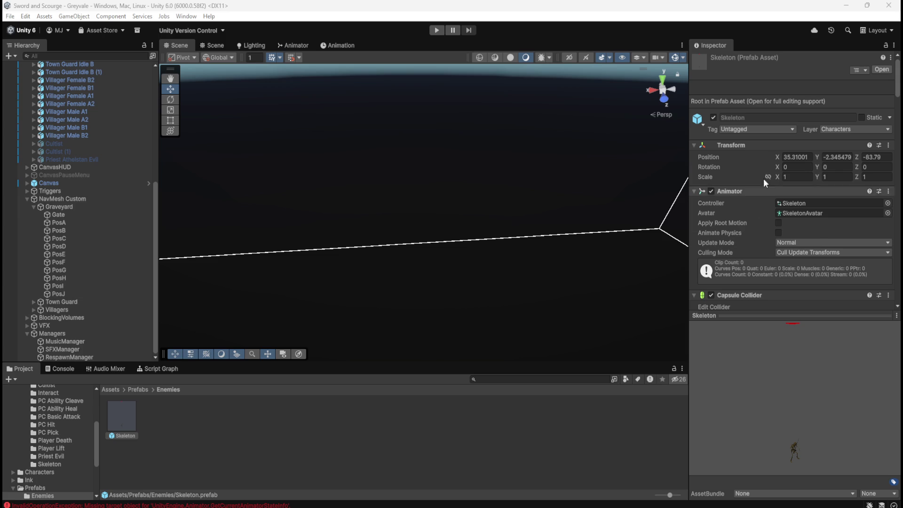
Open the Skeleton prefab and search 'posa' in CubeA's picker, including the Scene tab, then close it unassigned
click(874, 68)
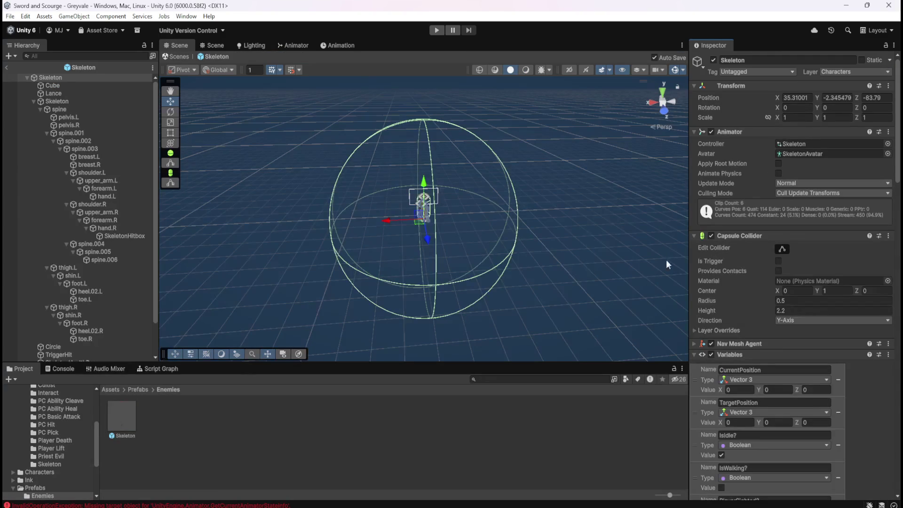
scroll(757, 303, down, 15)
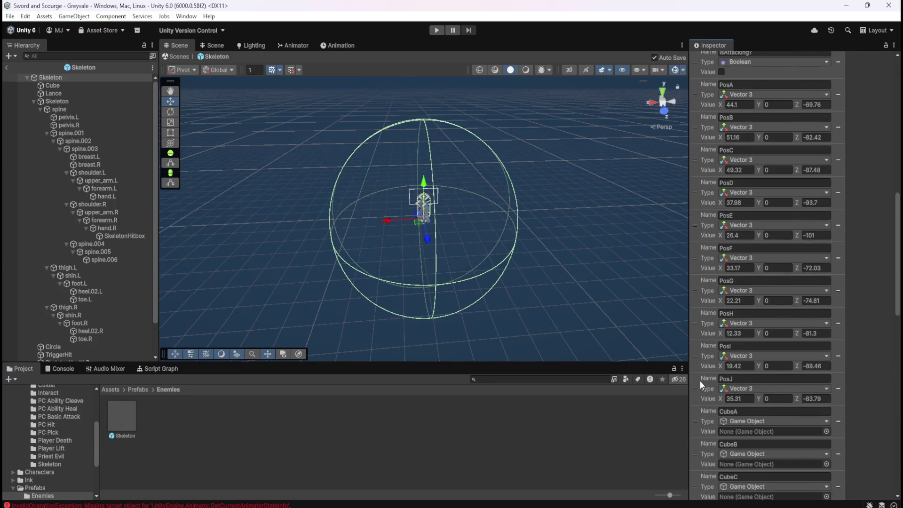
scroll(701, 380, down, 5)
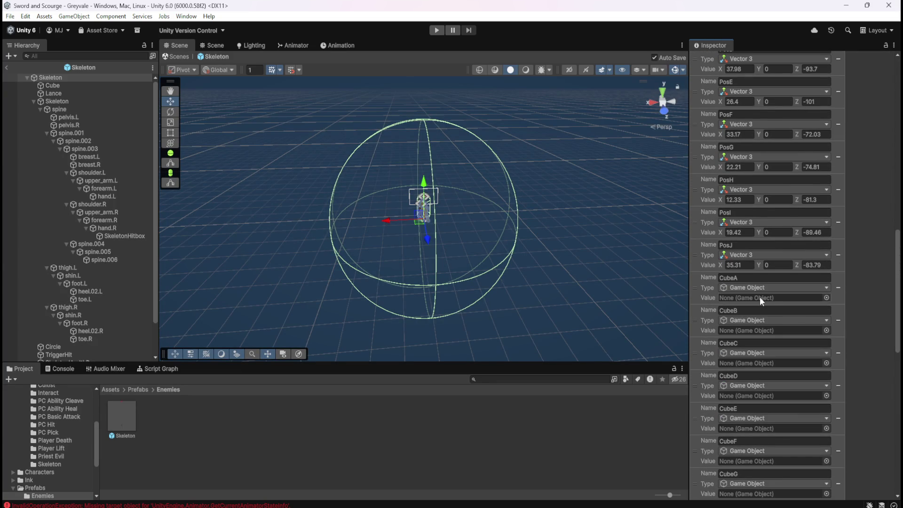
click(826, 299)
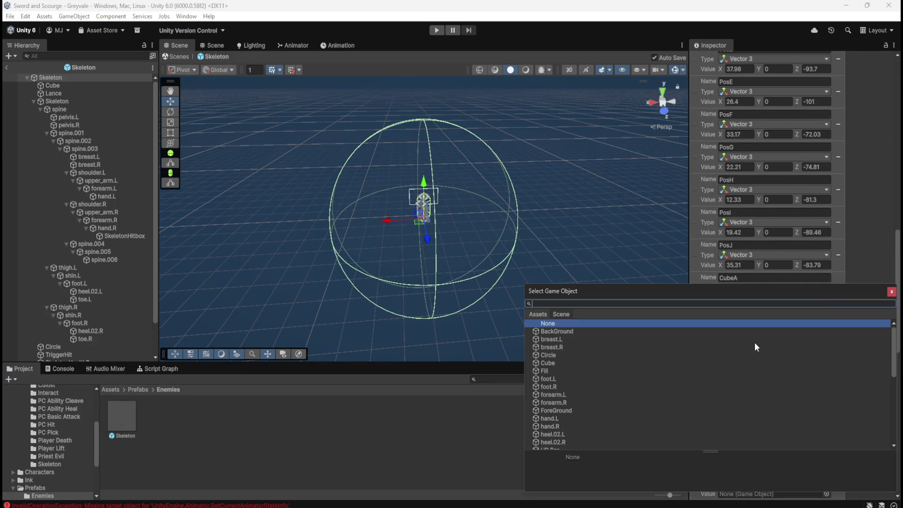
text(posa)
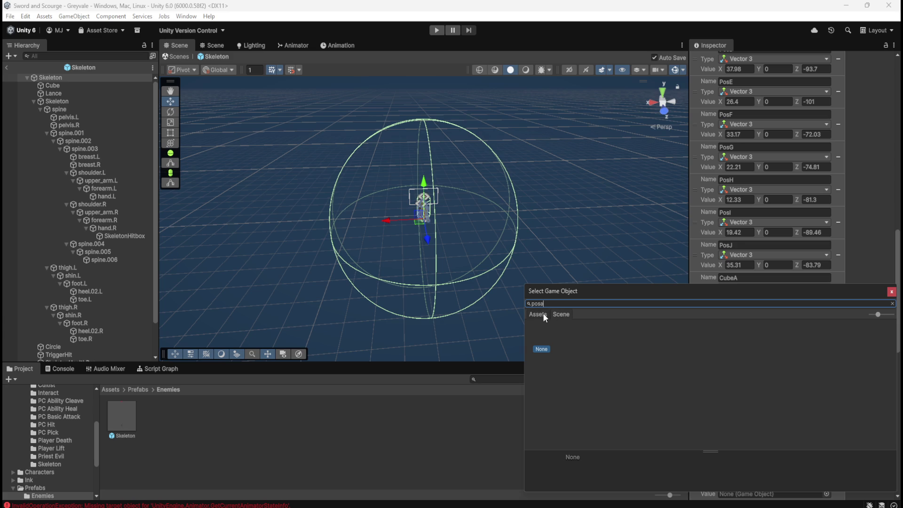
click(562, 314)
click(891, 291)
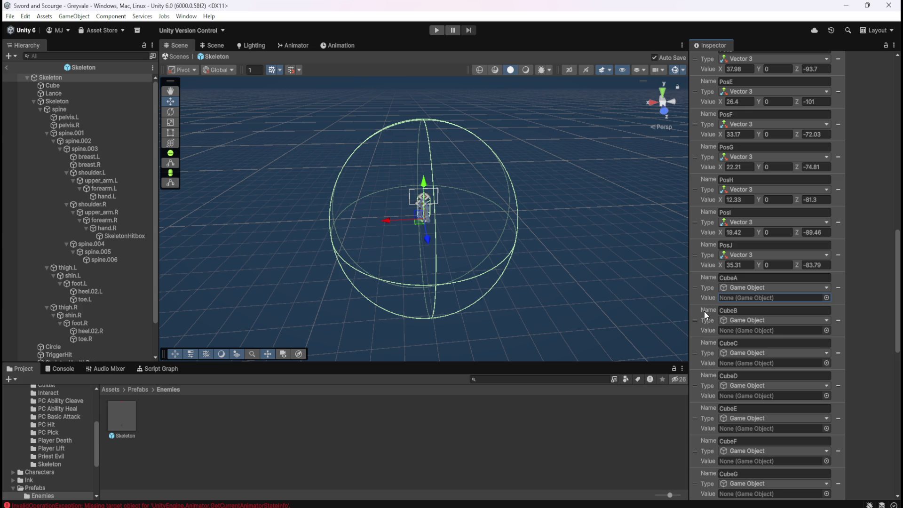
scroll(706, 314, down, 15)
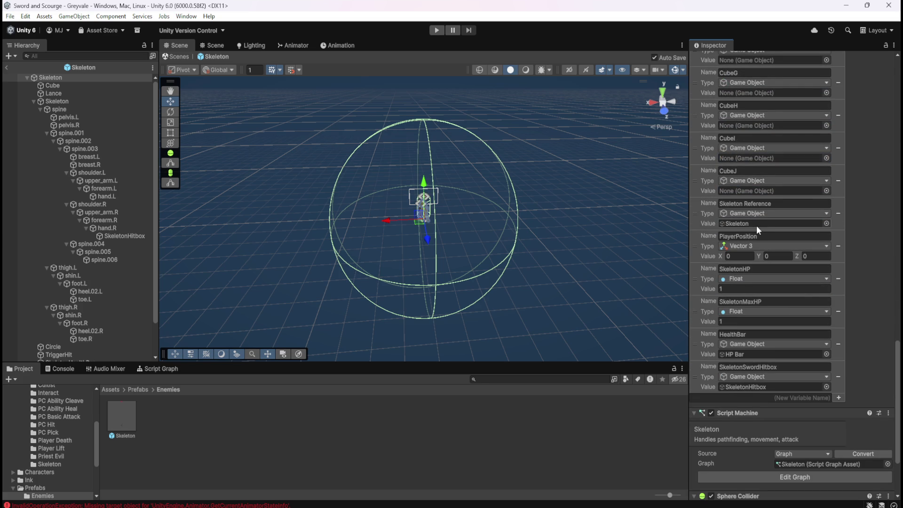
scroll(721, 303, up, 5)
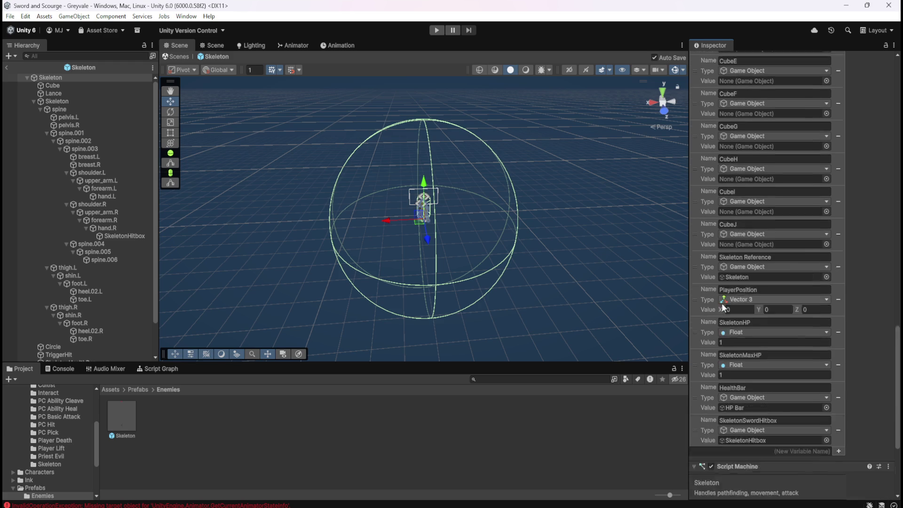
scroll(722, 307, up, 4)
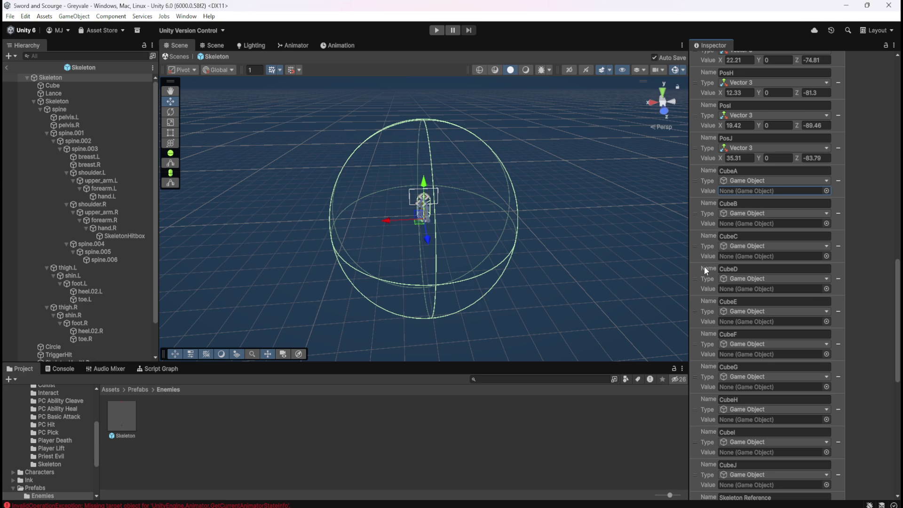
scroll(704, 267, down, 8)
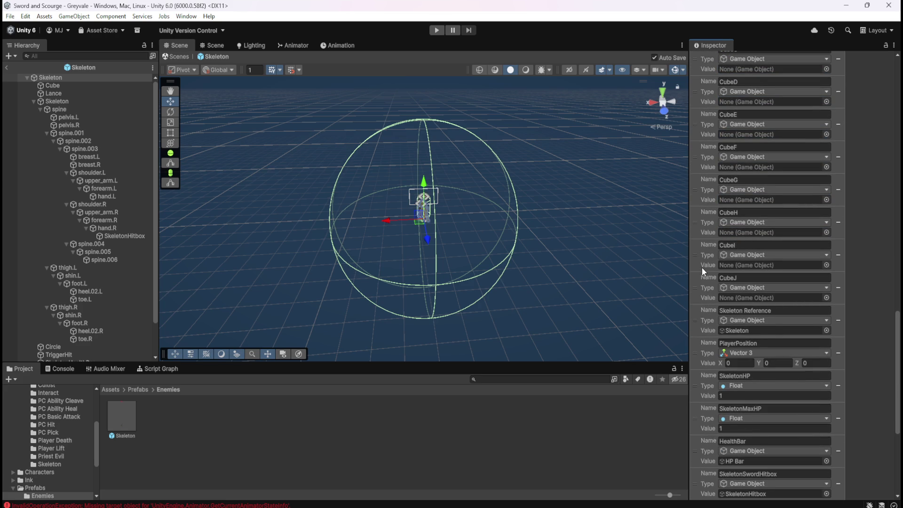
scroll(702, 267, up, 3)
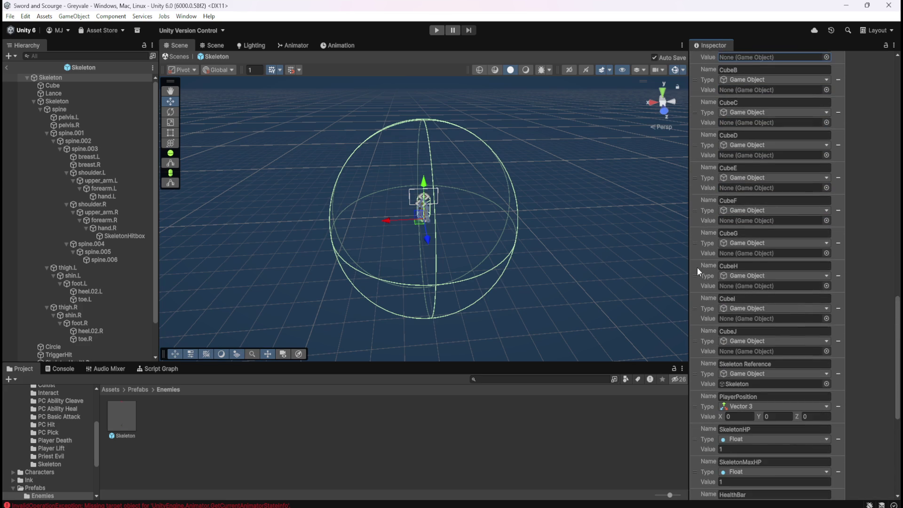
scroll(697, 267, up, 10)
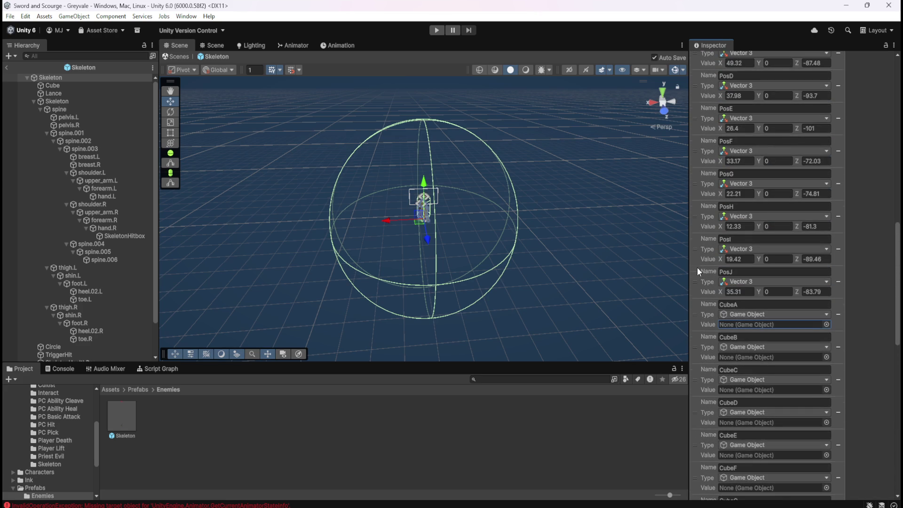
scroll(704, 260, up, 7)
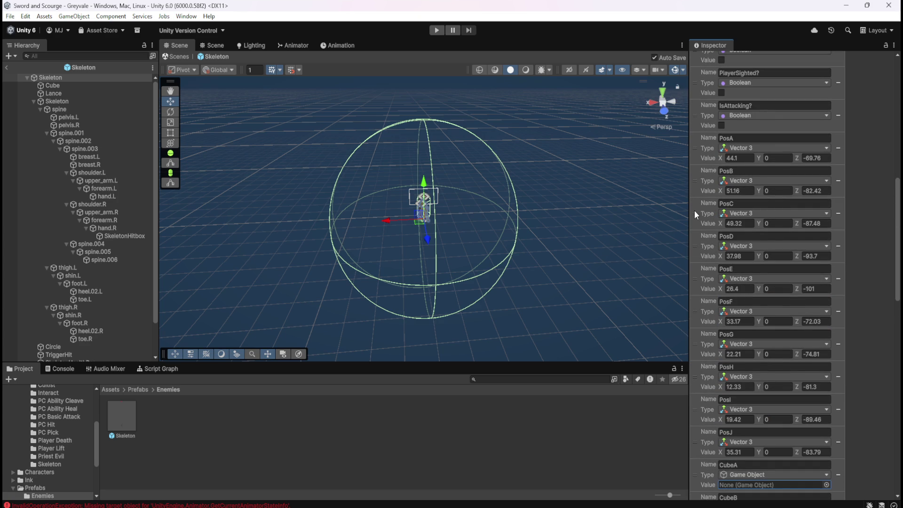
Exit Prefab Mode back to the main scene and frame the view on PosA
click(8, 67)
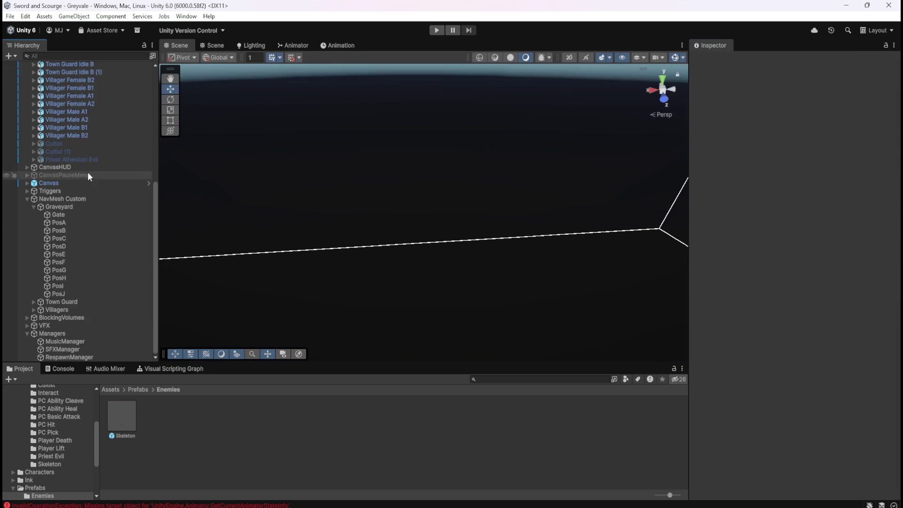
click(74, 223)
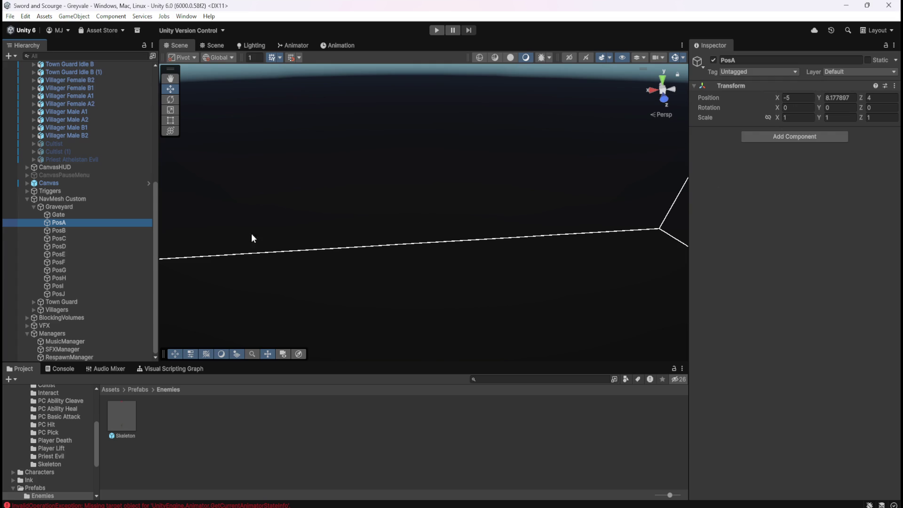
key(f)
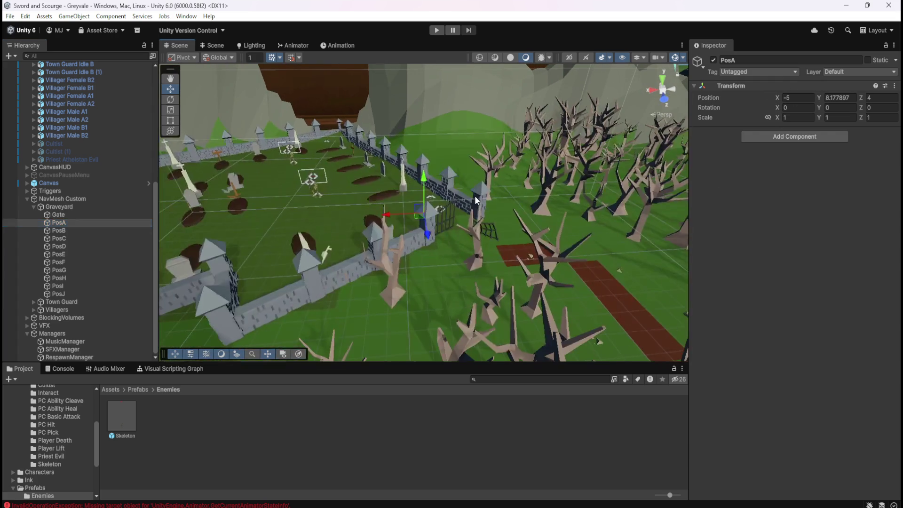
Check the Graveyard, Gate, PosA and PosB objects, then dismiss PosA's context menu
click(87, 208)
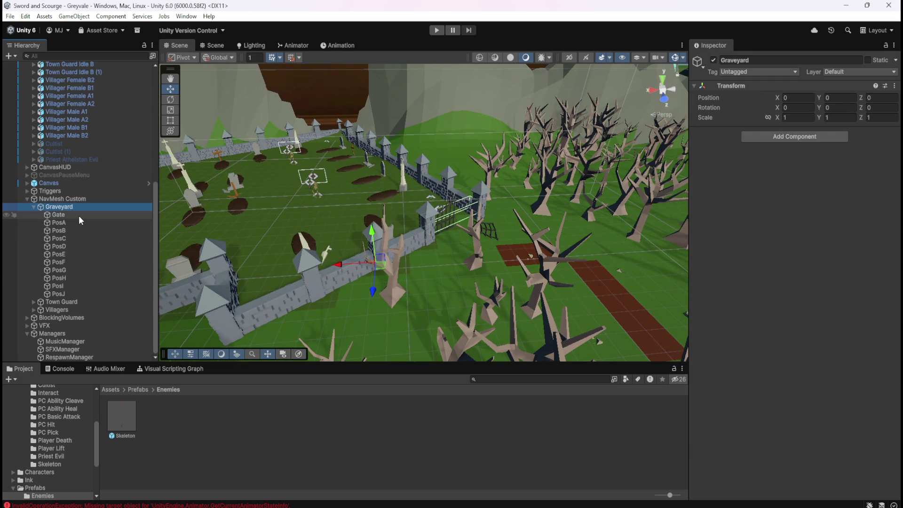
click(78, 215)
click(76, 222)
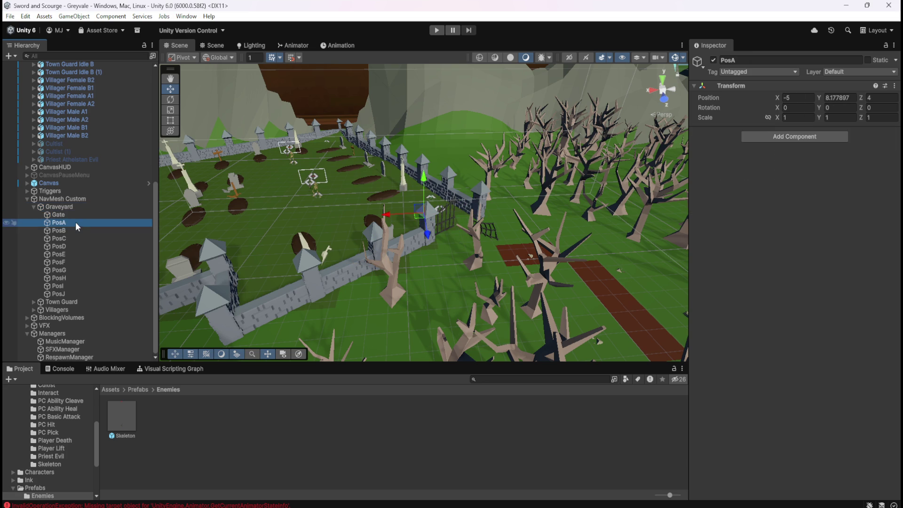
click(73, 231)
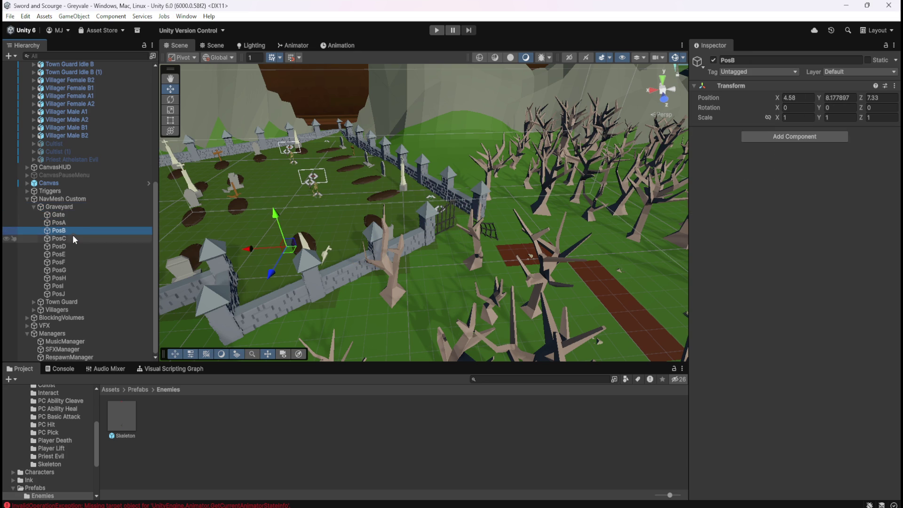
click(71, 224)
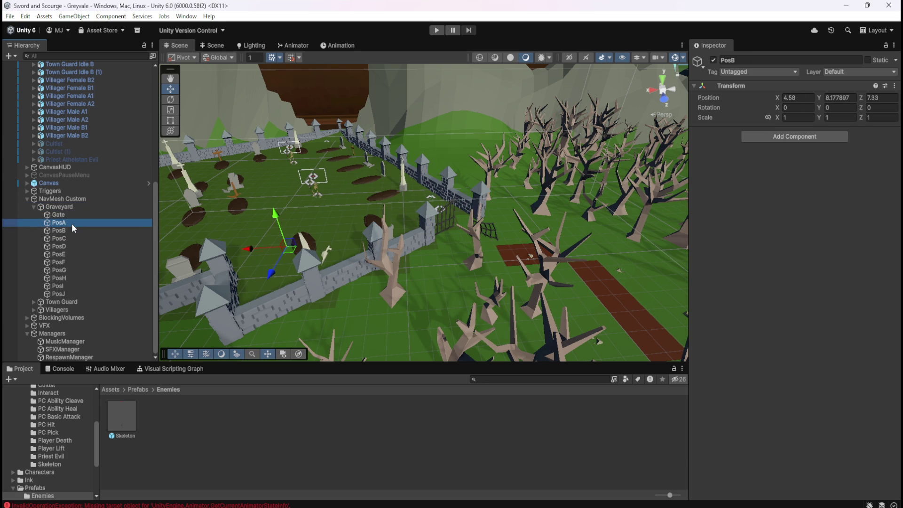
right_click(72, 224)
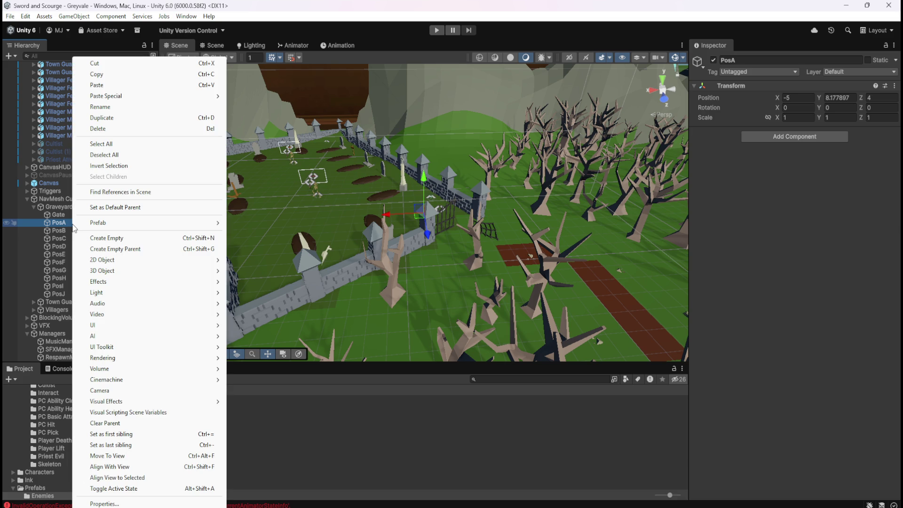
click(387, 38)
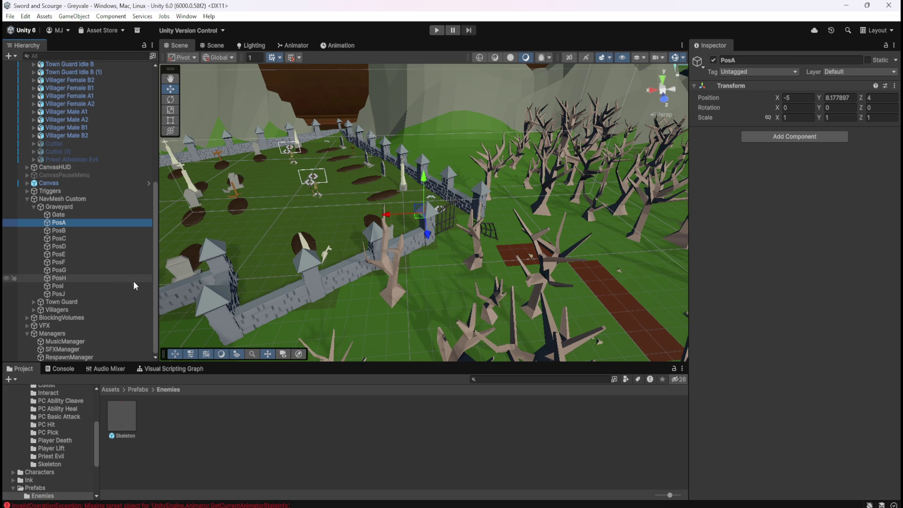
Select the Skeleton prefab asset and try dragging PosA into its CubeA variable
click(120, 414)
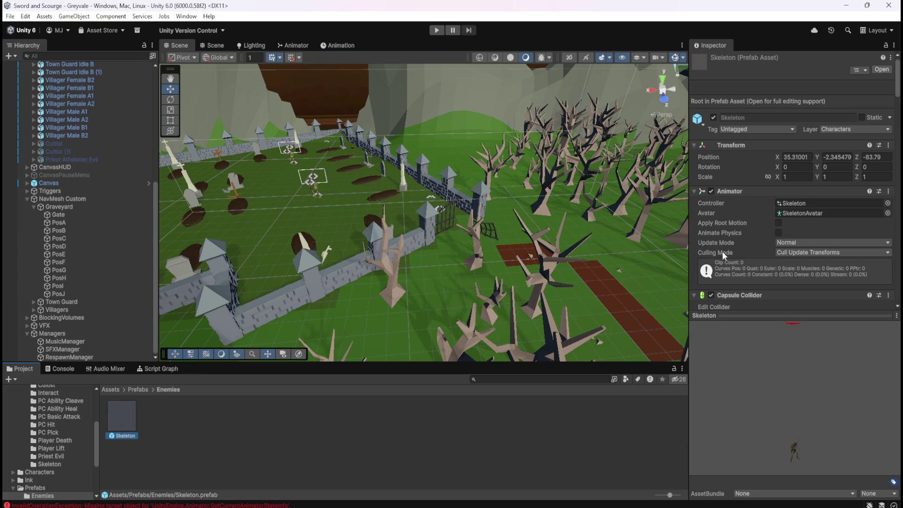
scroll(682, 250, down, 3)
scroll(742, 238, down, 5)
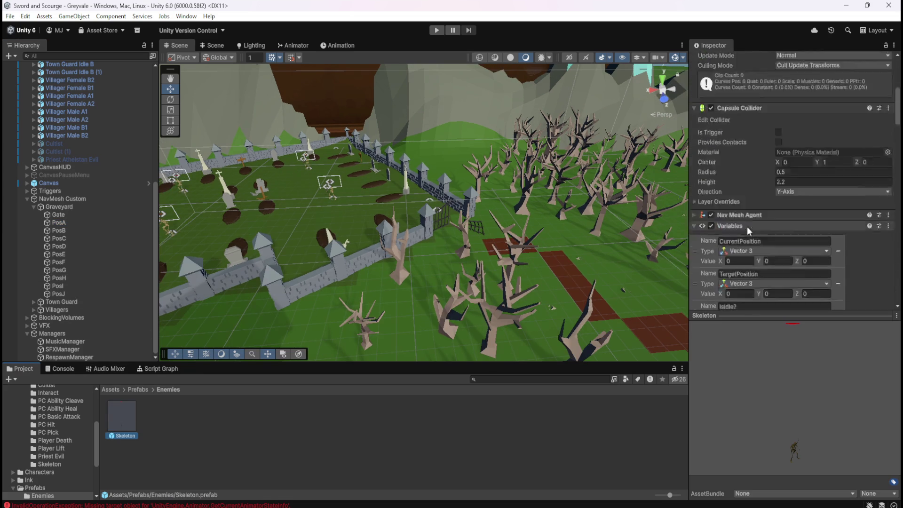
scroll(749, 225, down, 10)
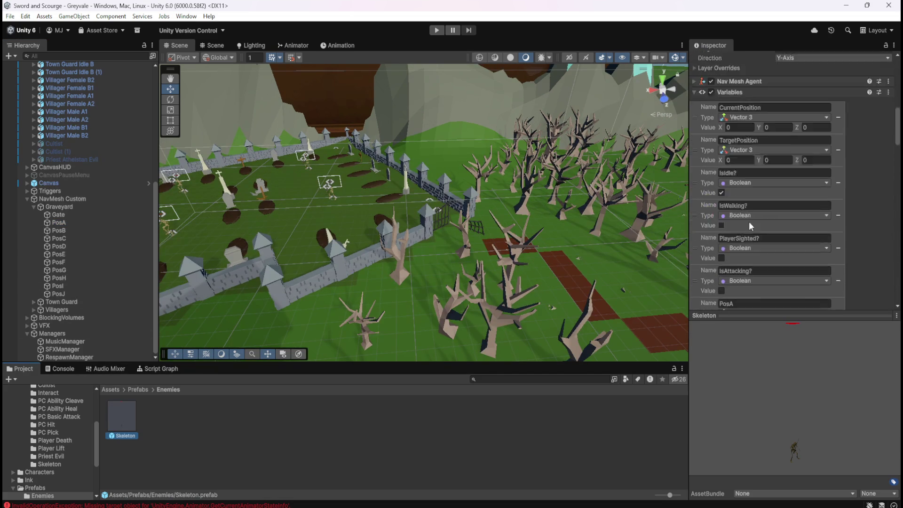
scroll(749, 220, down, 8)
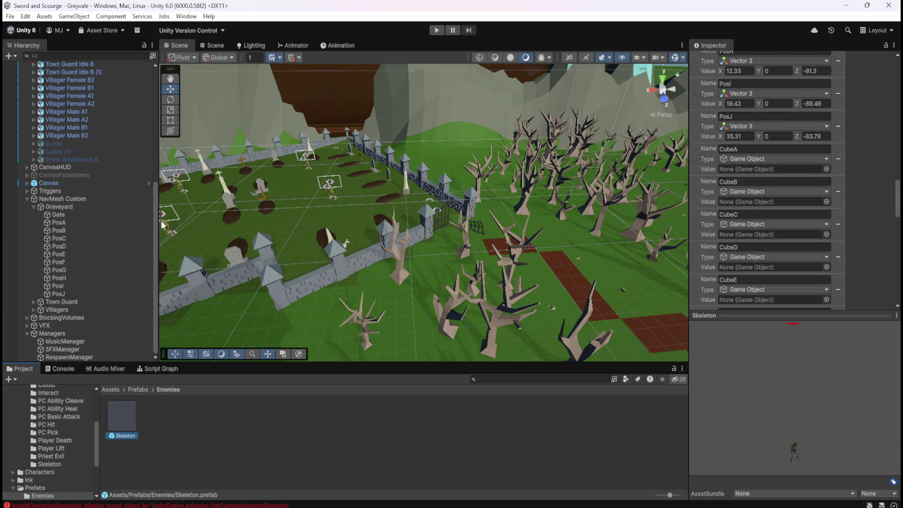
mouse_move(59, 223)
mouse_down()
mouse_move(731, 164)
mouse_move(821, 166)
mouse_move(824, 145)
mouse_move(812, 169)
mouse_move(202, 297)
mouse_up()
scroll(773, 170, down, 10)
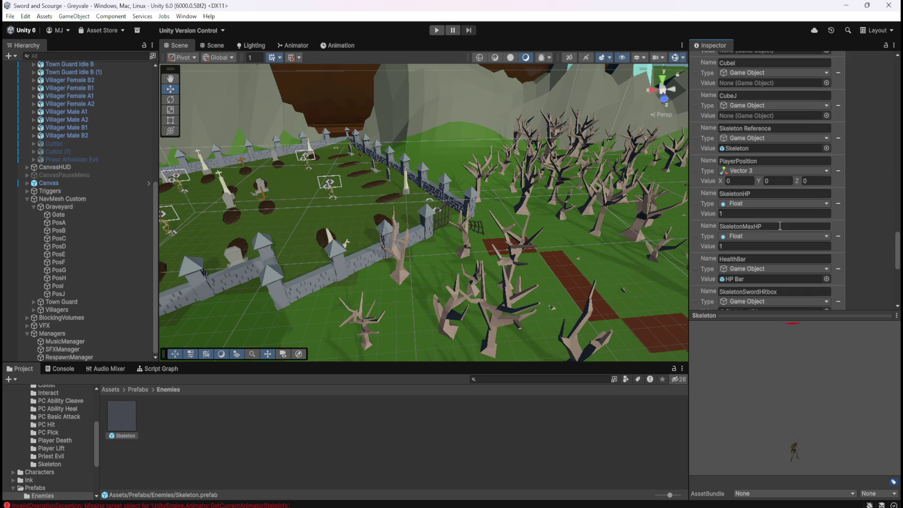
scroll(780, 225, down, 5)
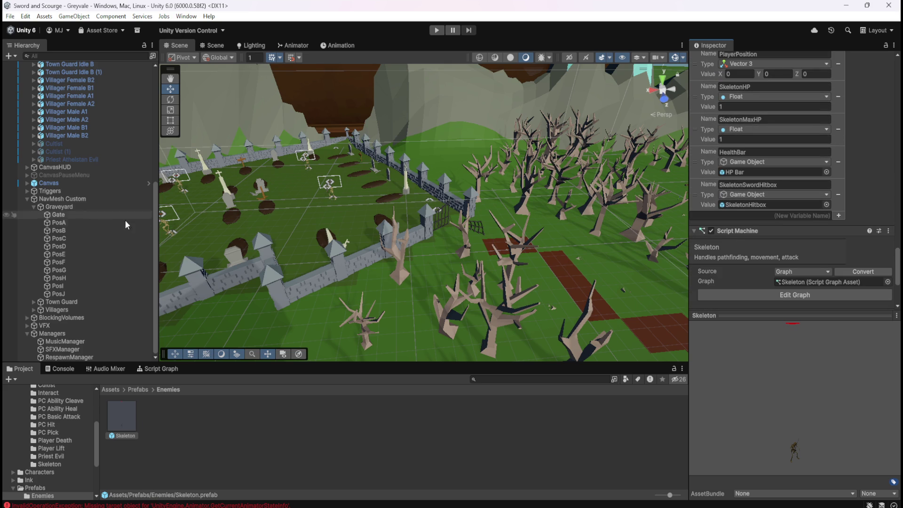
Reselect the Skeleton prefab and scroll through its Variables component
click(148, 419)
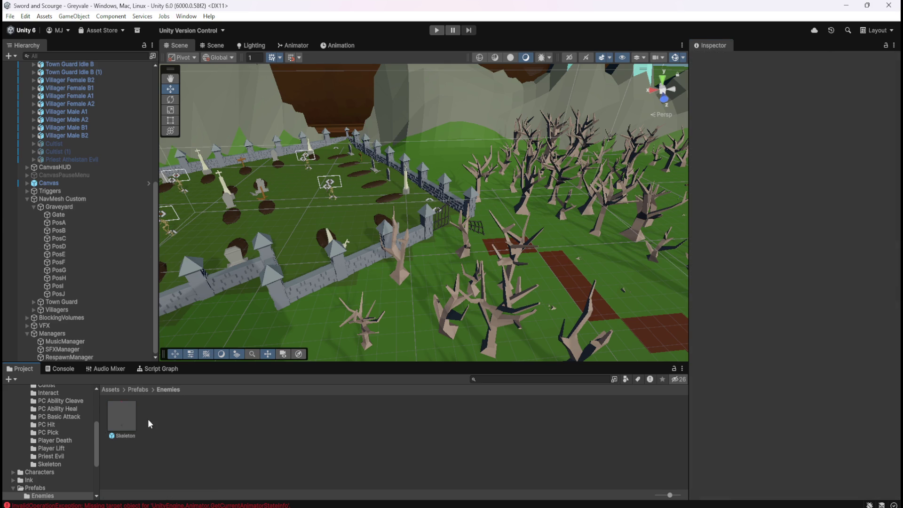
click(123, 416)
scroll(769, 202, down, 15)
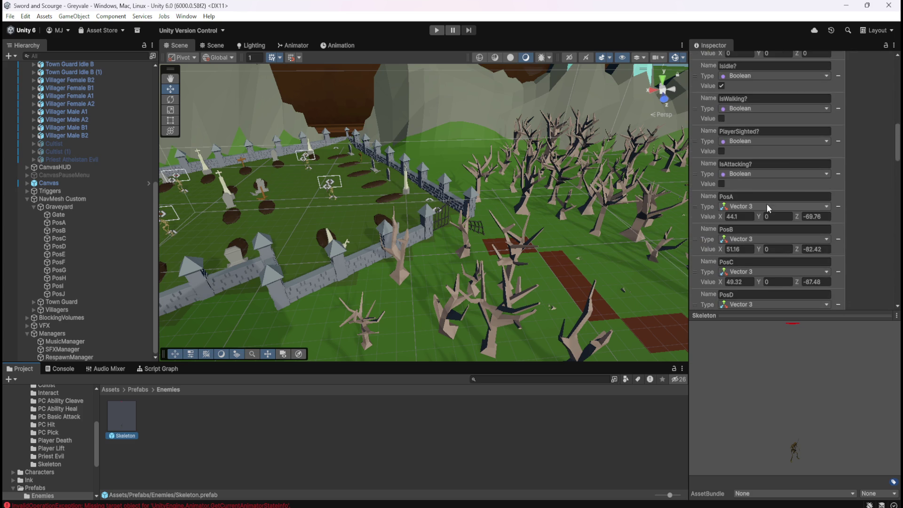
scroll(773, 204, down, 20)
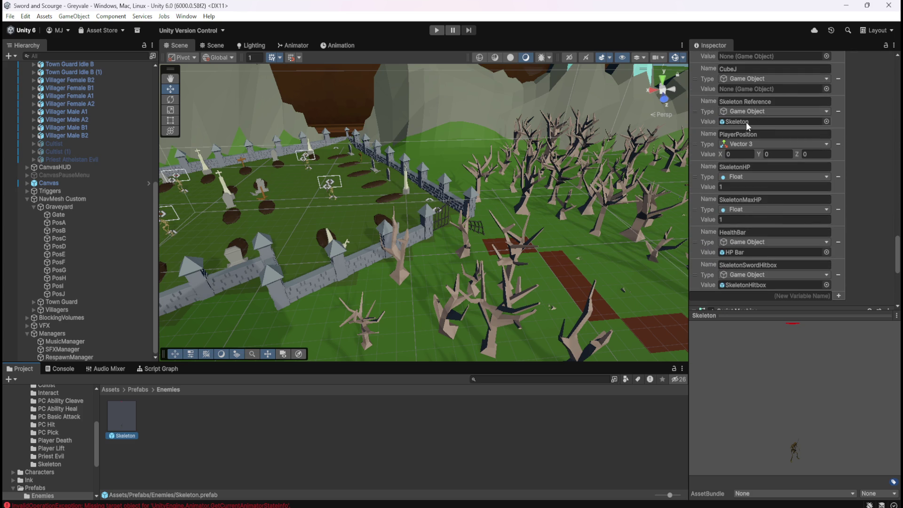
scroll(761, 282, down, 1)
scroll(761, 247, up, 5)
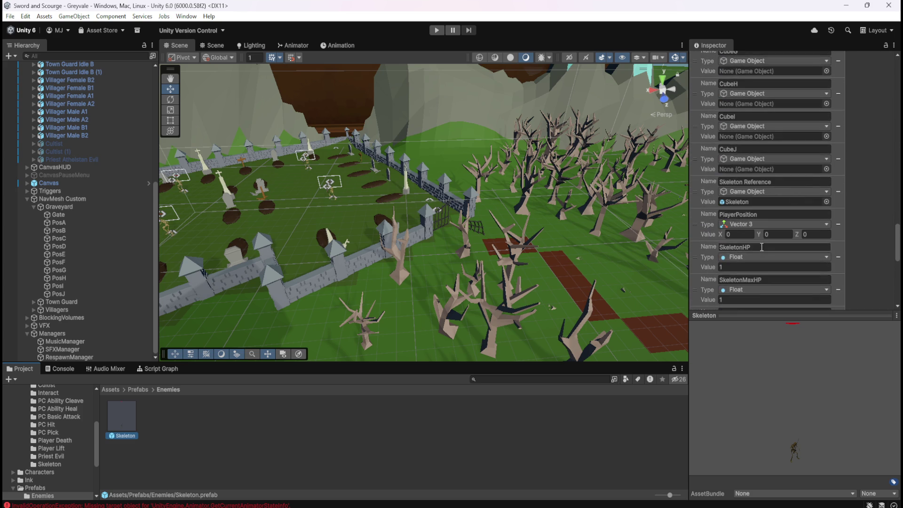
scroll(762, 246, up, 8)
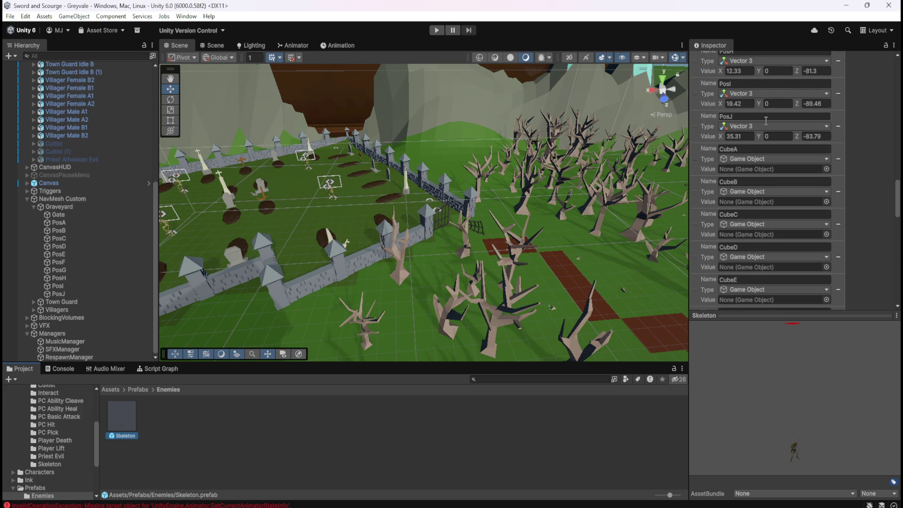
Compare PosA, Graveyard and NavMesh Custom transforms, noting Graveyard sits at 0, 0, 0
click(88, 225)
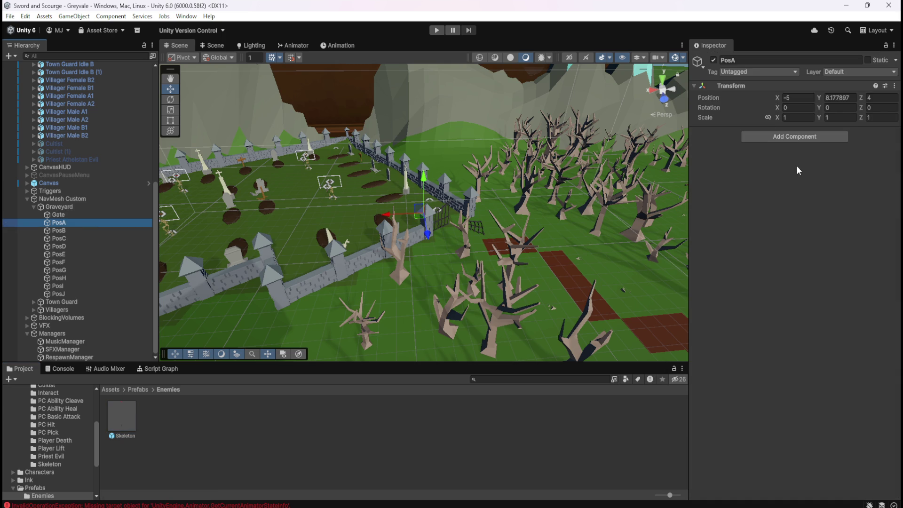
click(77, 207)
click(81, 200)
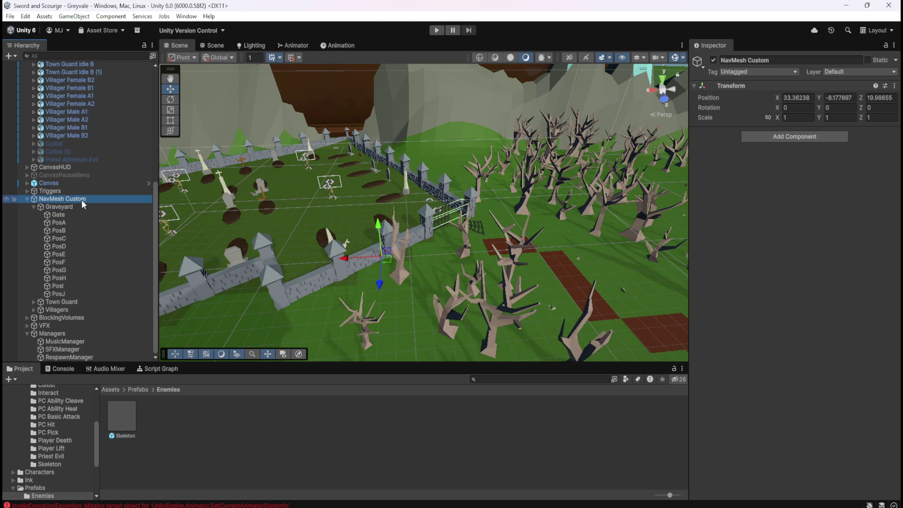
click(80, 207)
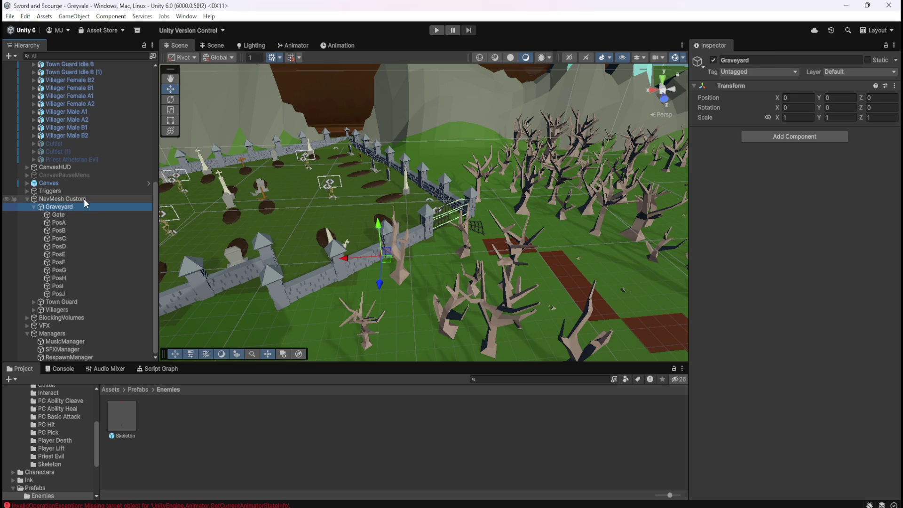
click(84, 198)
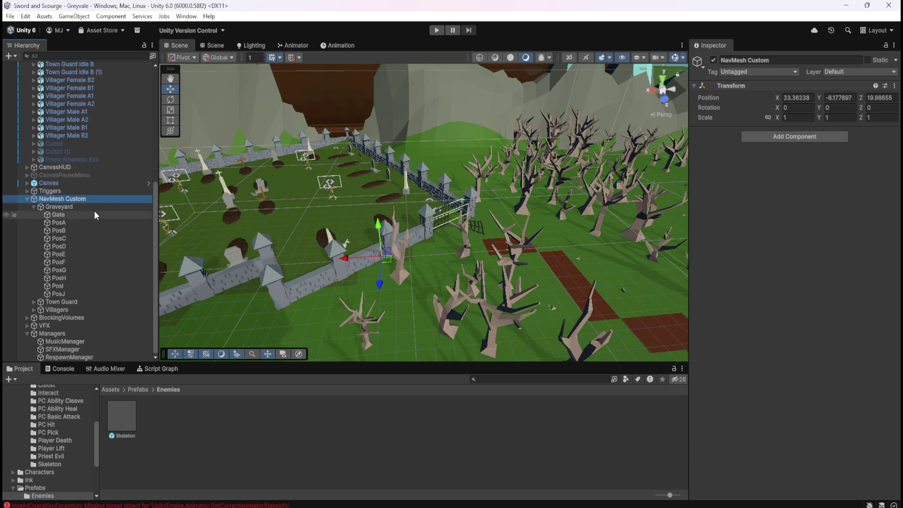
click(88, 205)
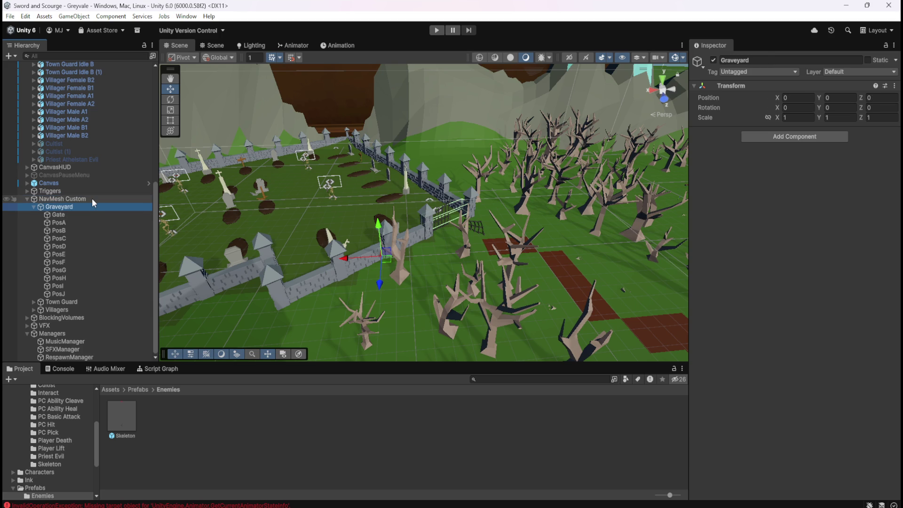
click(91, 199)
click(85, 207)
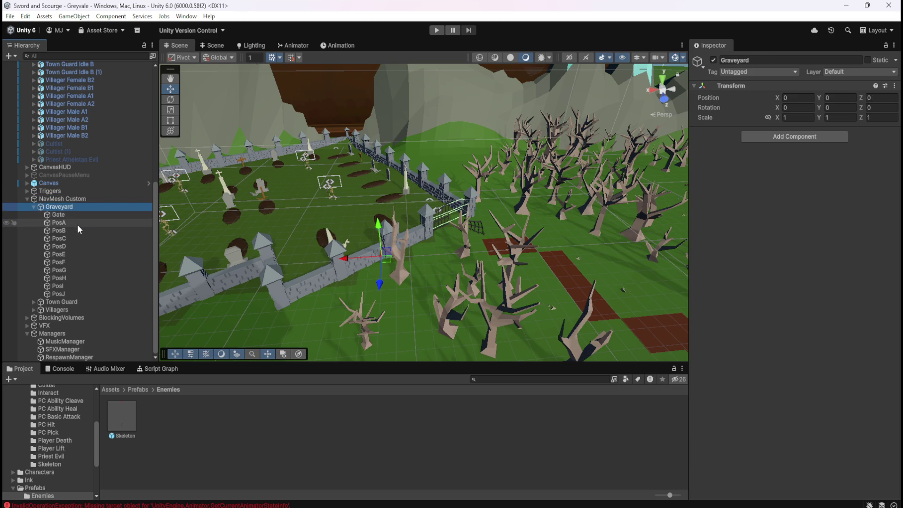
Check PosA and PosJ positions against NavMesh Custom, then collapse Graveyard's children
click(61, 224)
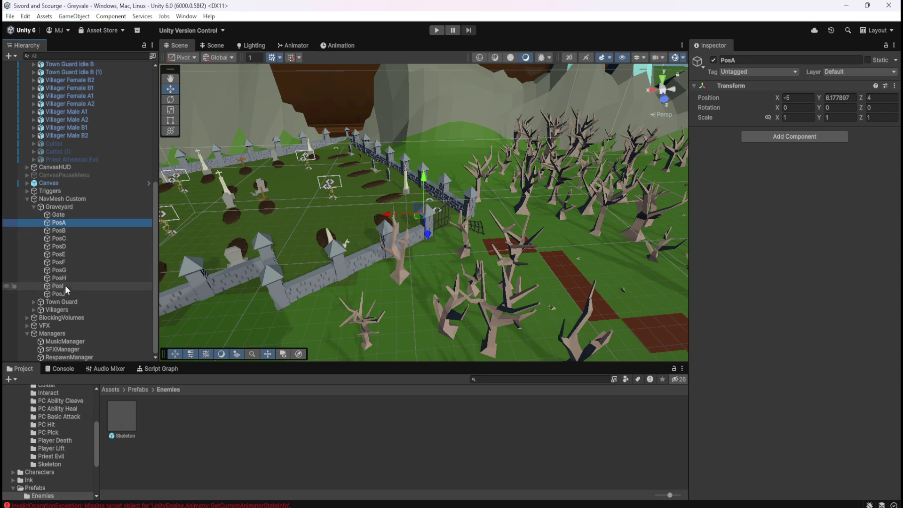
click(64, 293)
click(71, 224)
click(63, 202)
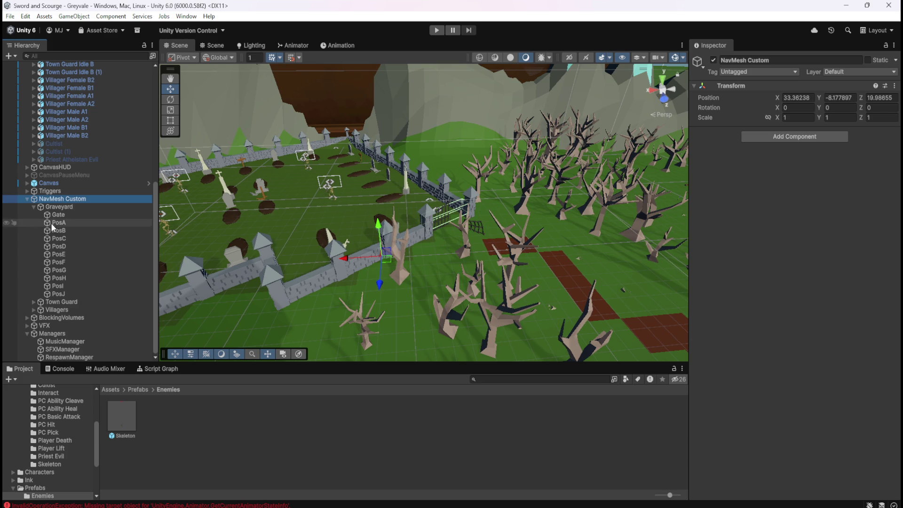
click(61, 206)
click(34, 207)
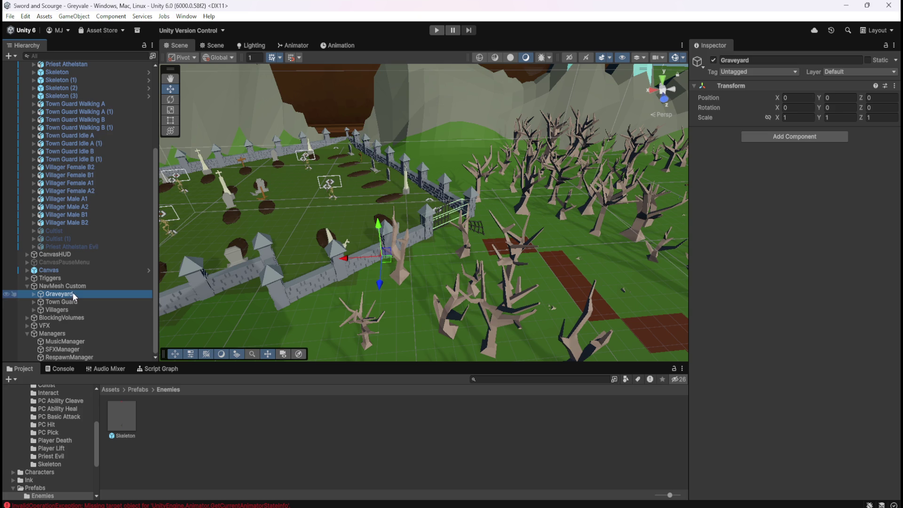
Expand Graveyard and inspect the PosA and PosJ transforms
click(33, 295)
scroll(77, 302, down, 3)
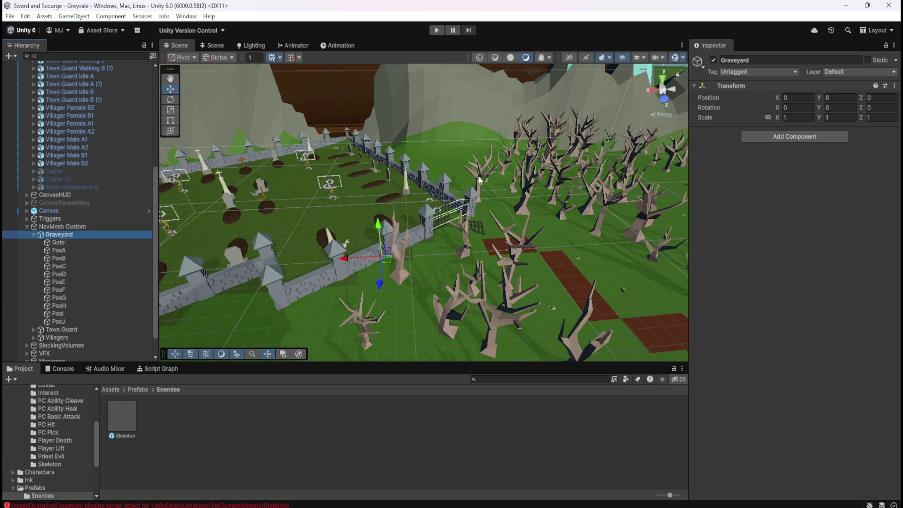
click(109, 250)
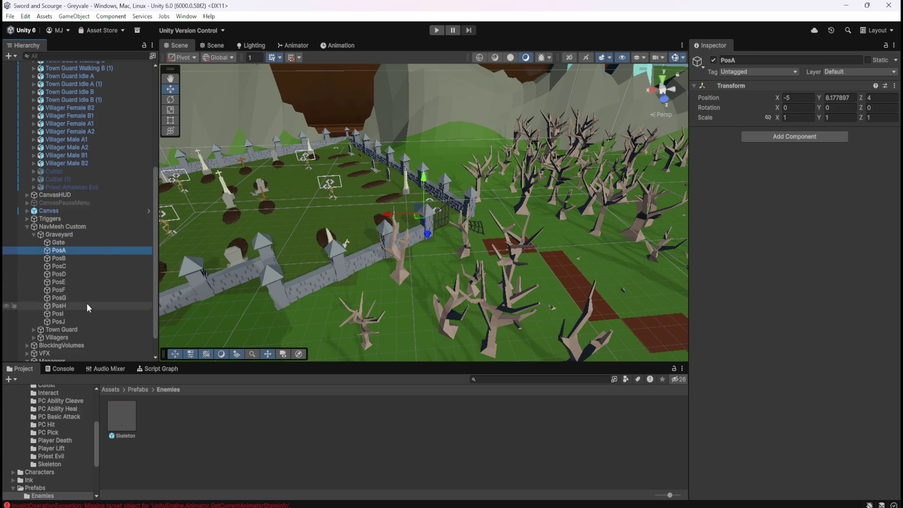
click(78, 322)
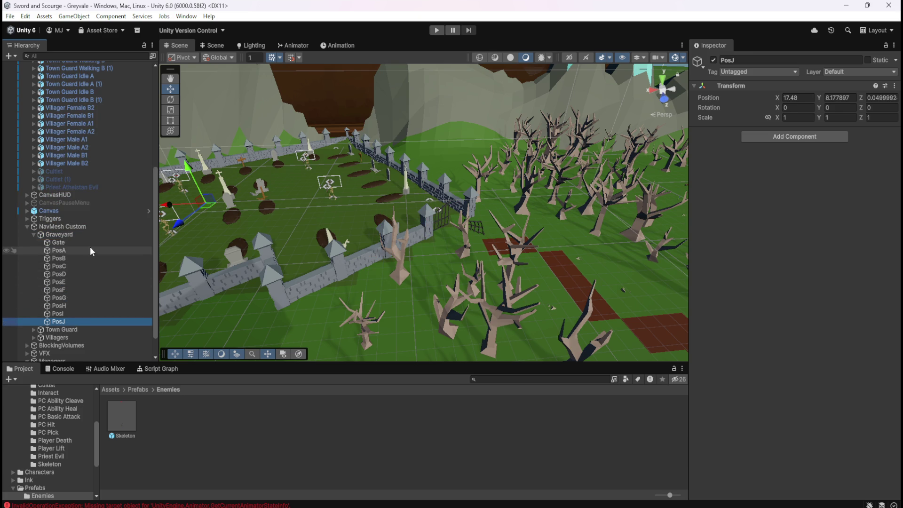
click(79, 252)
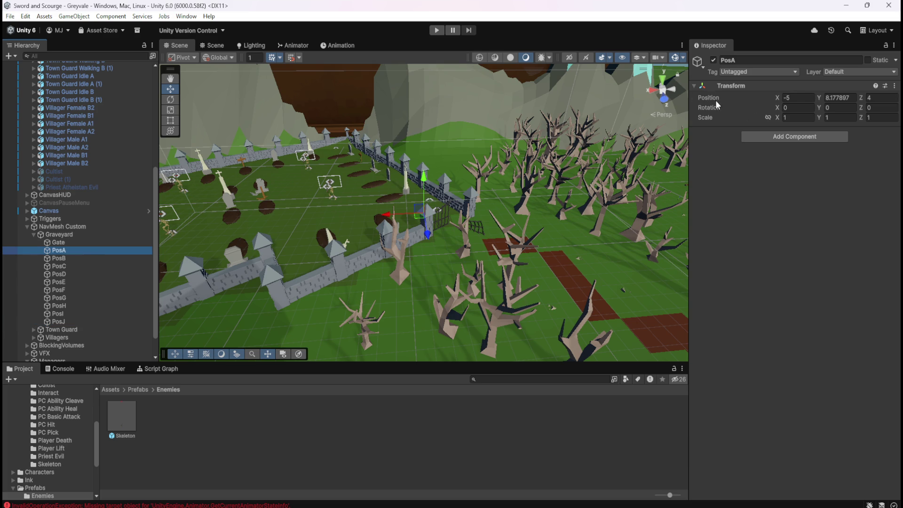
Confirm PosA's position stays -5, 8.177897, 4 and compare it with NavMesh Custom
click(799, 98)
click(853, 98)
click(884, 98)
key(Return)
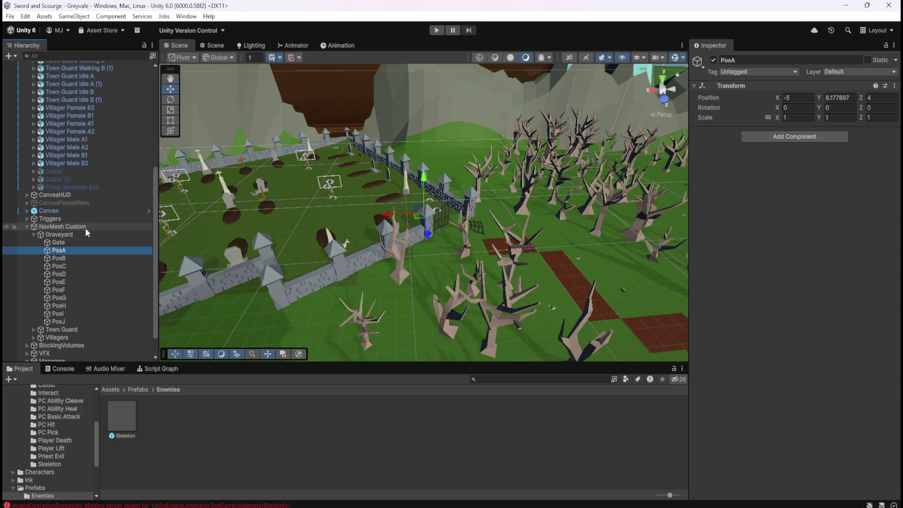
click(86, 227)
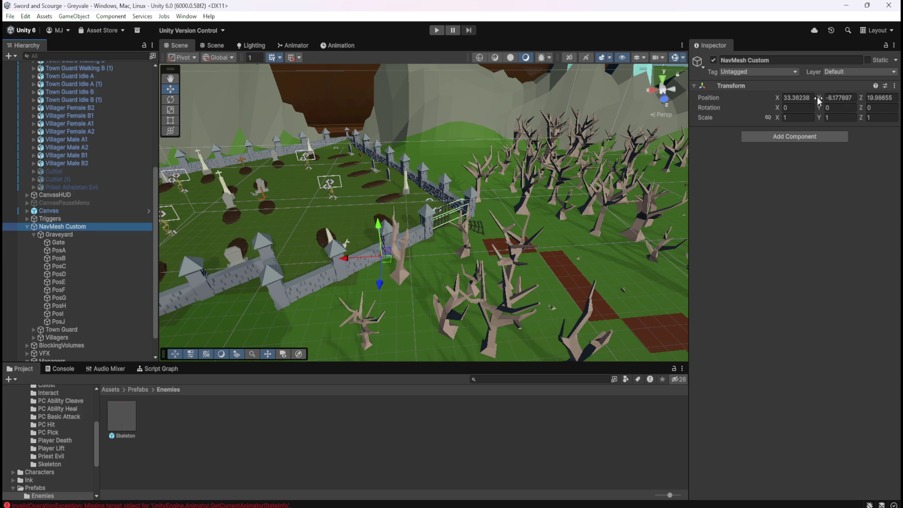
click(69, 251)
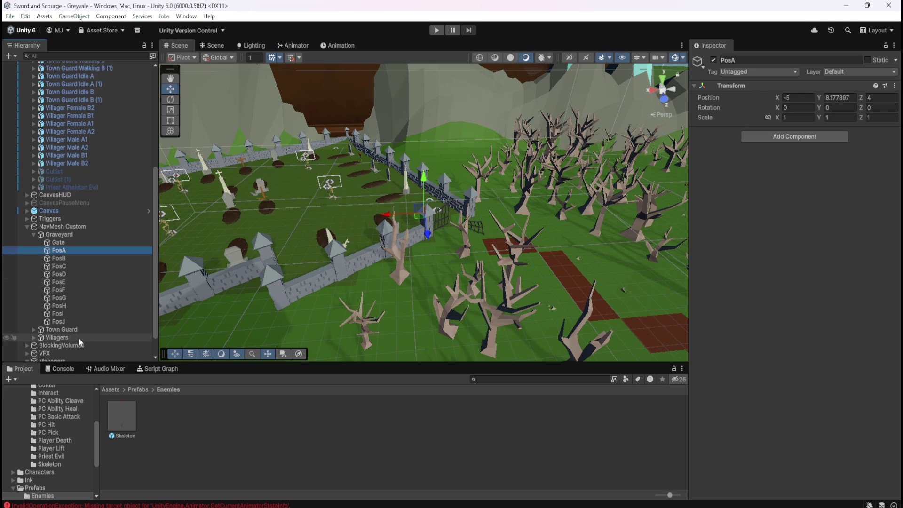
scroll(71, 351, down, 1)
Open RespawnManager's script graph and review it full-screen before restoring the normal layout
click(67, 357)
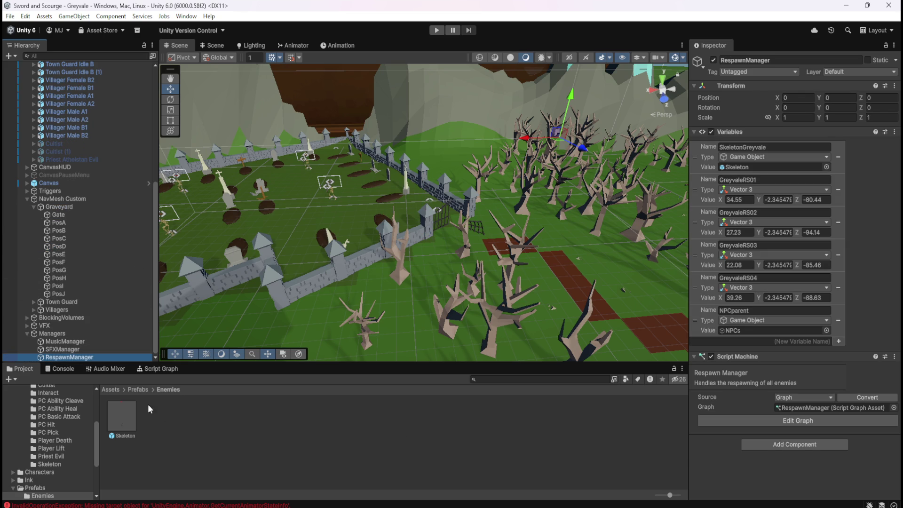
click(167, 369)
key(shift+space)
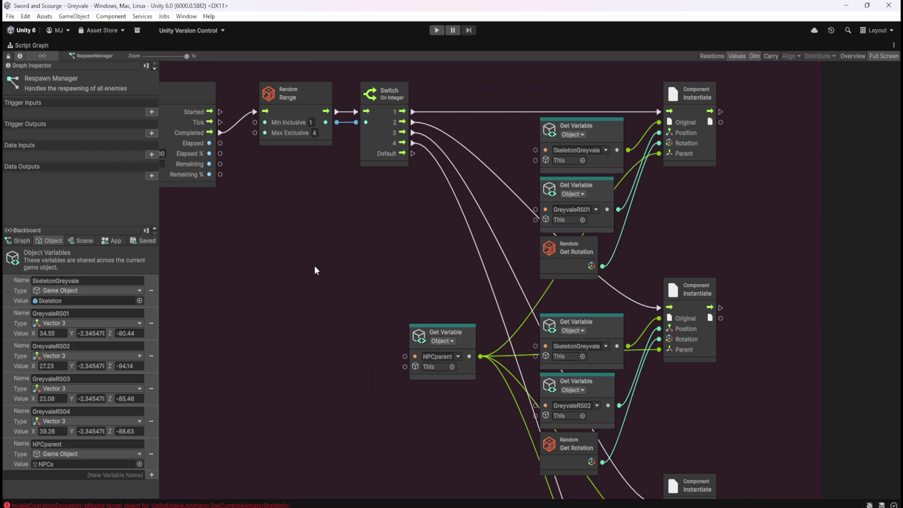
key(shift+space)
Inspect the Graveyard spawn points PosA and PosB, with PosB at 4.58, 8.177897, 7.33
click(105, 222)
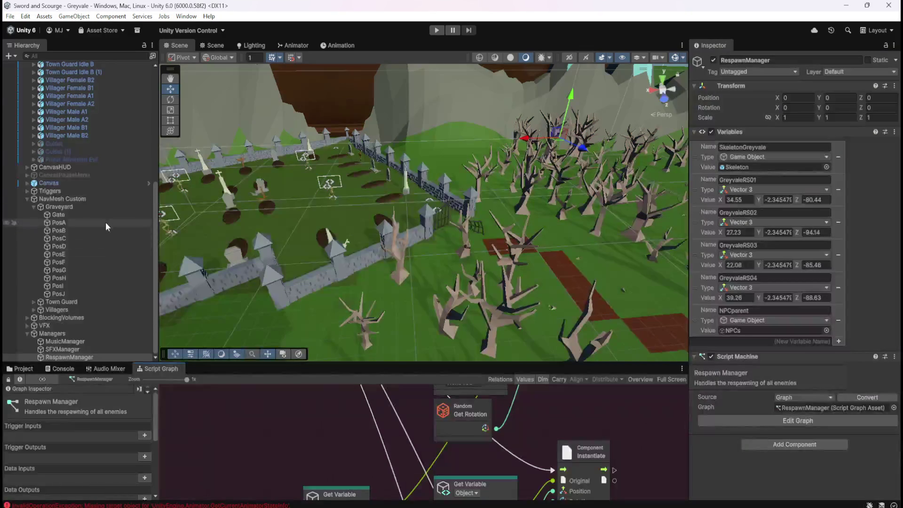
click(101, 230)
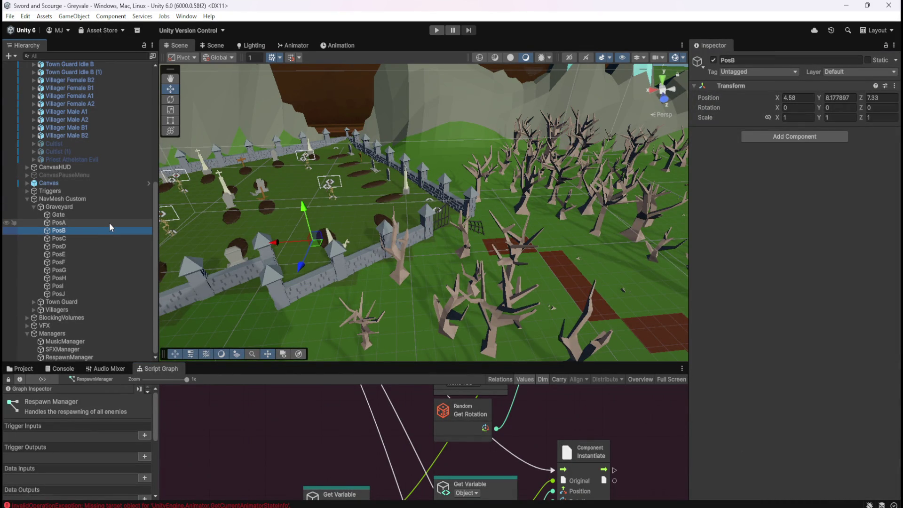
scroll(92, 159, up, 10)
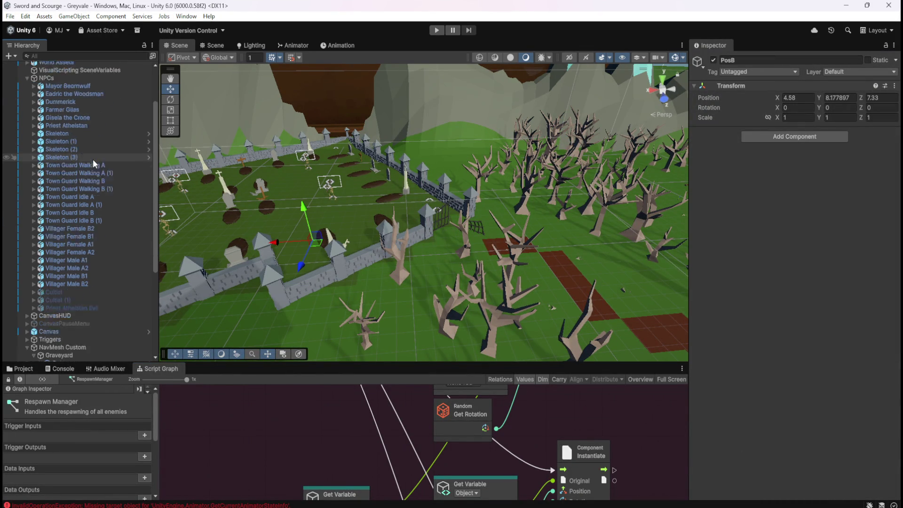
click(86, 164)
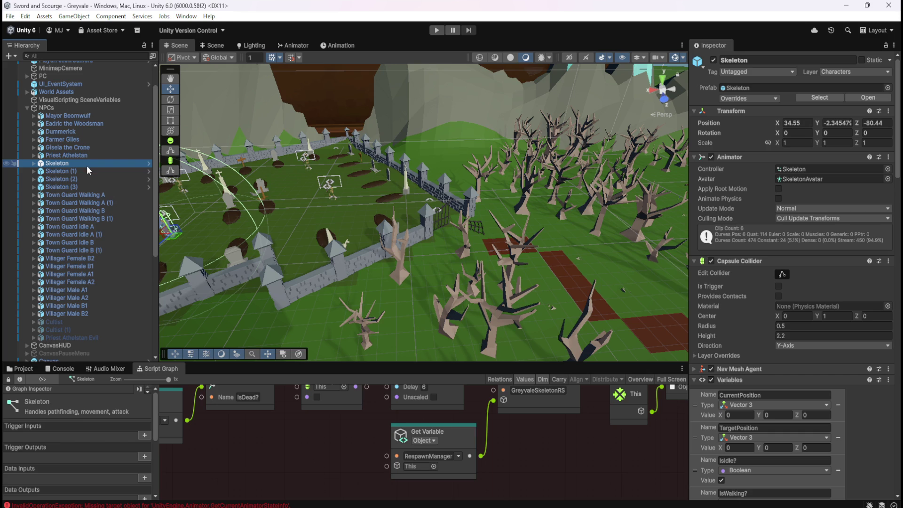
key(f)
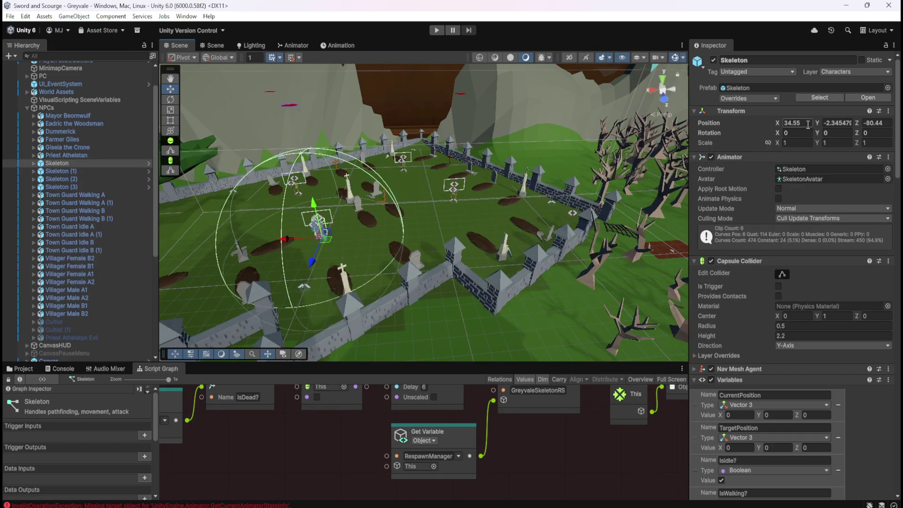
click(73, 171)
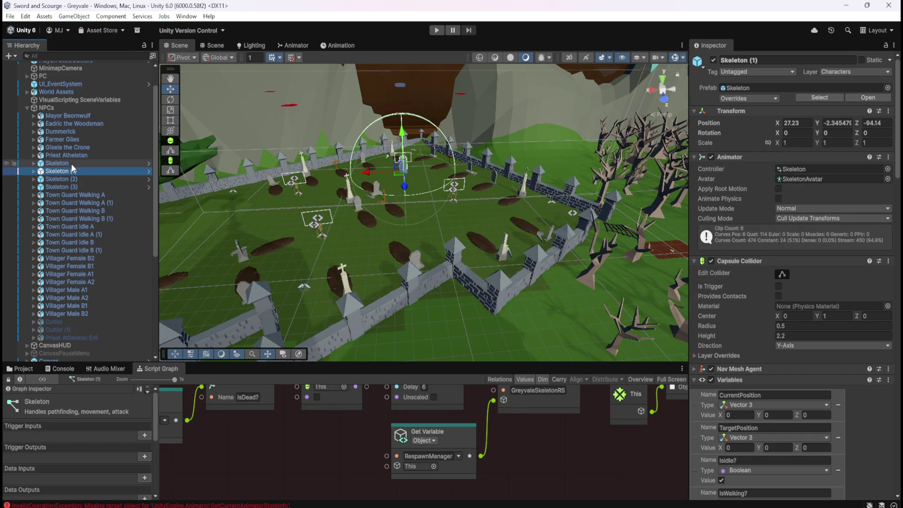
click(72, 163)
click(72, 171)
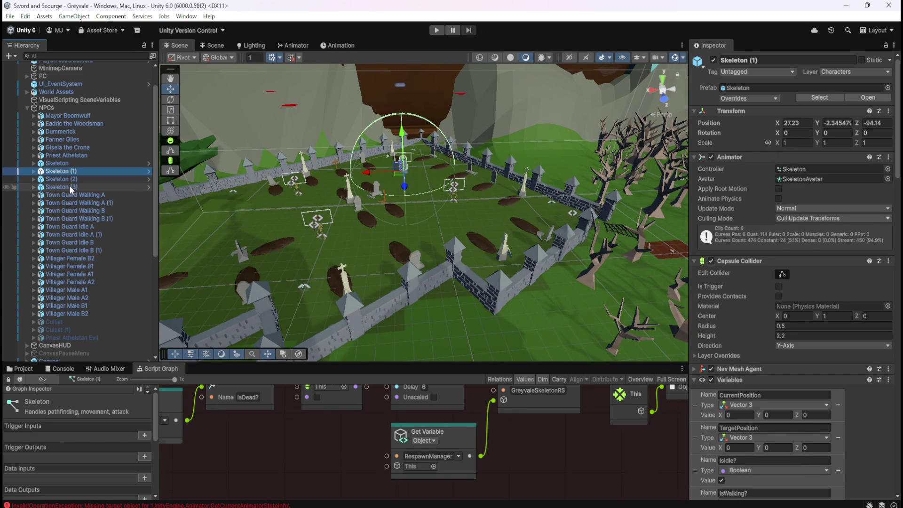
click(71, 187)
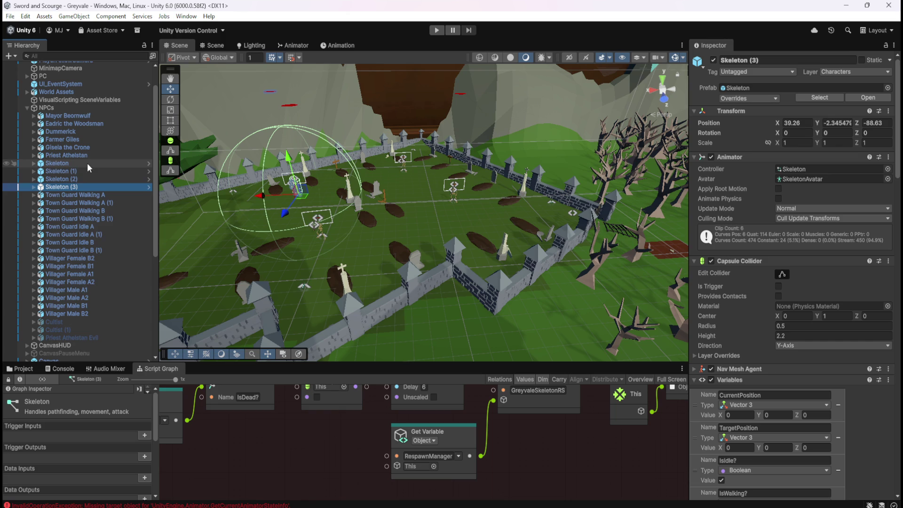
click(86, 163)
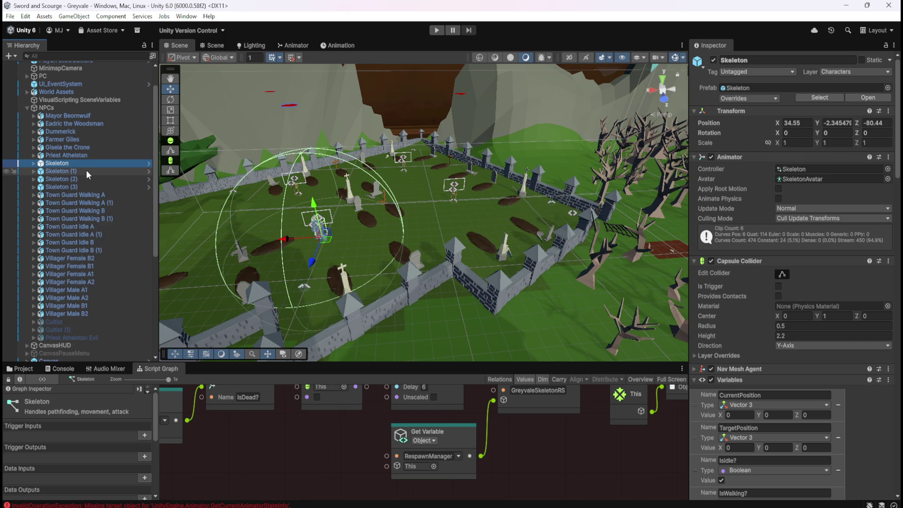
click(87, 170)
click(82, 178)
click(78, 186)
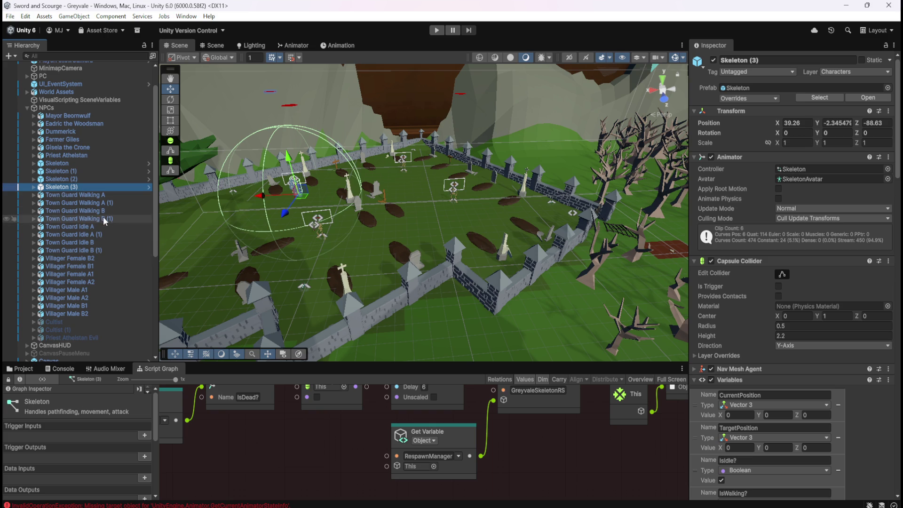
click(357, 461)
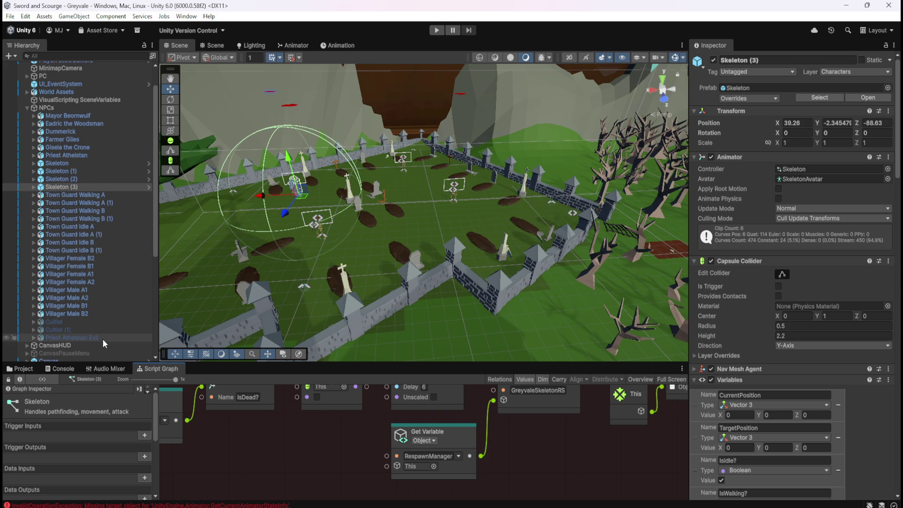
scroll(84, 343, down, 3)
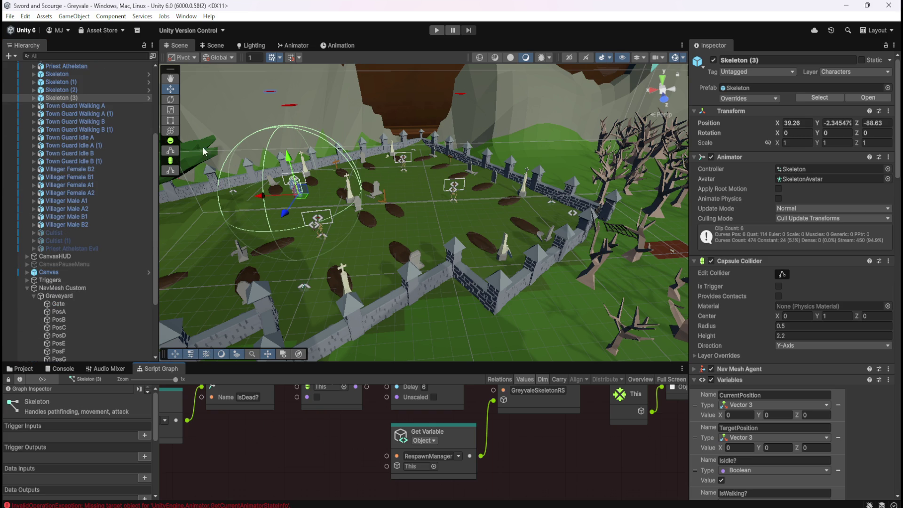
scroll(91, 113, up, 1)
click(91, 105)
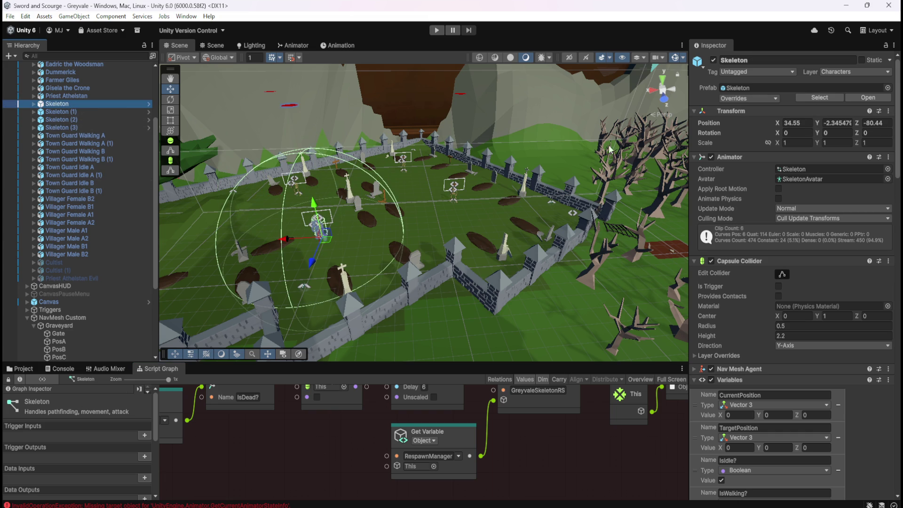
scroll(79, 159, up, 3)
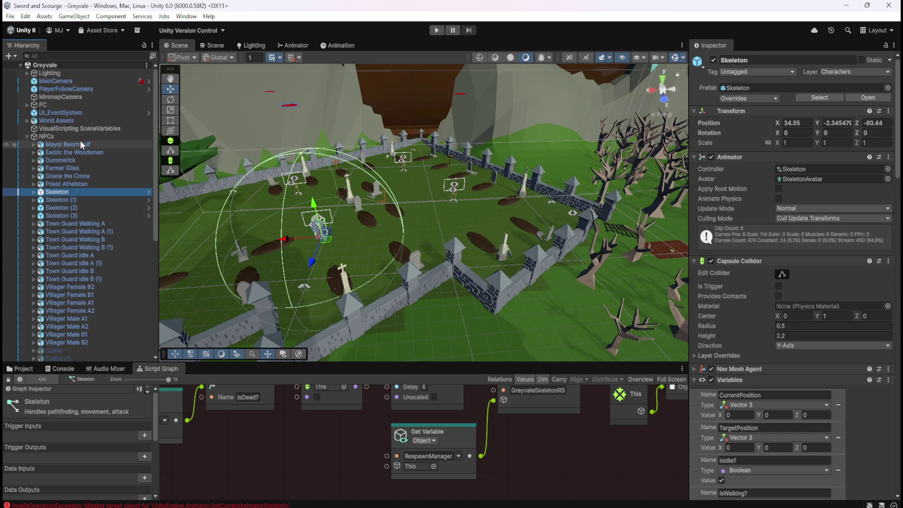
click(84, 137)
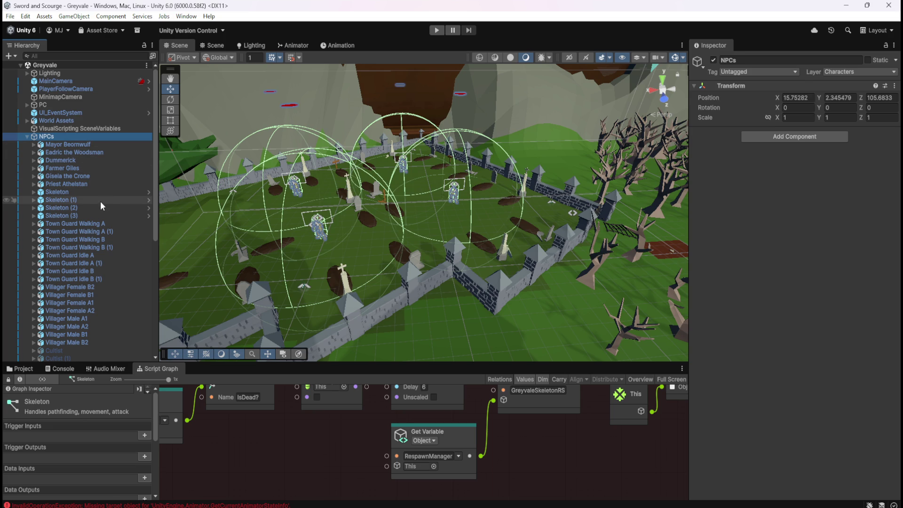
click(111, 193)
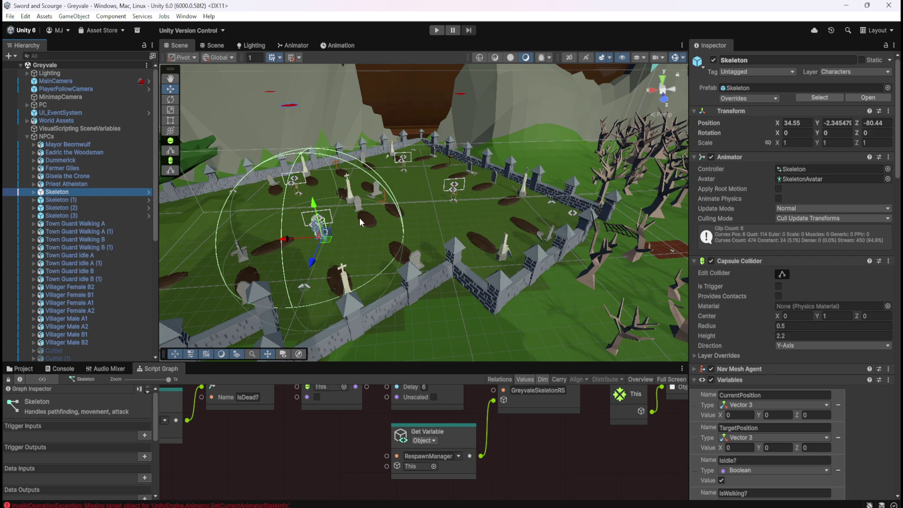
click(112, 137)
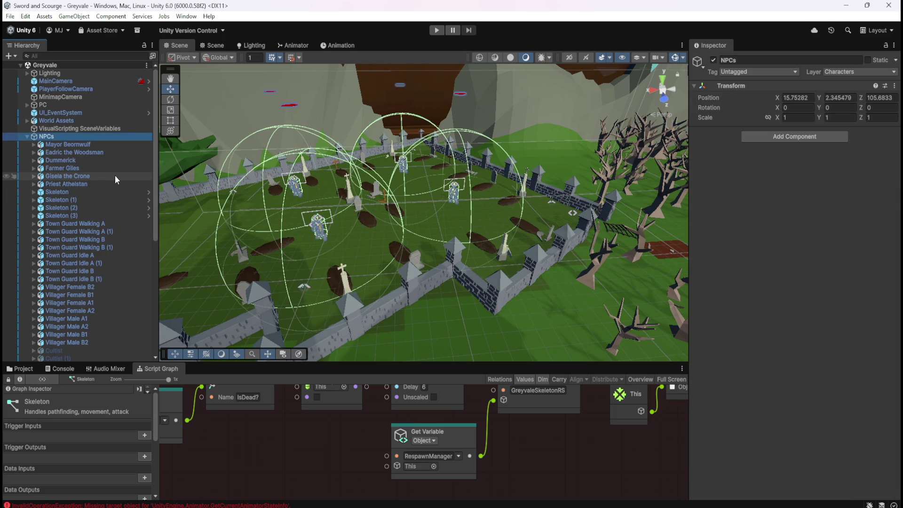
click(91, 191)
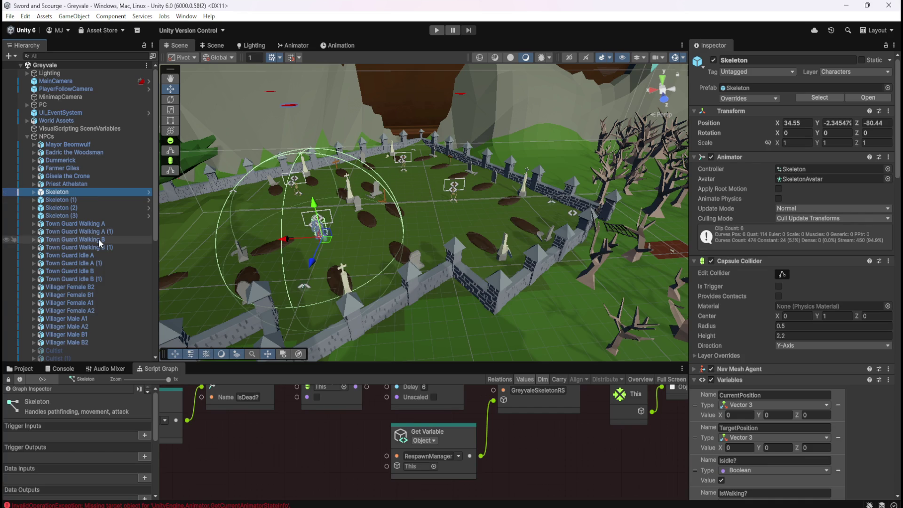
scroll(98, 318, down, 10)
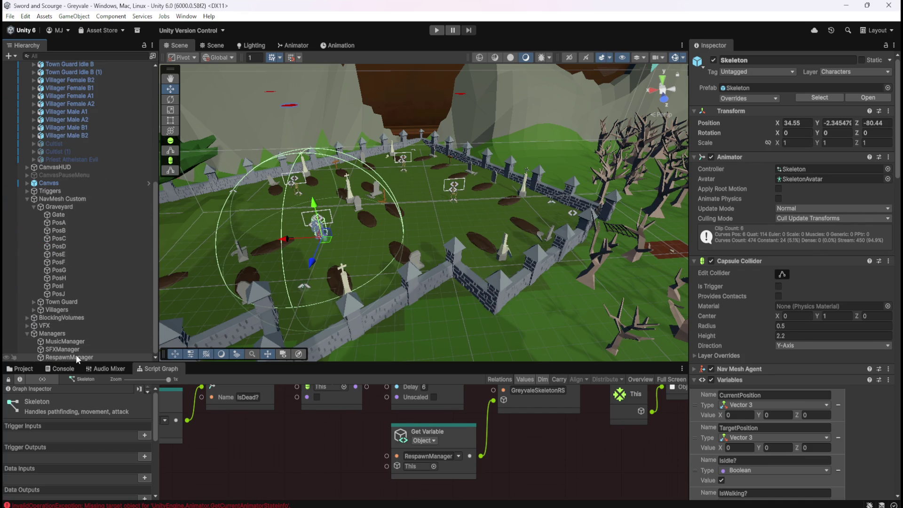
Select the Skeleton prefab in Prefabs/Enemies and scroll through its PosA–PosJ variables
click(75, 355)
scroll(74, 276, up, 10)
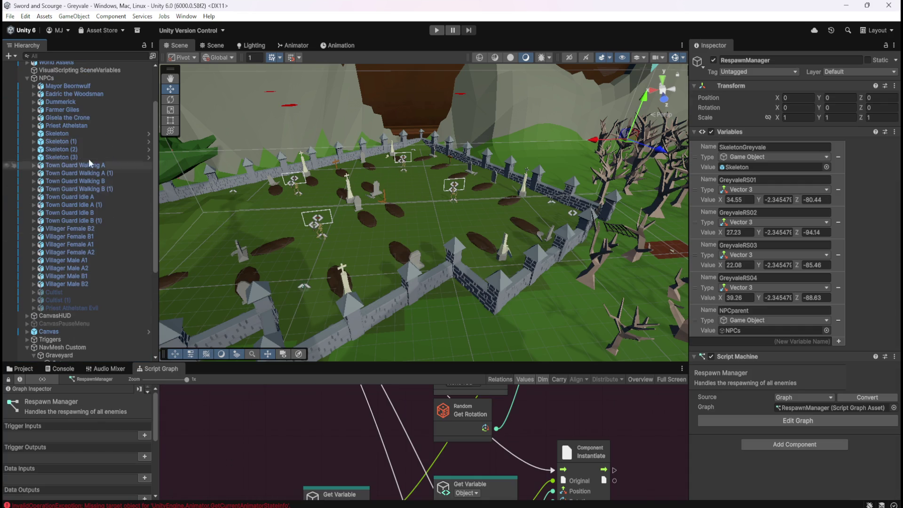
click(20, 369)
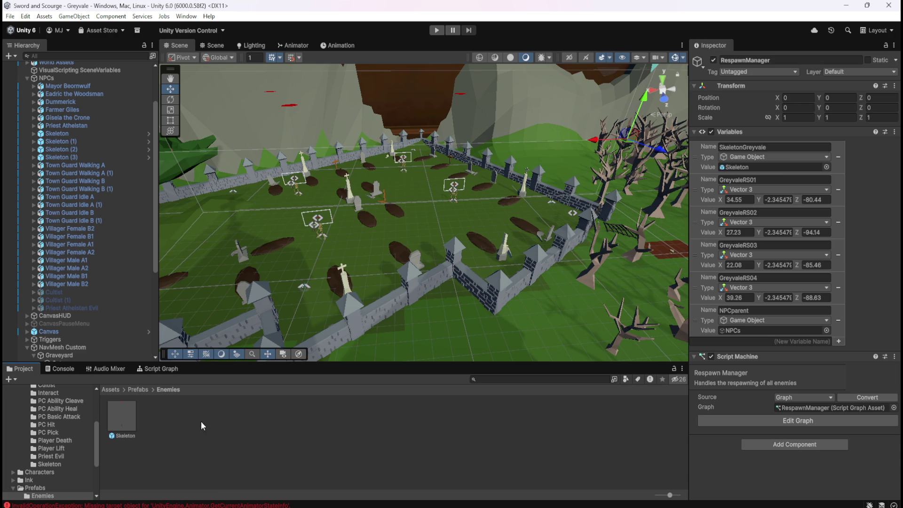
click(126, 417)
scroll(815, 256, down, 15)
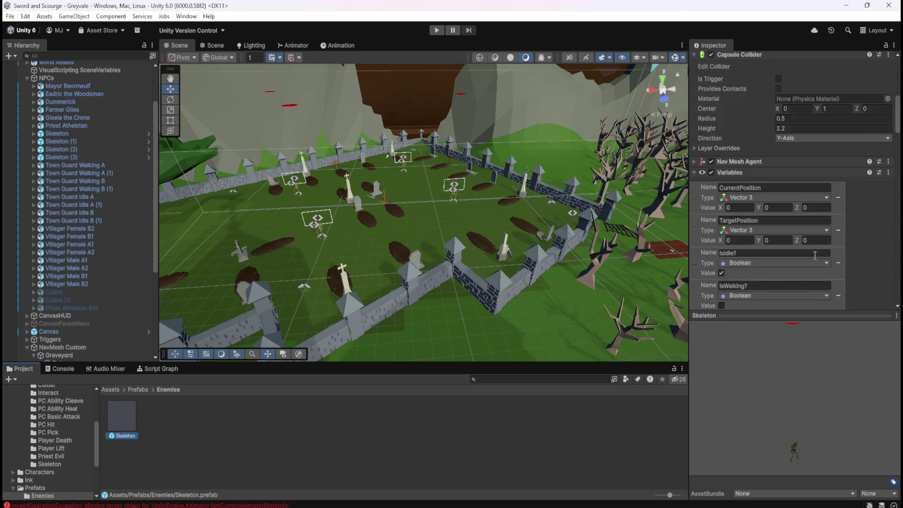
scroll(815, 255, down, 15)
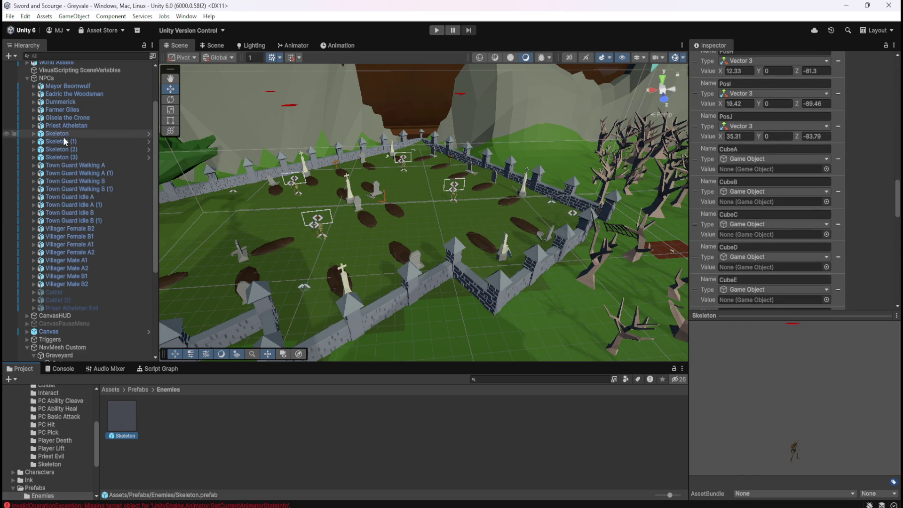
scroll(44, 255, down, 6)
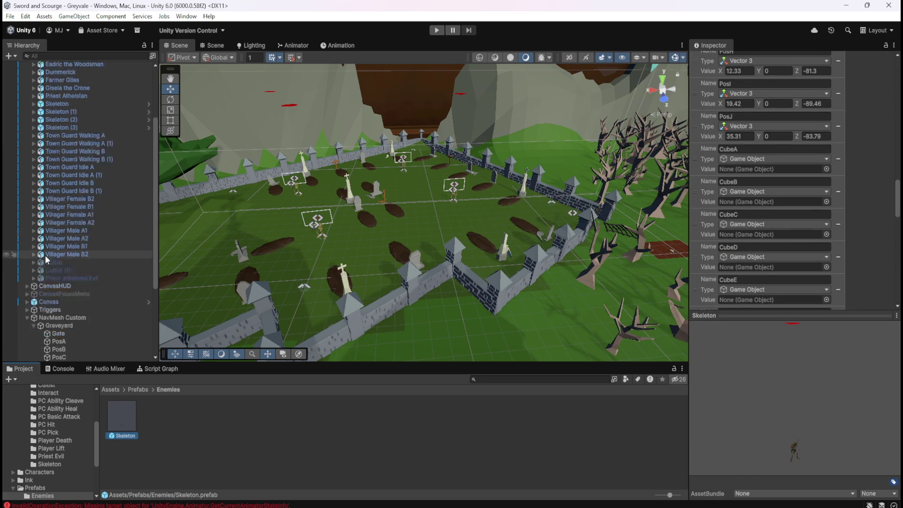
Try dragging PosA into the prefab's CubeB field, which stays empty, and recheck the variables
mouse_move(56, 225)
mouse_down()
mouse_move(756, 188)
mouse_move(778, 160)
mouse_up()
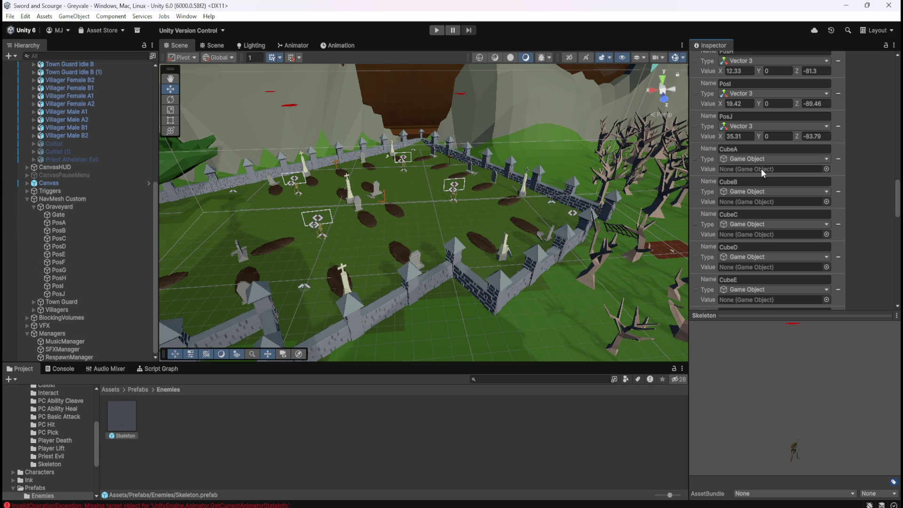
scroll(713, 230, up, 10)
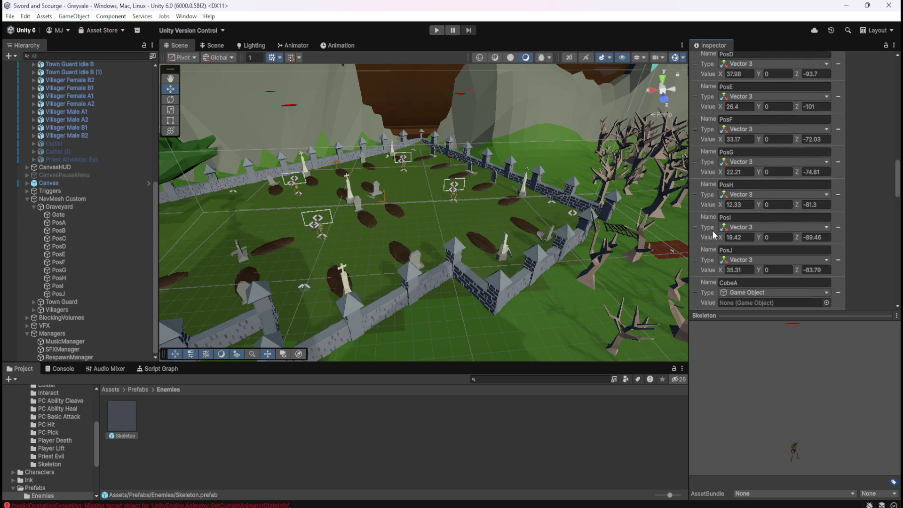
scroll(709, 231, up, 2)
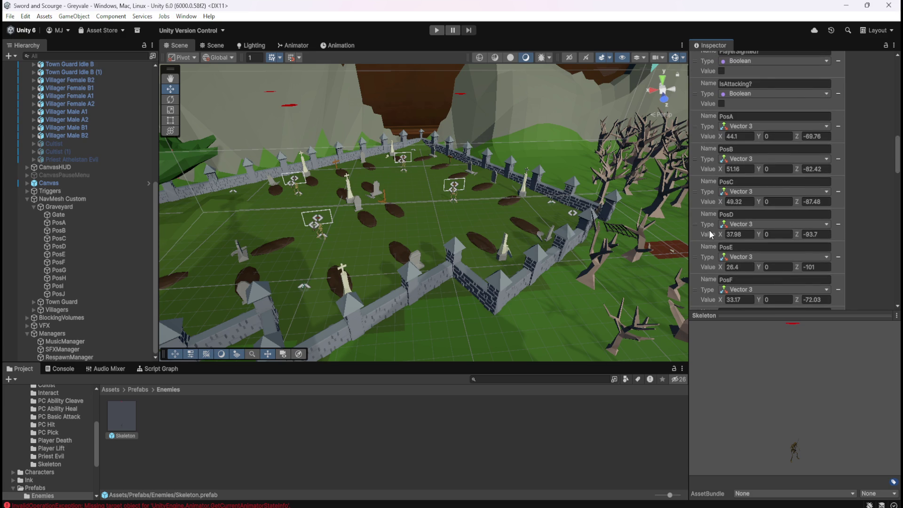
scroll(709, 230, down, 10)
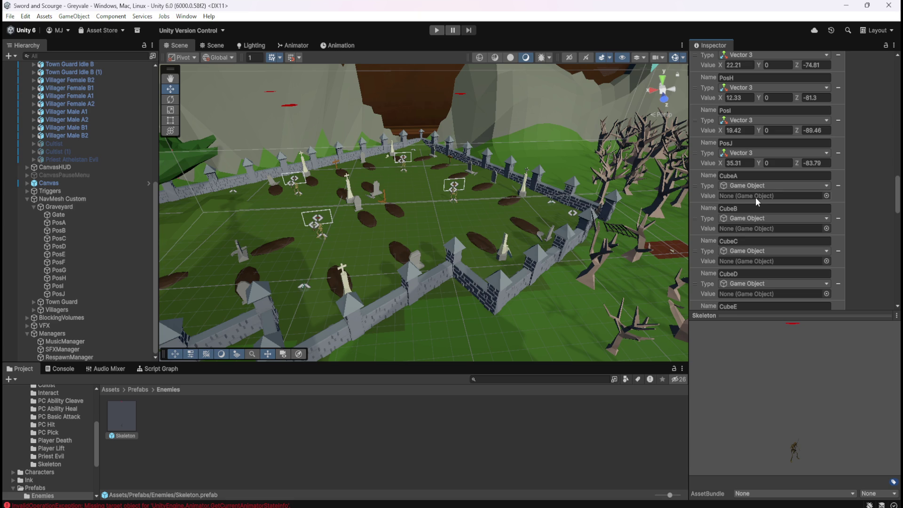
Select PosA and open, then close, its Properties window from the context menu
click(82, 222)
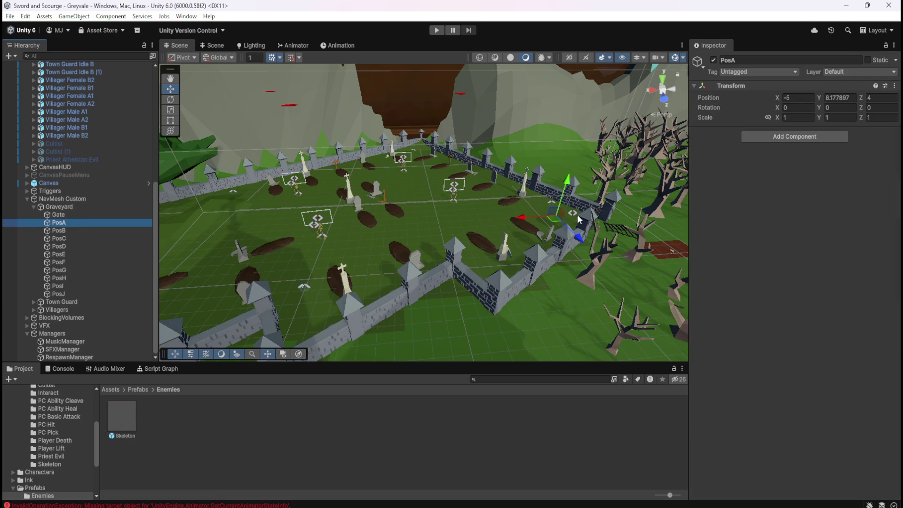
right_click(58, 222)
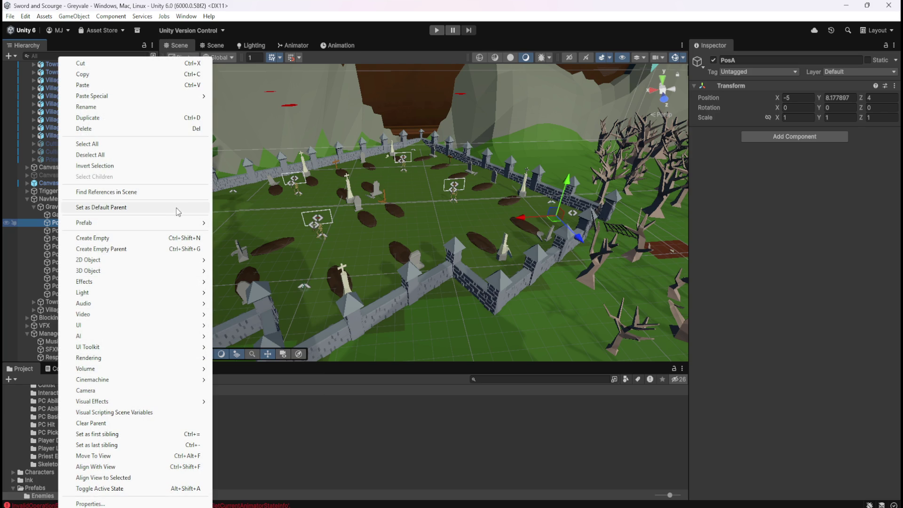
mouse_move(174, 224)
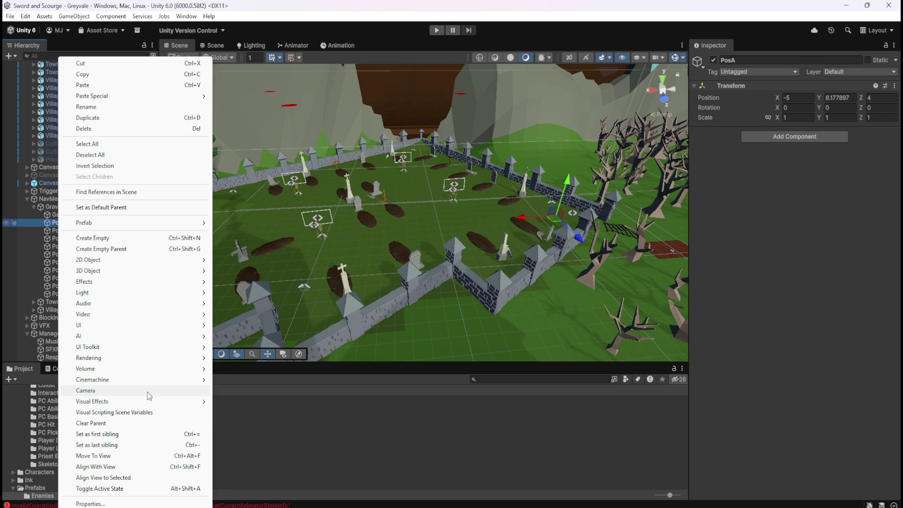
click(134, 504)
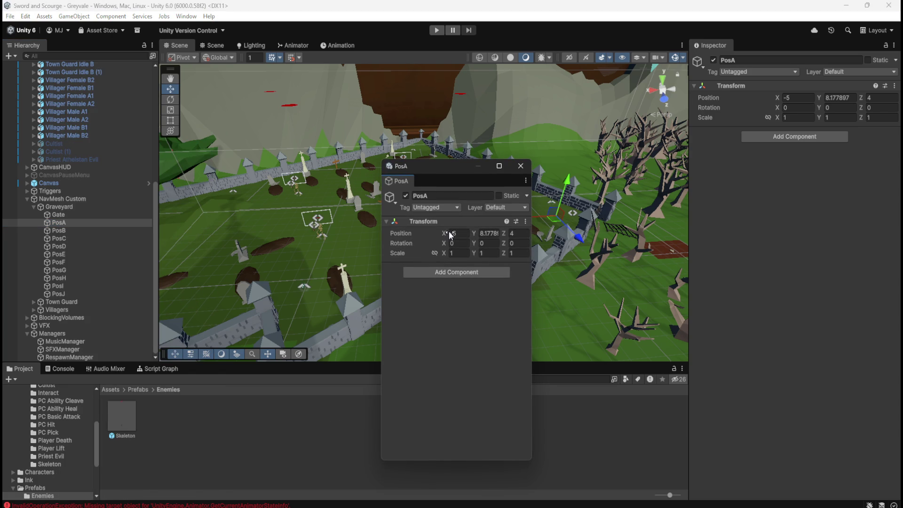
click(528, 170)
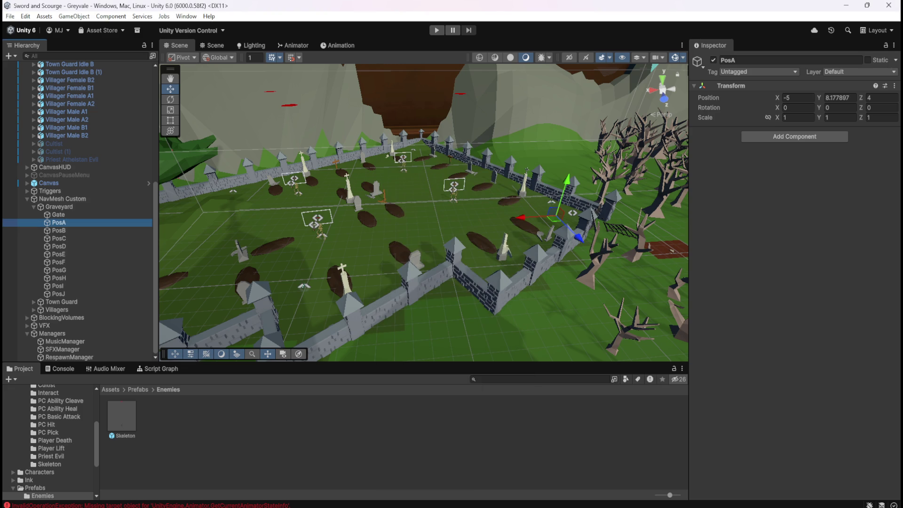
Check PosA's Static settings, then reselect PosA and bring up its Prefab options again
click(897, 62)
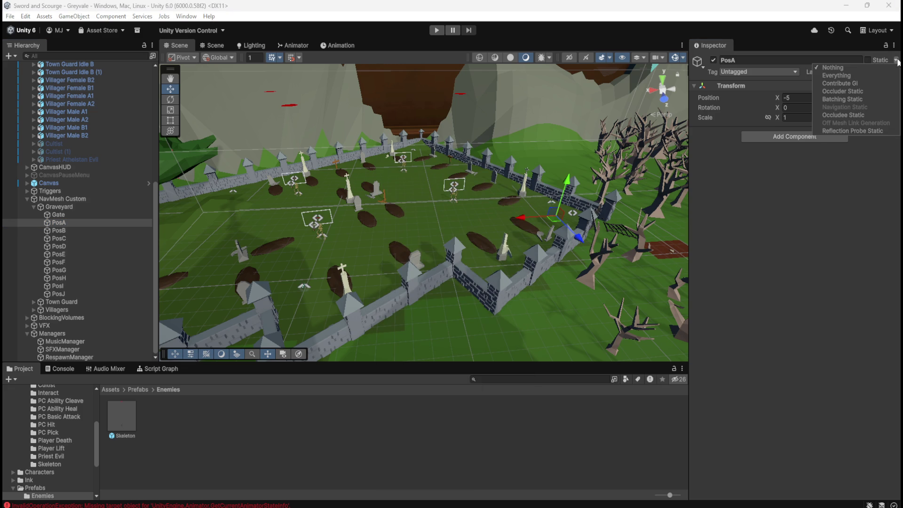
click(858, 151)
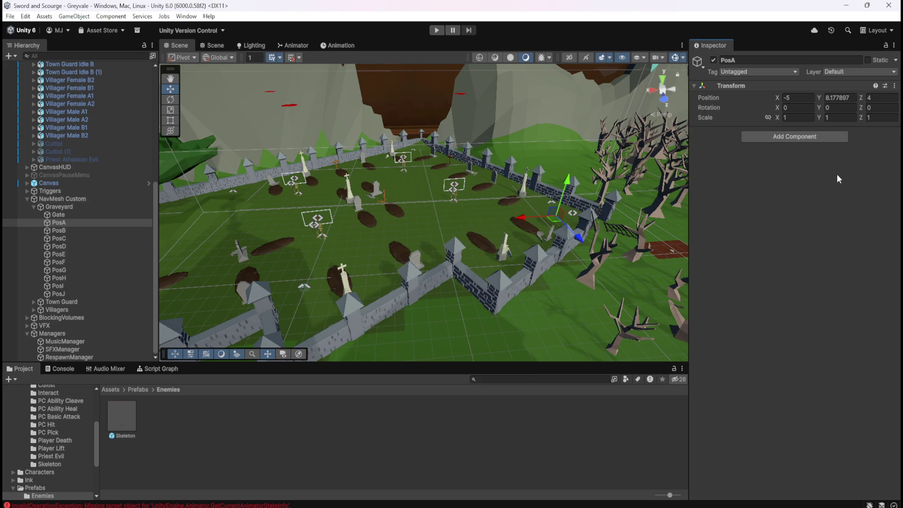
click(64, 216)
click(64, 223)
right_click(64, 223)
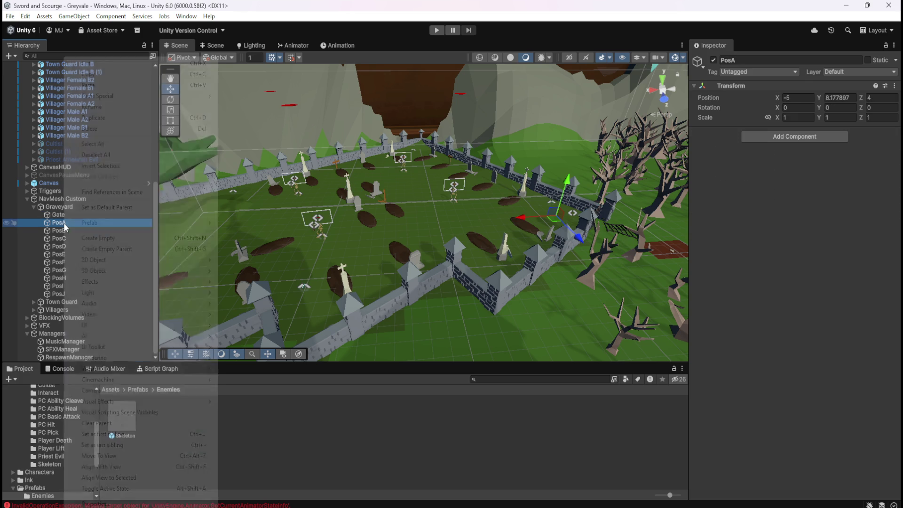
mouse_move(139, 223)
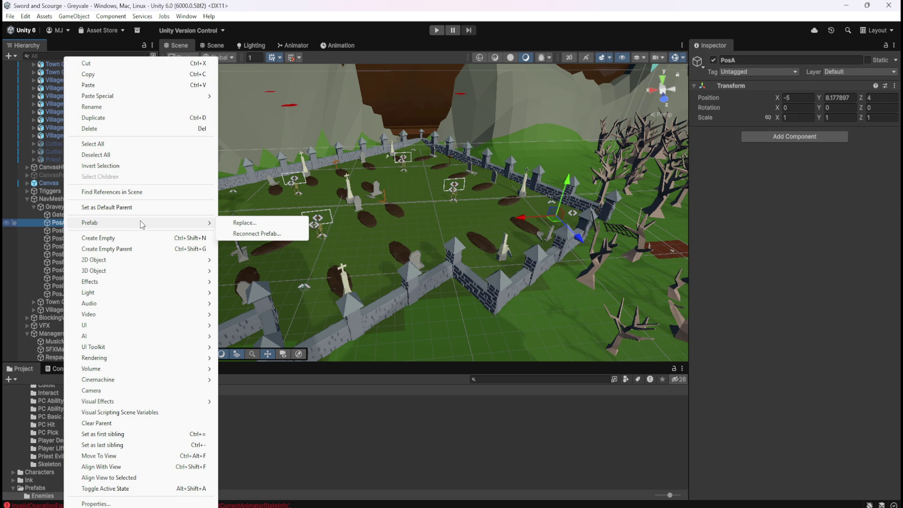
Clear PosA's parent and undo it, then review PosB, PosA and RespawnManager's respawn variables
click(129, 420)
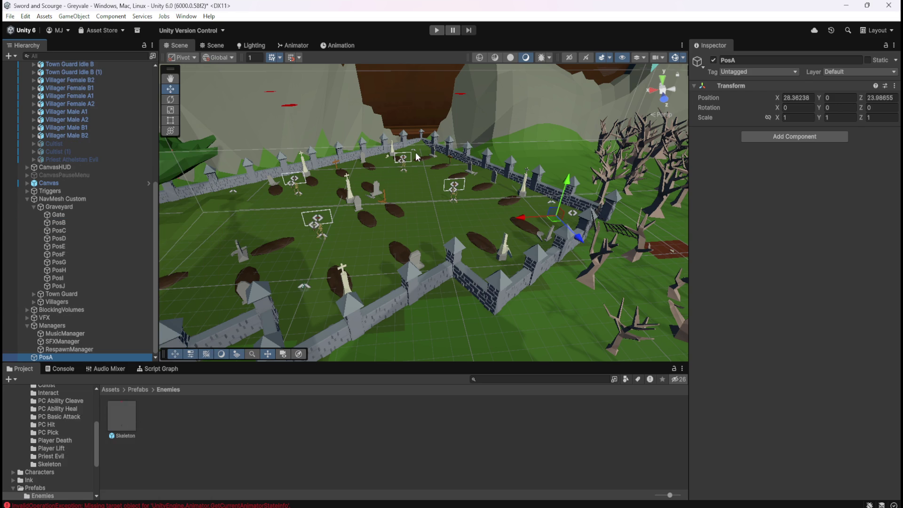
key(ctrl+z)
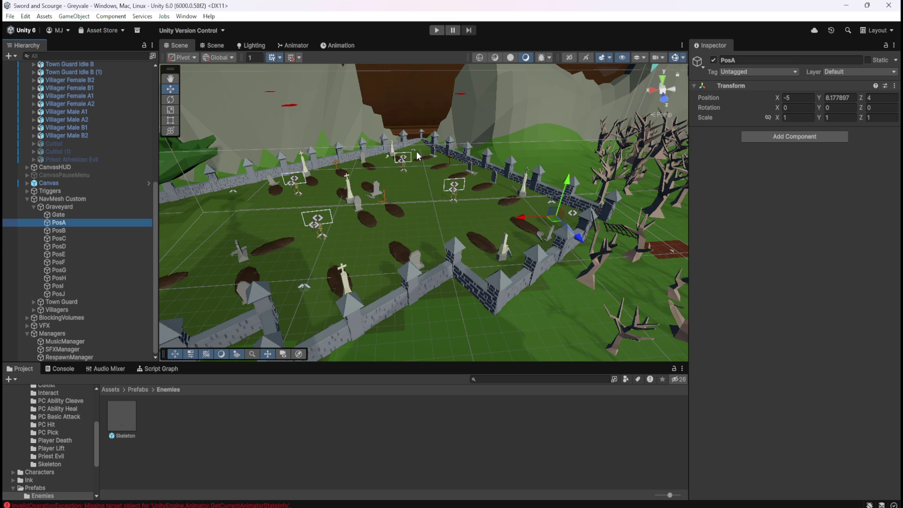
click(79, 231)
click(88, 223)
click(88, 356)
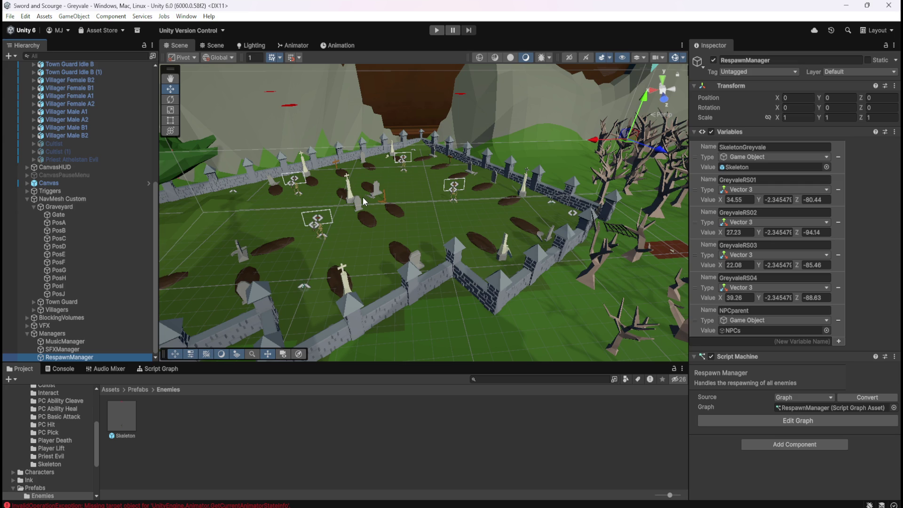
Clear Skeleton's parent from NPCs and copy its world X and Z coordinates
scroll(91, 162, up, 10)
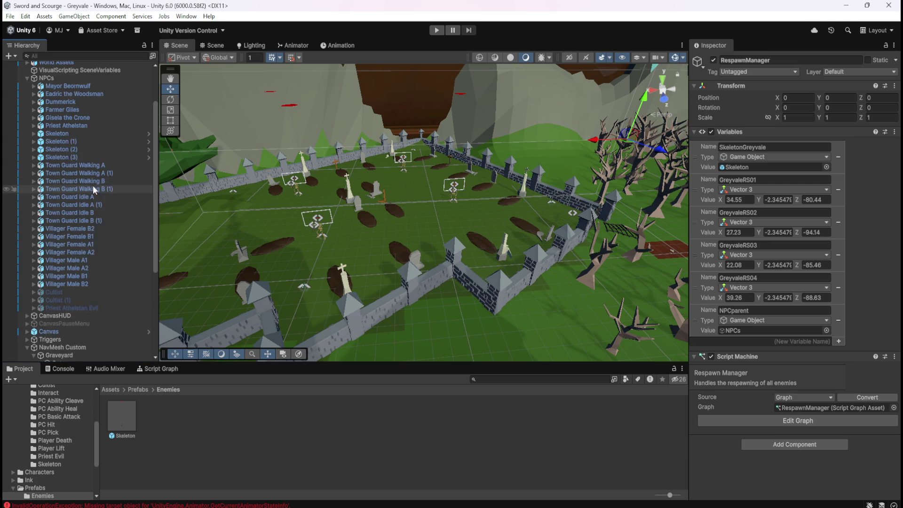
click(87, 191)
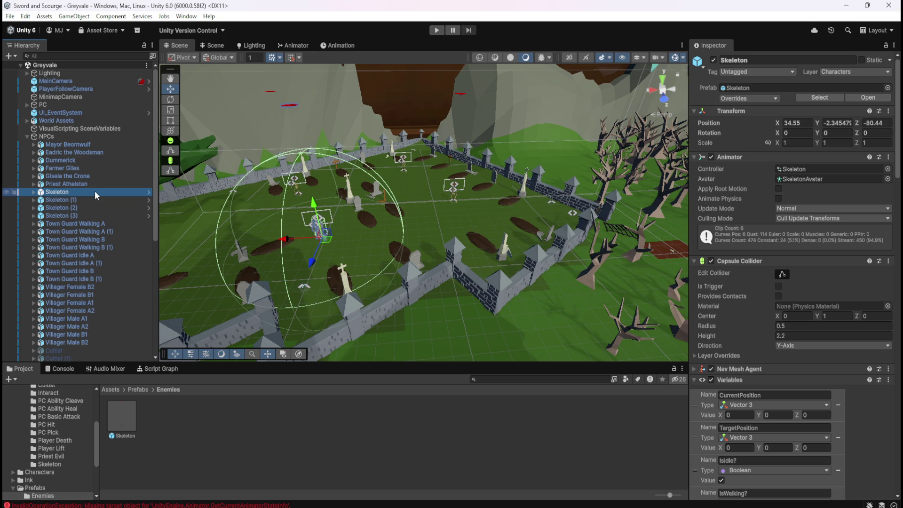
right_click(94, 191)
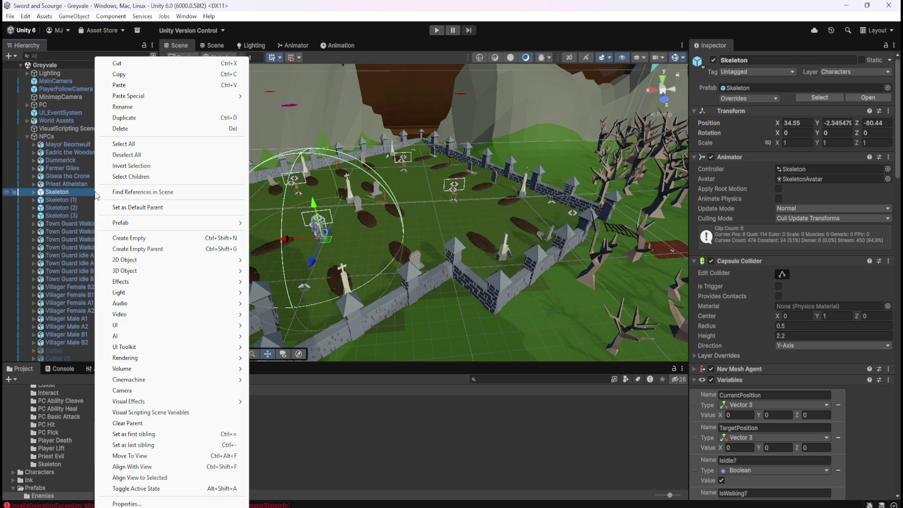
click(152, 425)
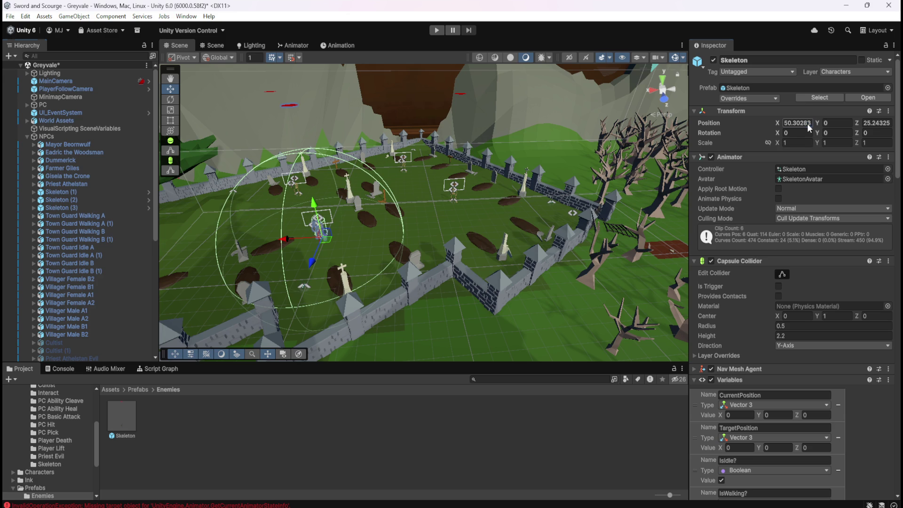
click(809, 124)
click(809, 123)
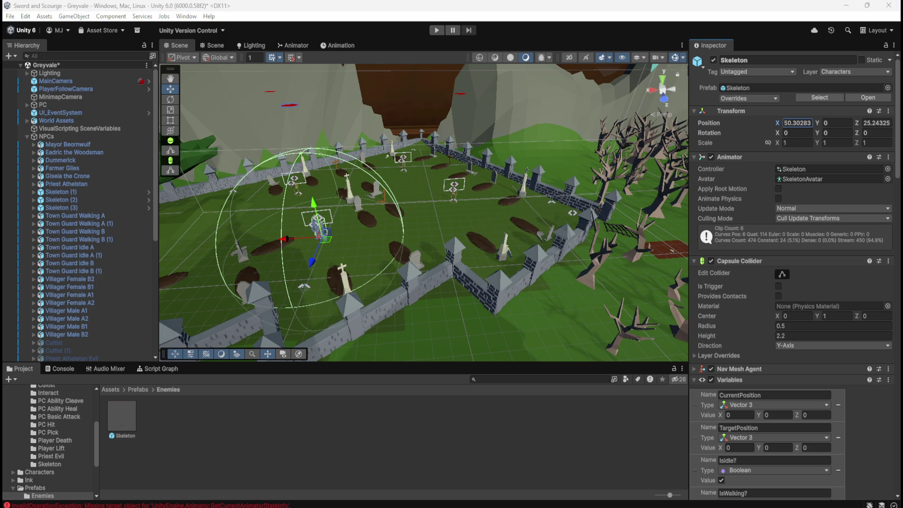
click(877, 123)
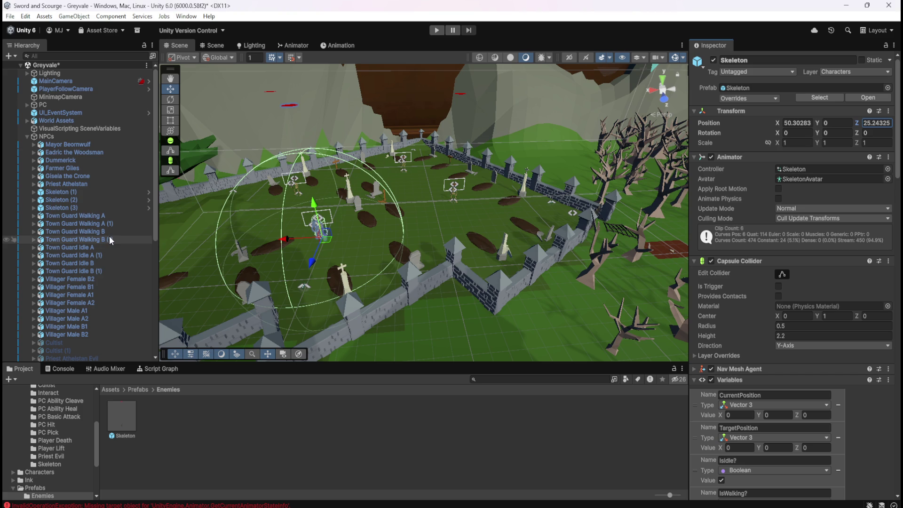
scroll(94, 278, down, 5)
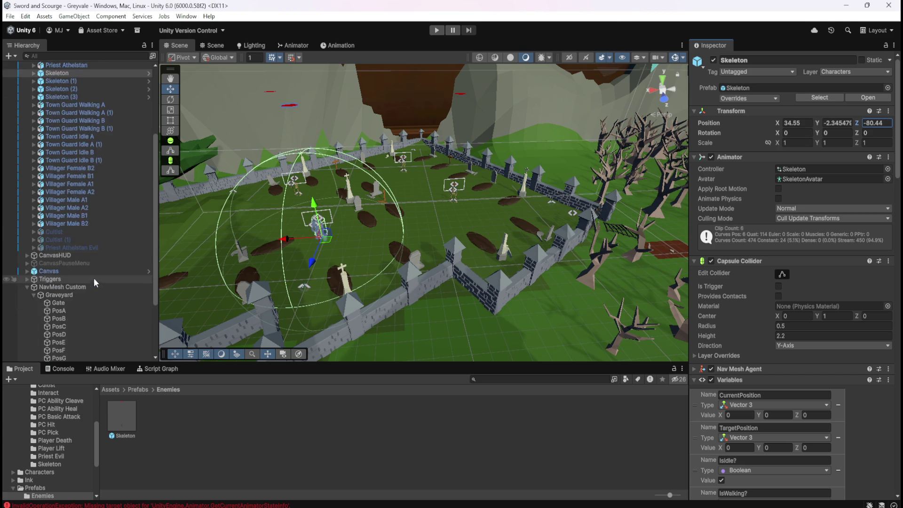
scroll(94, 278, down, 3)
Set RespawnManager's GreyvaleRS01 to 50.30283, 0, 25.24325
click(80, 357)
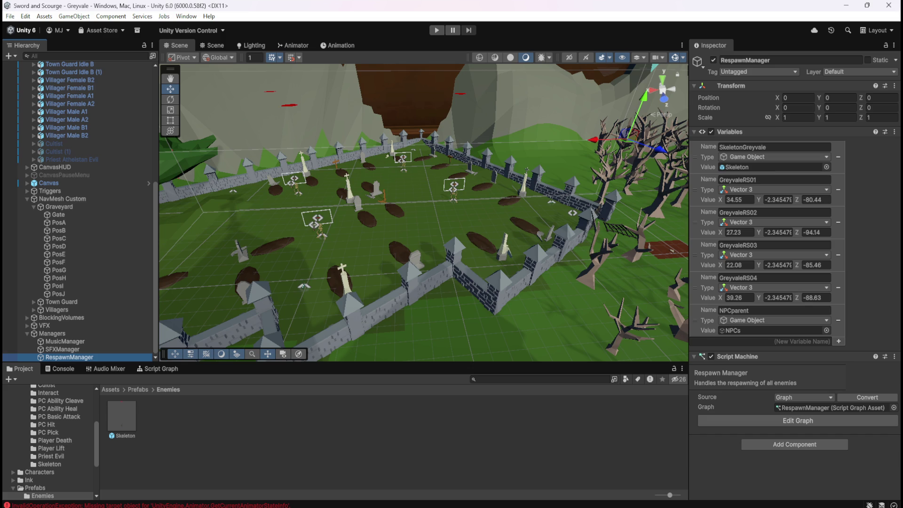
drag(741, 200, 777, 201)
click(777, 200)
text(0)
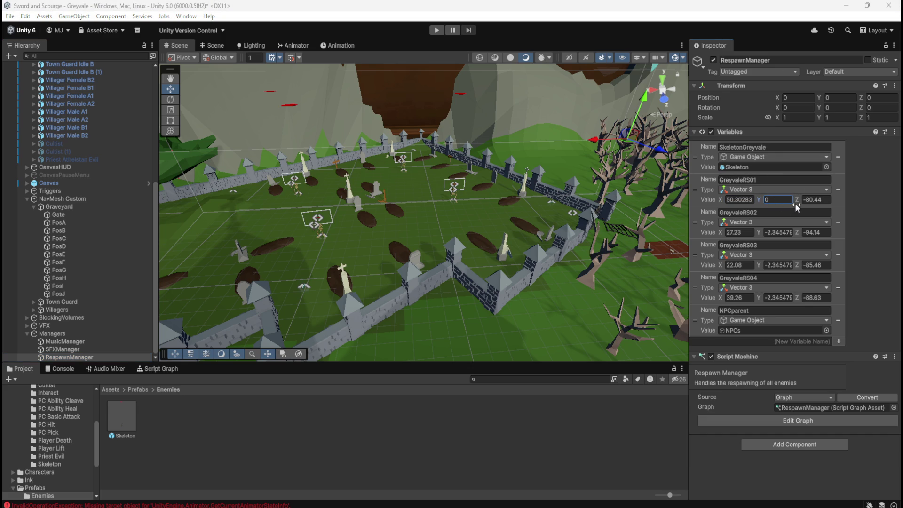
drag(798, 207, 811, 202)
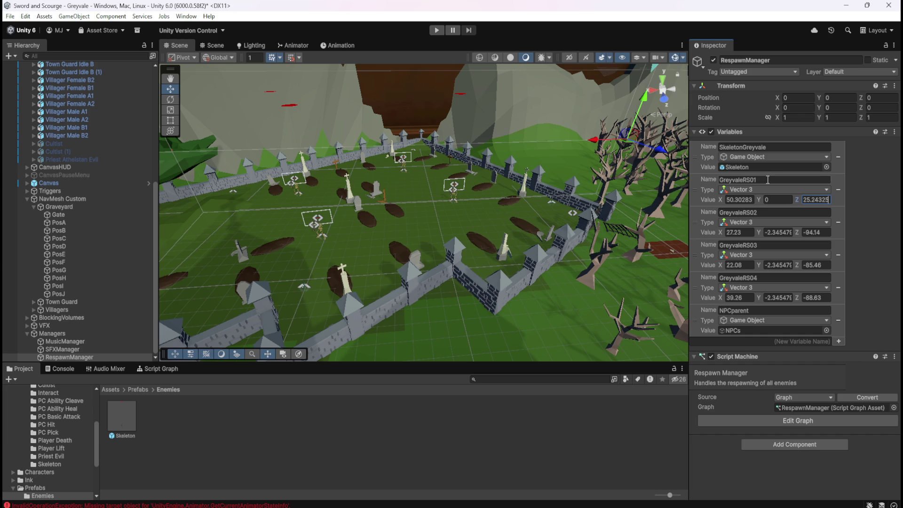
Clear Skeleton (1)'s parent from NPCs and copy its world X and Z coordinates
scroll(94, 228, up, 3)
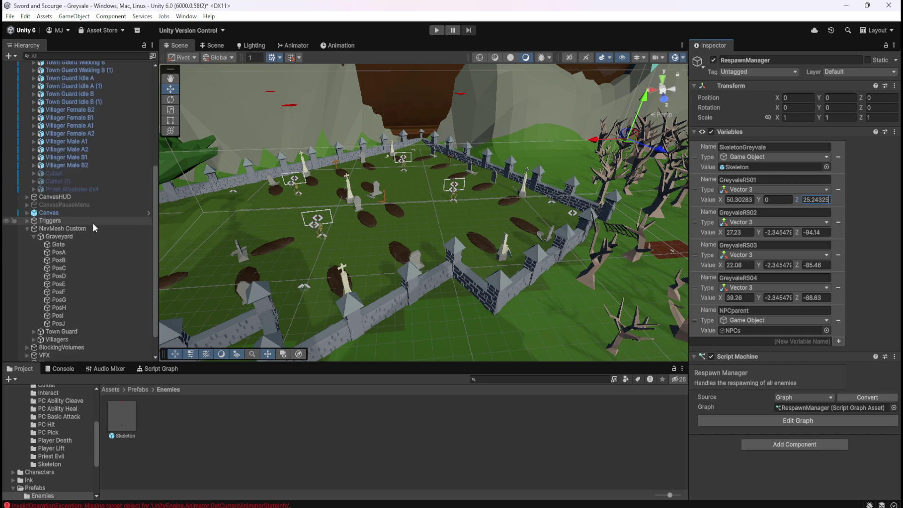
scroll(93, 223, up, 15)
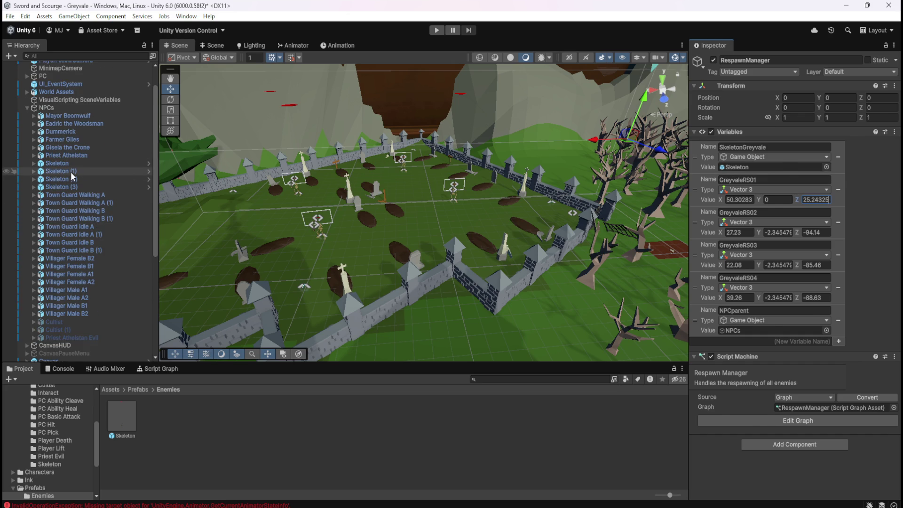
click(71, 171)
right_click(69, 171)
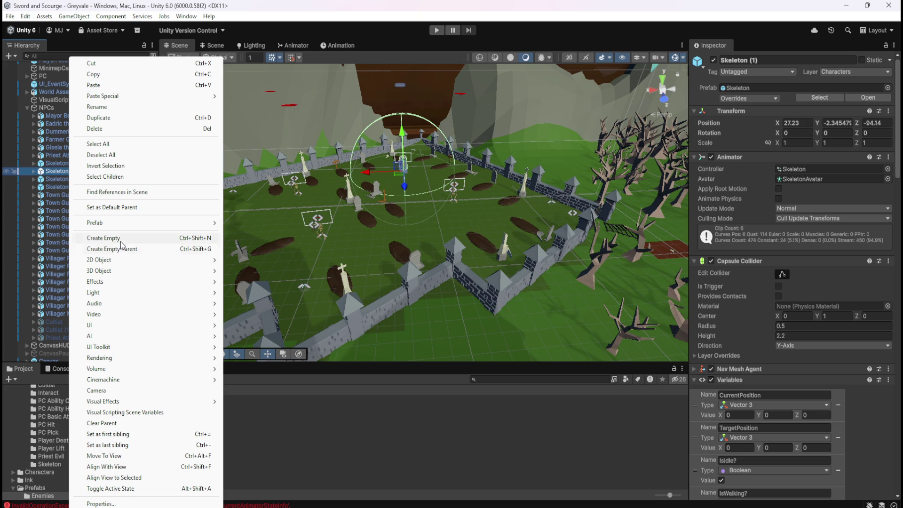
click(123, 427)
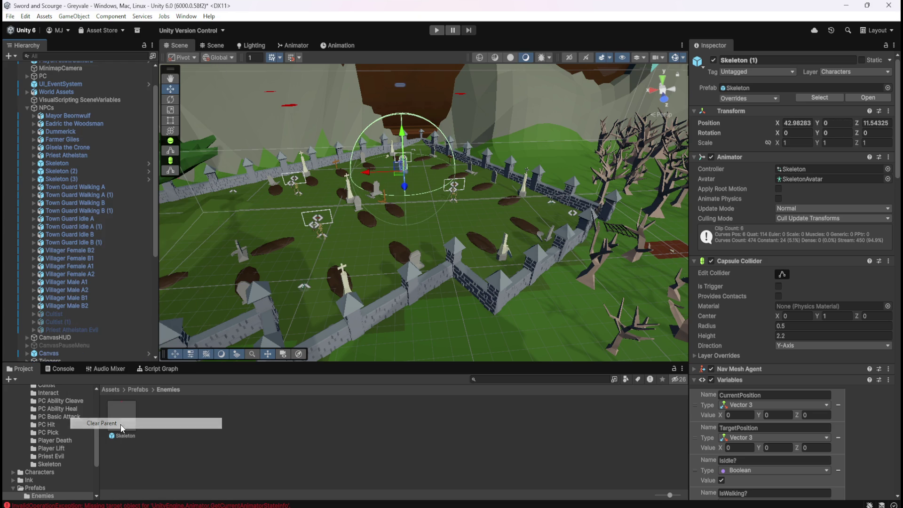
click(803, 125)
key(Return)
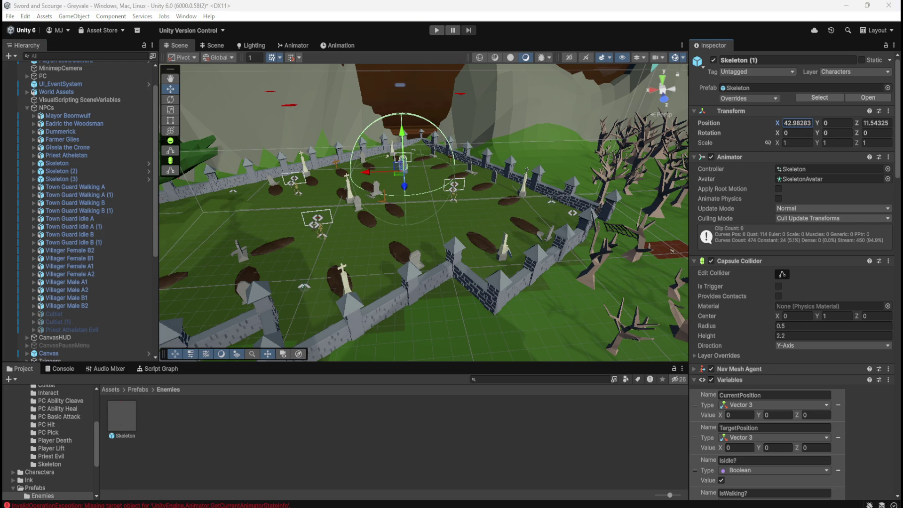
click(868, 123)
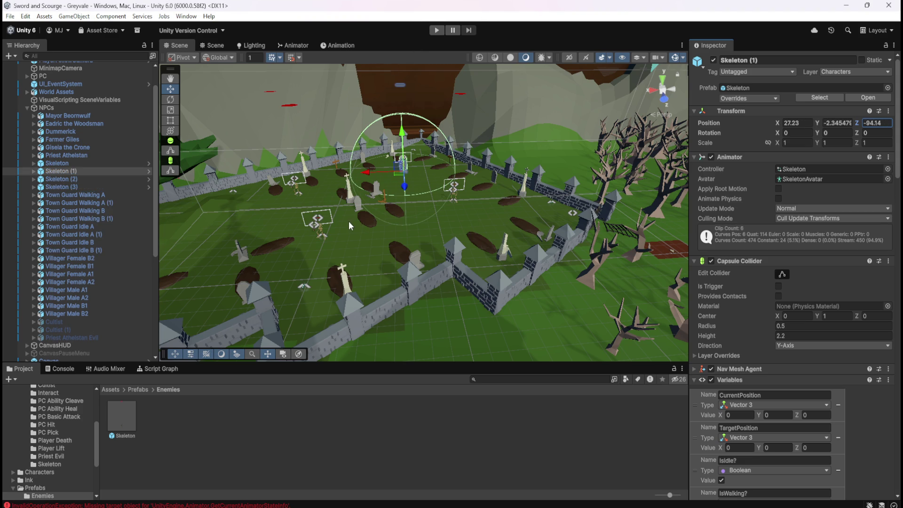
scroll(112, 292, down, 5)
Set GreyvaleRS02 to 42.98283, 0, 11.54325 and save the Greyvale scene
click(83, 357)
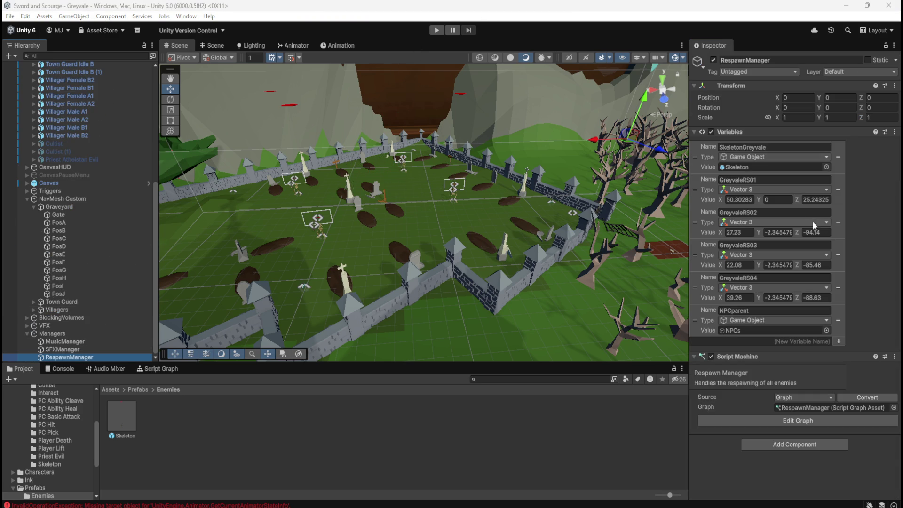
click(739, 232)
text(42.98283)
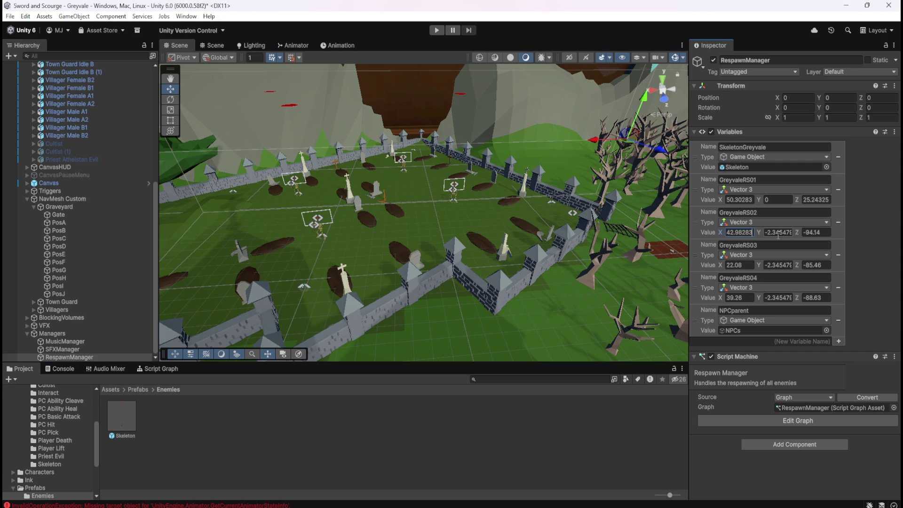
click(781, 230)
text(0)
key(Tab)
text(11.54325)
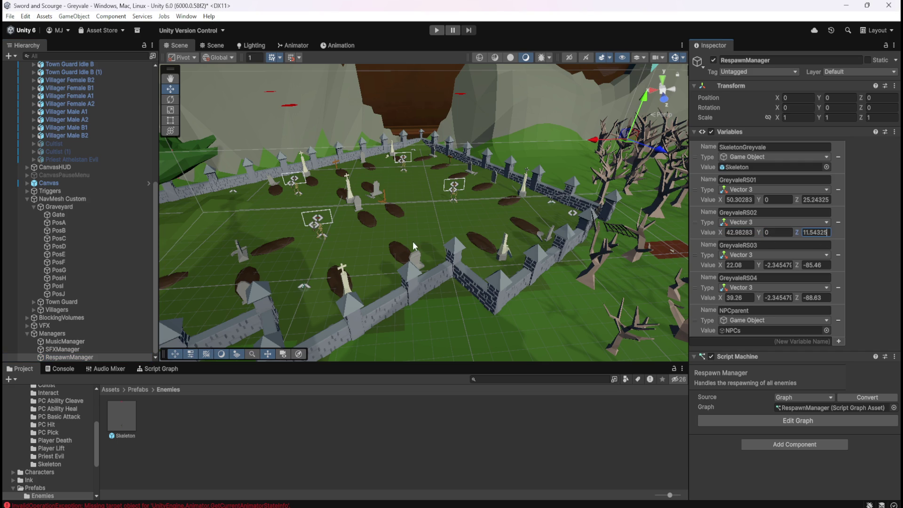
key(ctrl+s)
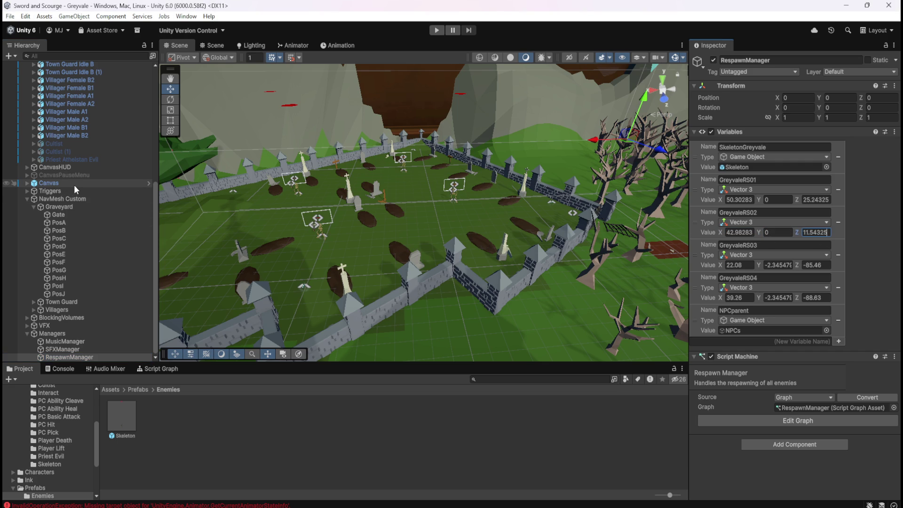
scroll(88, 190, up, 6)
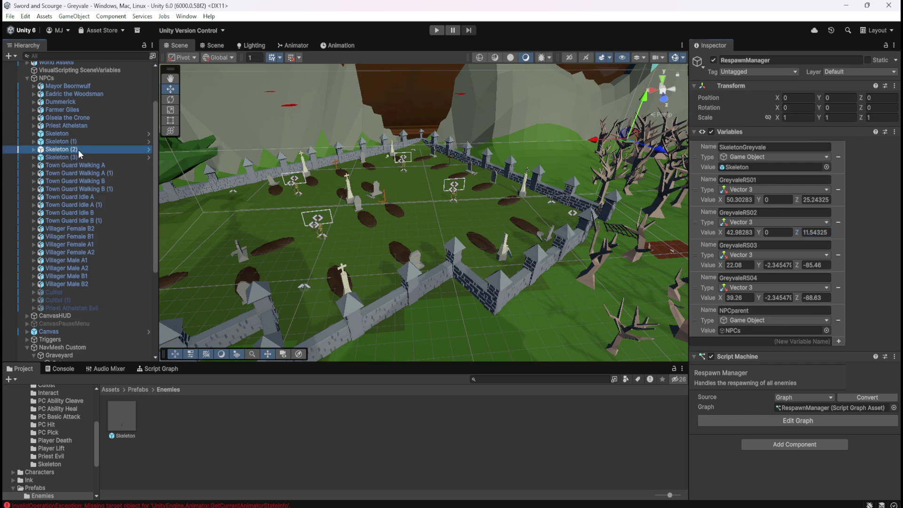
Clear Skeleton (2)'s parent from NPCs and copy its world X and Z coordinates
click(75, 148)
right_click(77, 149)
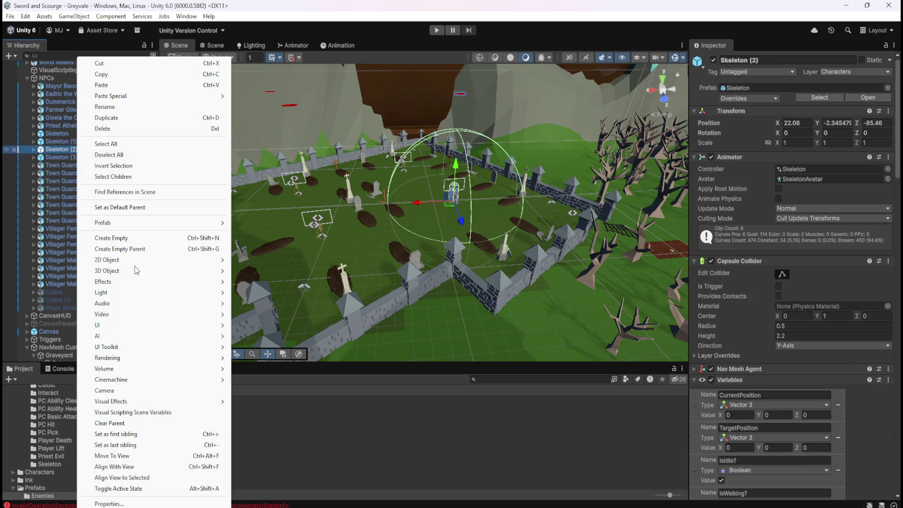
click(119, 427)
click(797, 122)
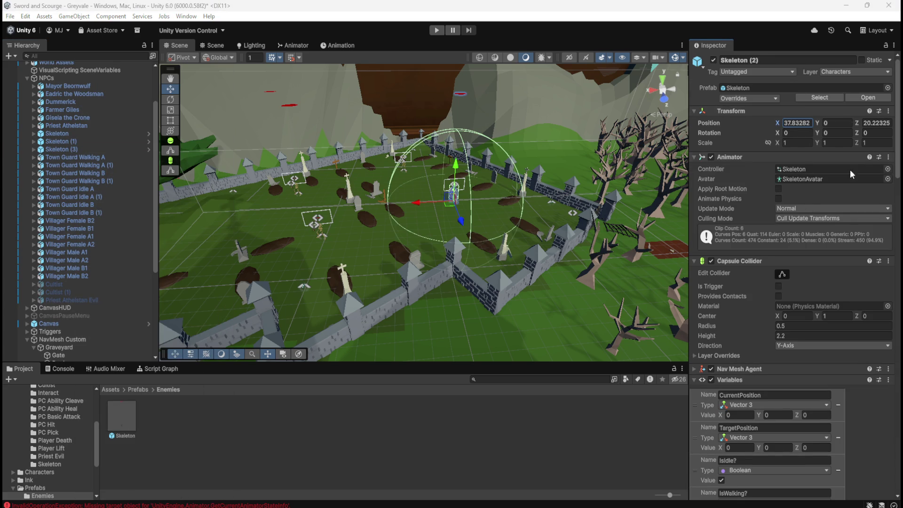
click(876, 123)
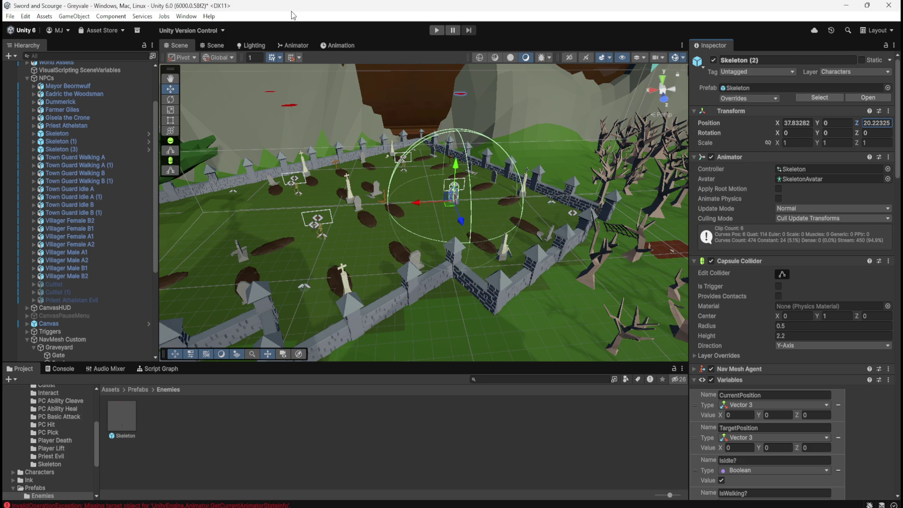
scroll(64, 337, down, 5)
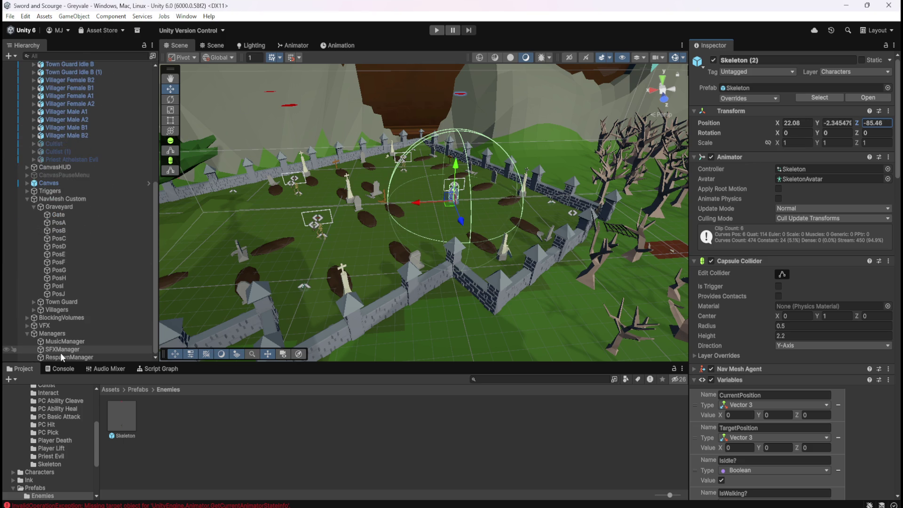
Set RespawnManager's GreyvaleRS03 to 37.83282, 0, 20.22325
click(61, 356)
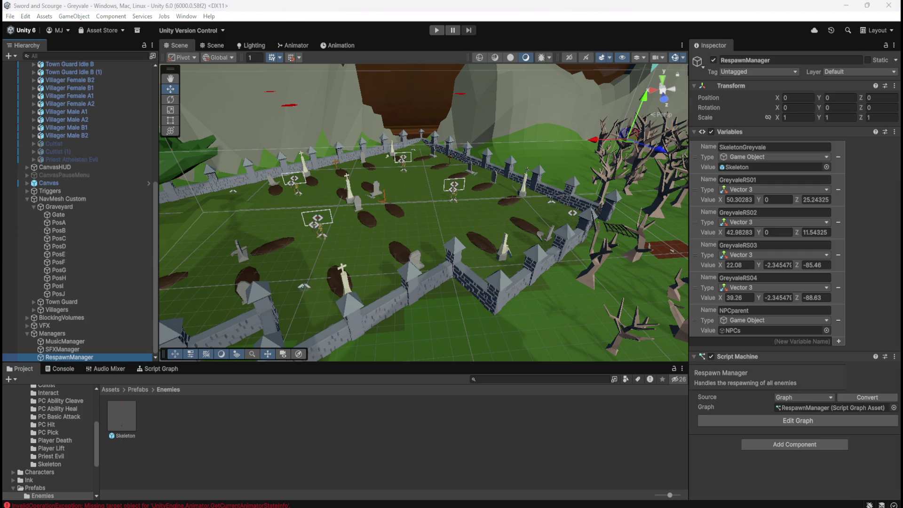
click(740, 265)
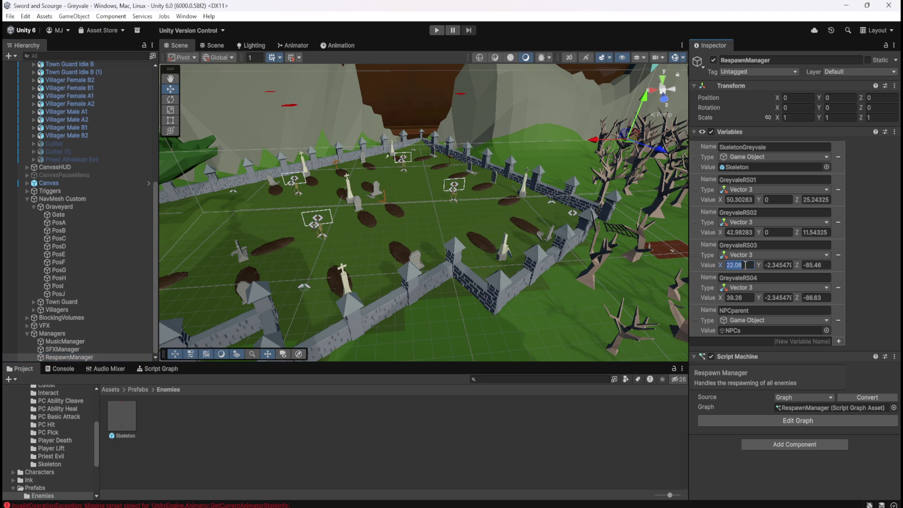
text(37.83282)
click(778, 265)
text(0)
key(Tab)
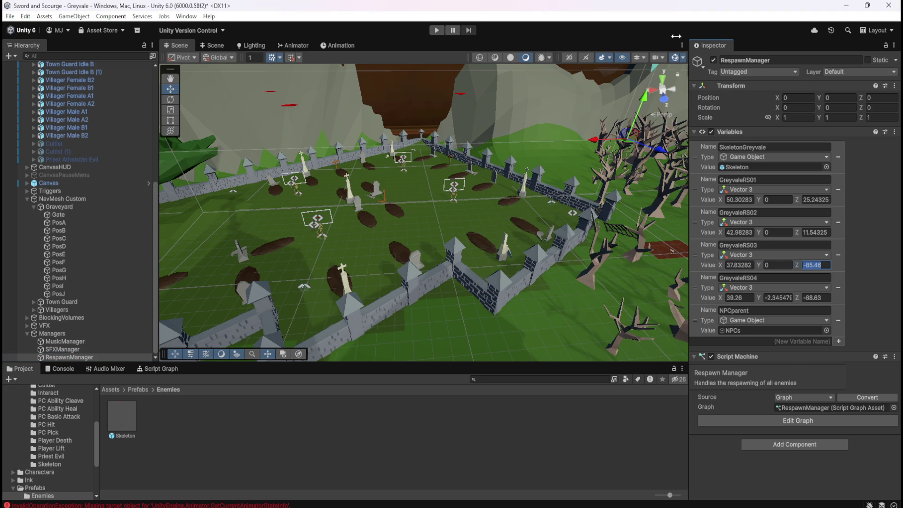
text(20.22325)
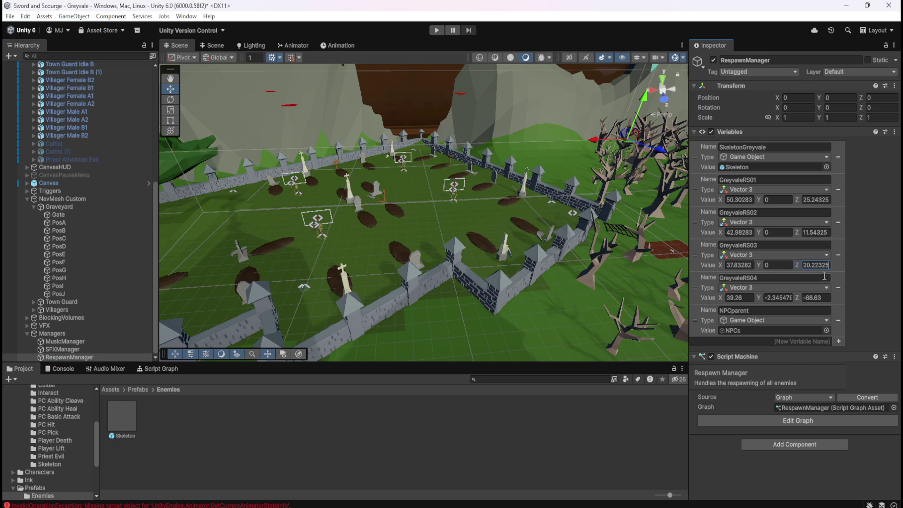
scroll(81, 182, up, 10)
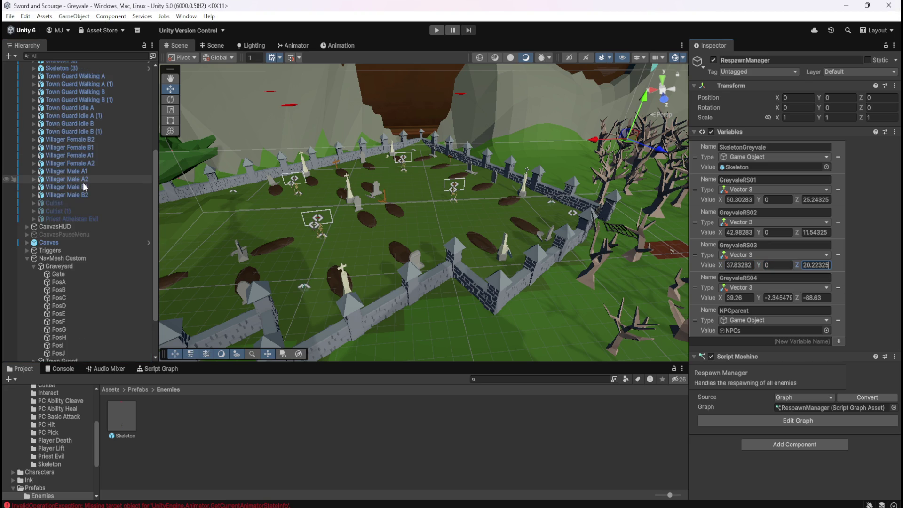
Clear Skeleton (3)'s parent from NPCs and copy its world position coordinates
click(79, 188)
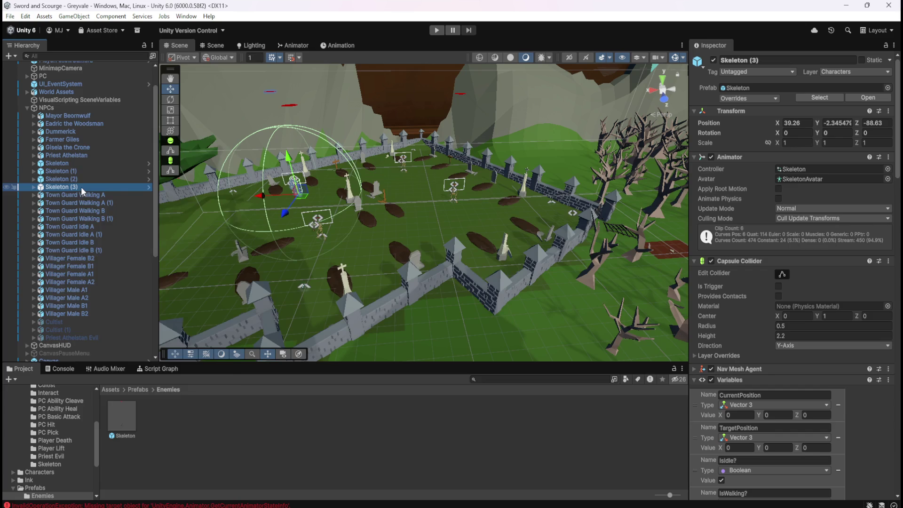
right_click(81, 187)
click(113, 423)
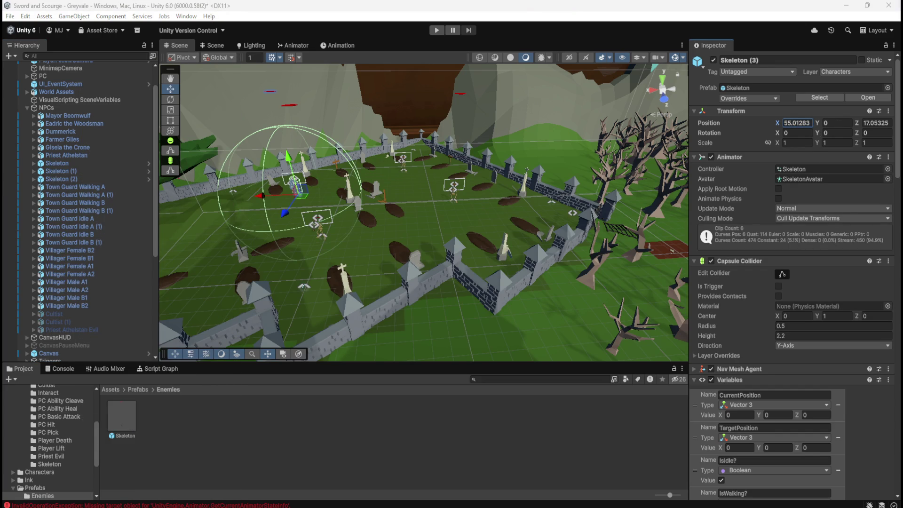
click(876, 123)
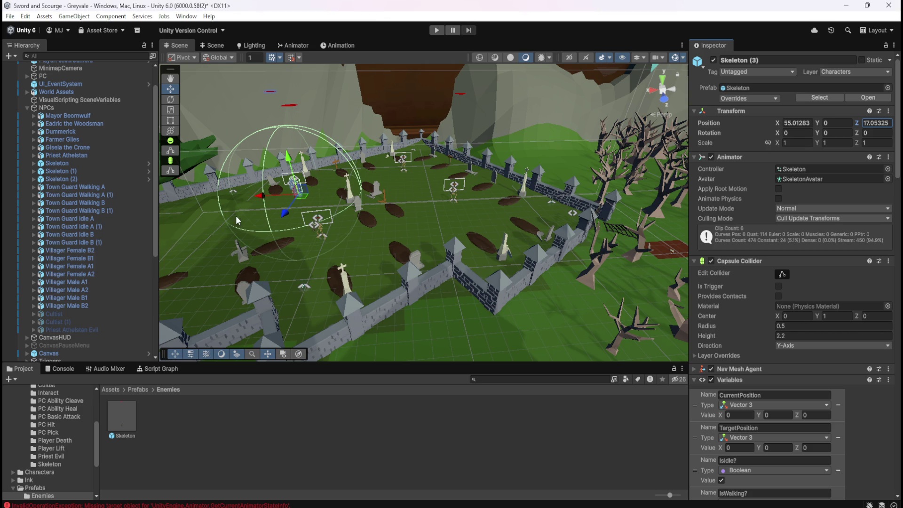
scroll(115, 278, down, 6)
Set GreyvaleRS04 to 55.01283, 0, 17.05325 and save the scene
click(89, 356)
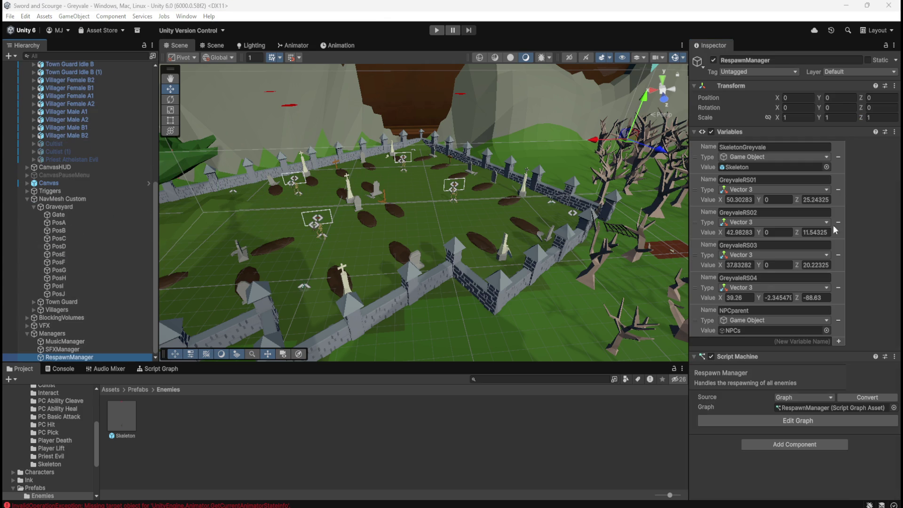
click(738, 297)
text(55.01283)
click(780, 297)
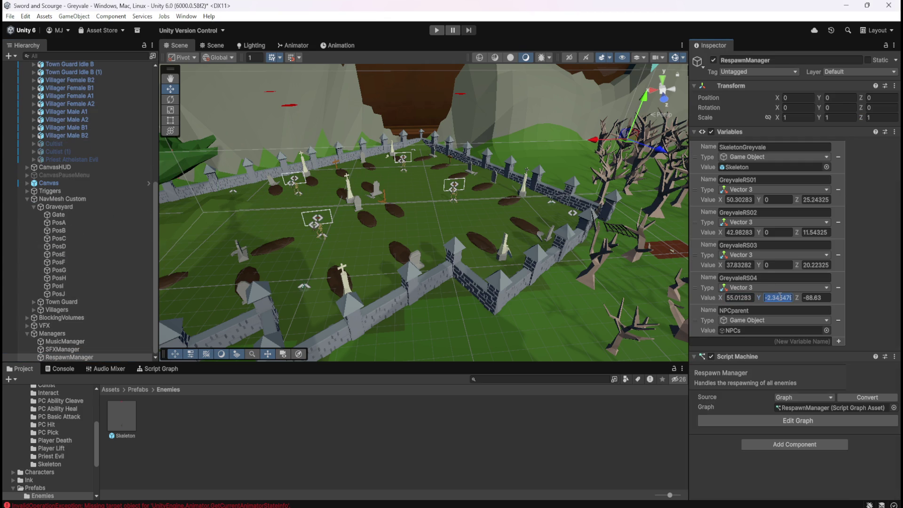
text(0)
key(Tab)
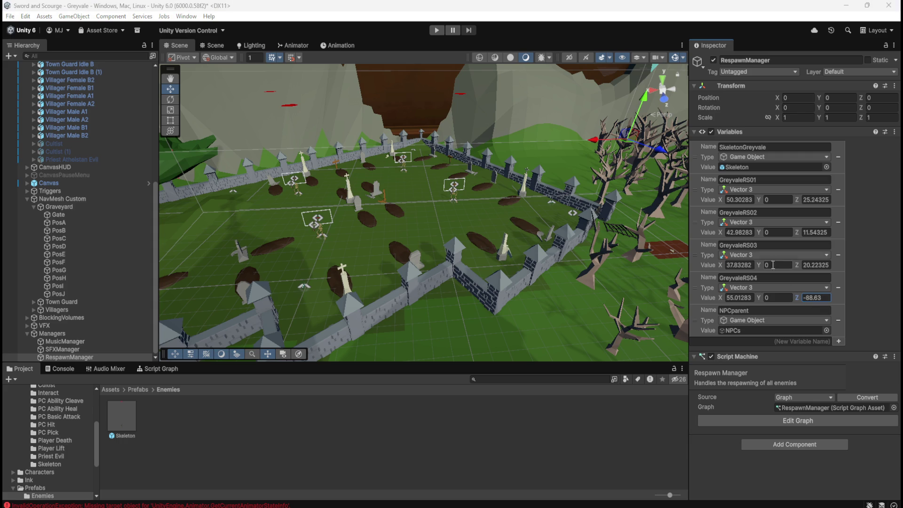
text(17.05325)
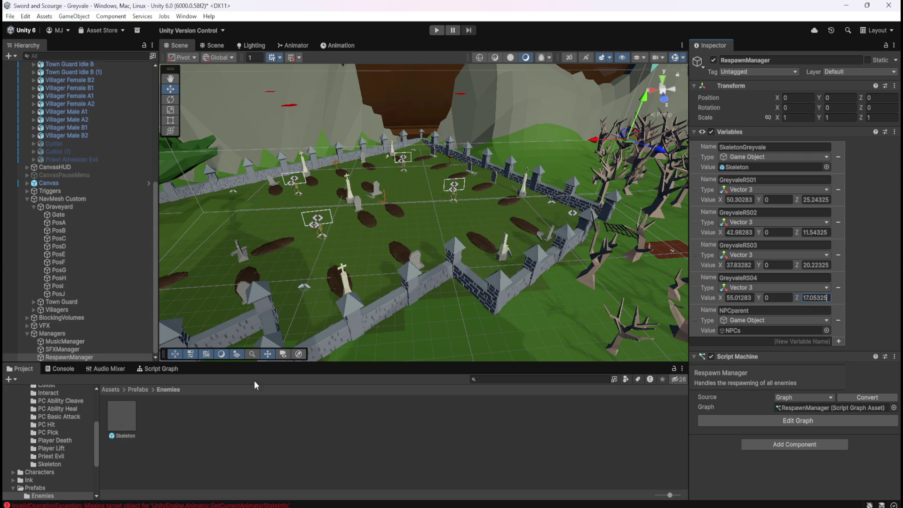
key(ctrl+s)
click(89, 349)
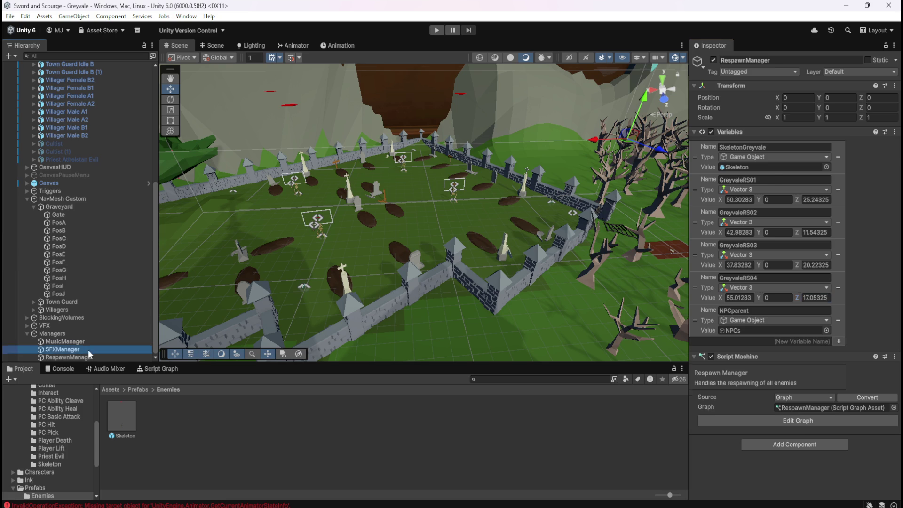
Review the graph spawning SkeletonGreyvale at GreyvaleRS01–RS04 under NPCparent, toggling full-screen twice
click(156, 370)
key(shift+space)
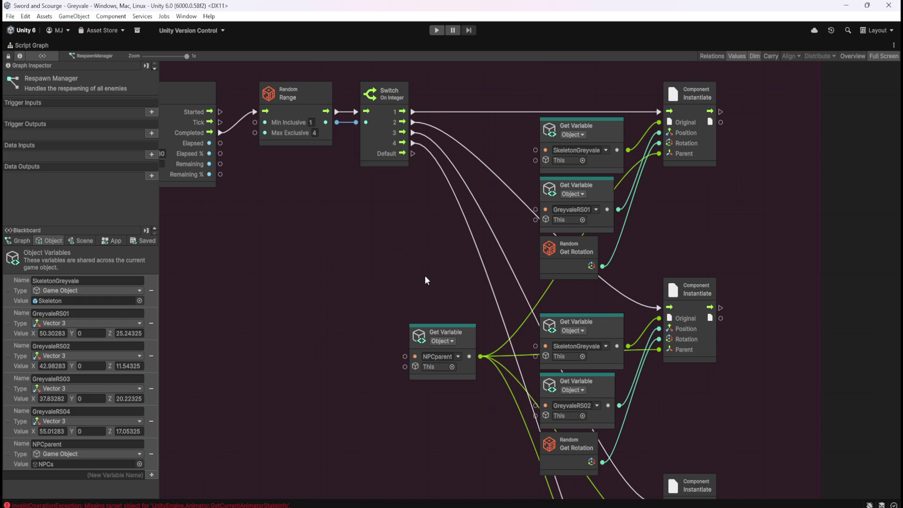
key(shift+space)
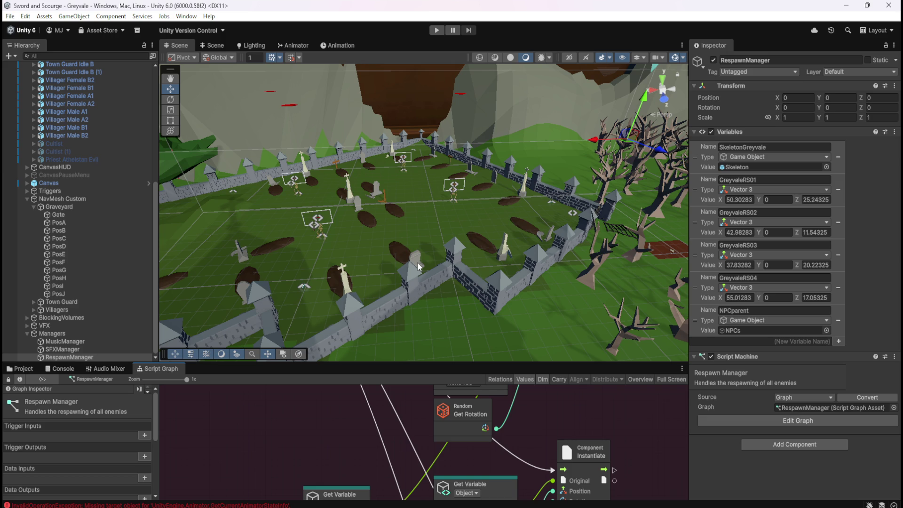
key(shift+space)
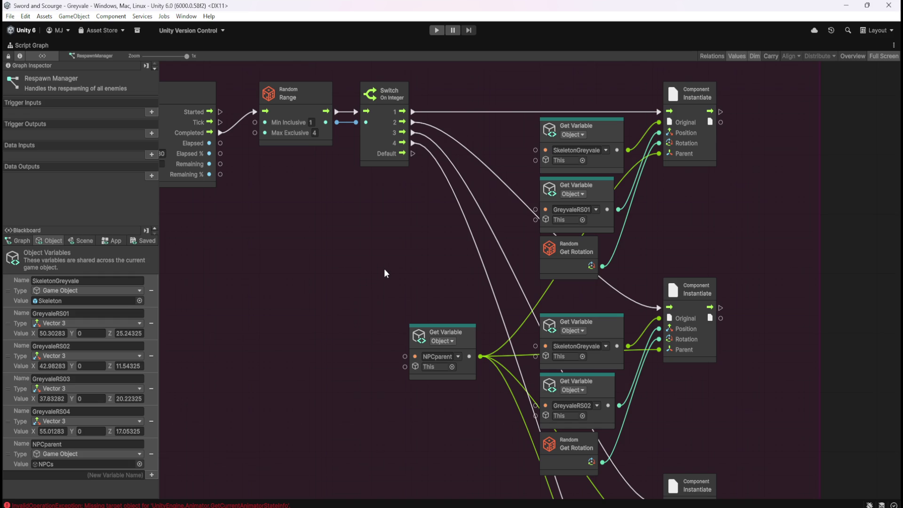
key(shift+space)
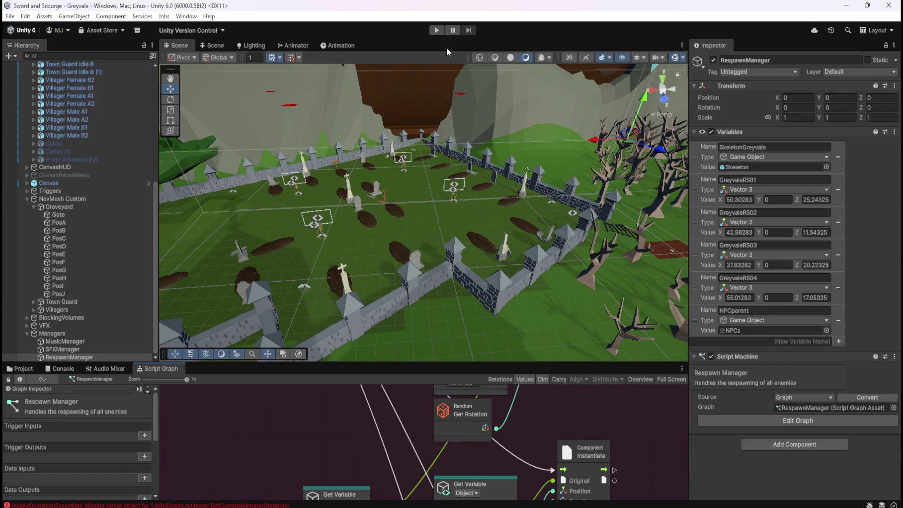
Enter Play mode and keep playing until a Skeleton(Clone) respawns under NPCs
click(438, 31)
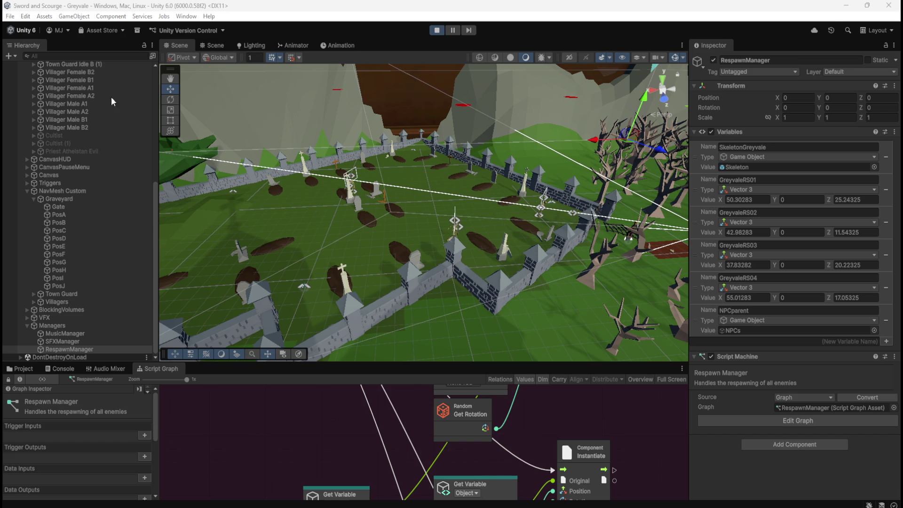
scroll(104, 261, up, 6)
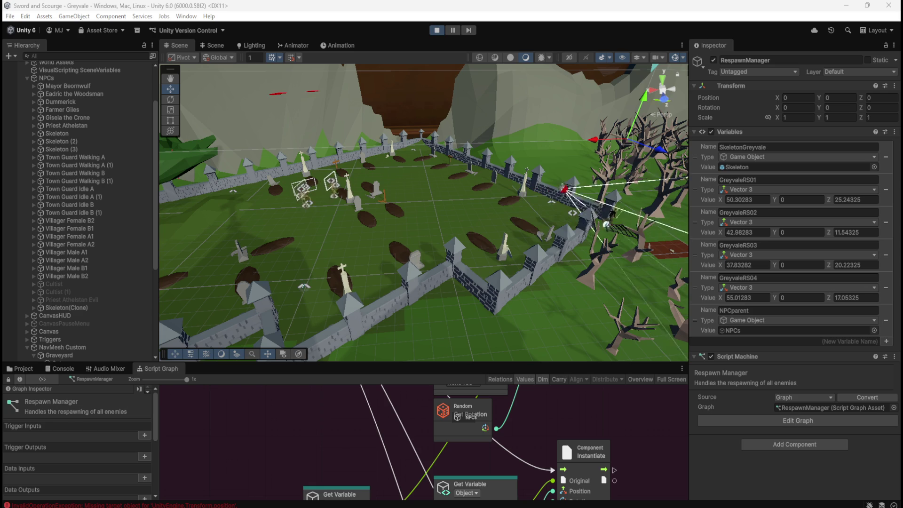
Inspect the Skeleton(Clone)'s full script graph, then open the Console on the Transform.position error
click(87, 307)
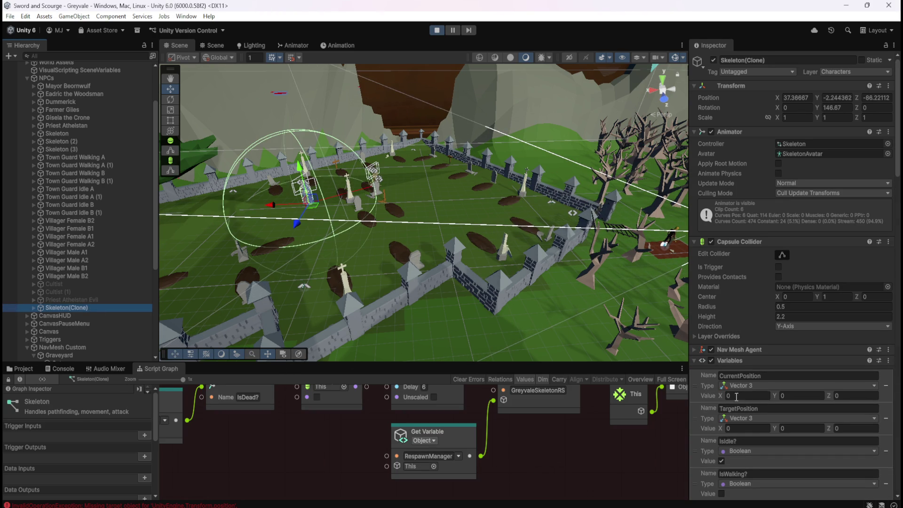
scroll(746, 397, down, 10)
scroll(751, 398, down, 20)
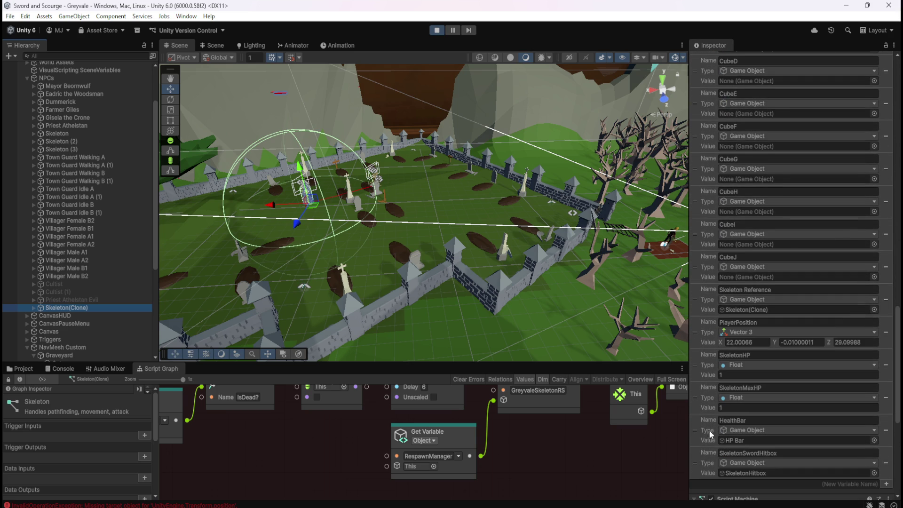
key(shift+space)
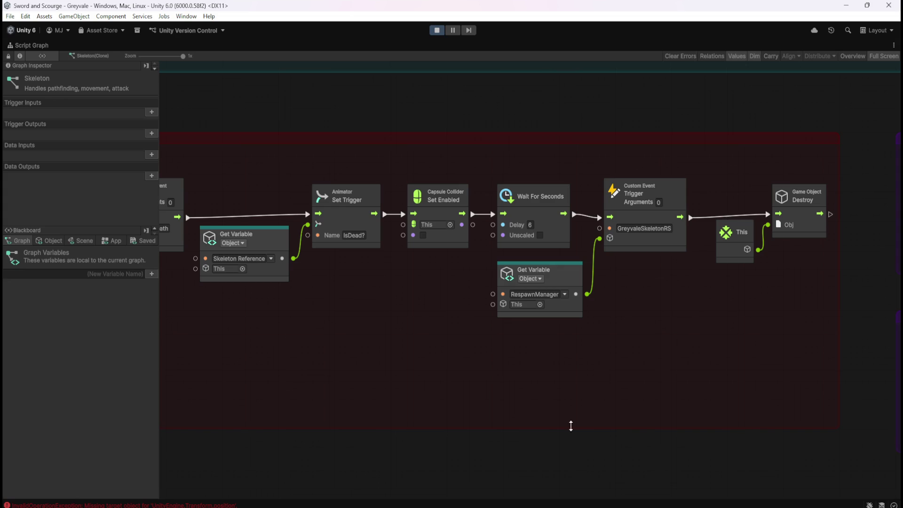
scroll(533, 316, down, 10)
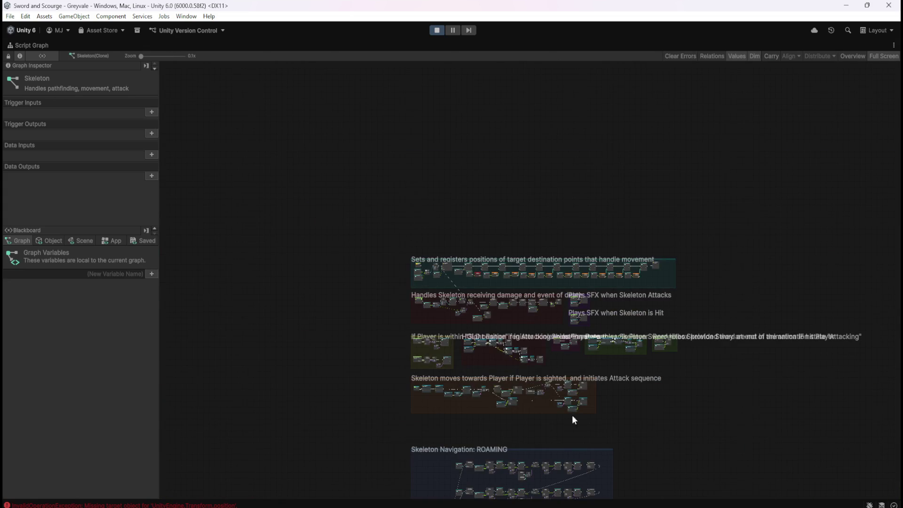
mouse_move(640, 442)
mouse_down()
mouse_move(671, 218)
mouse_move(666, 123)
mouse_move(638, 414)
mouse_move(513, 189)
mouse_move(772, 201)
mouse_up()
scroll(567, 255, up, 5)
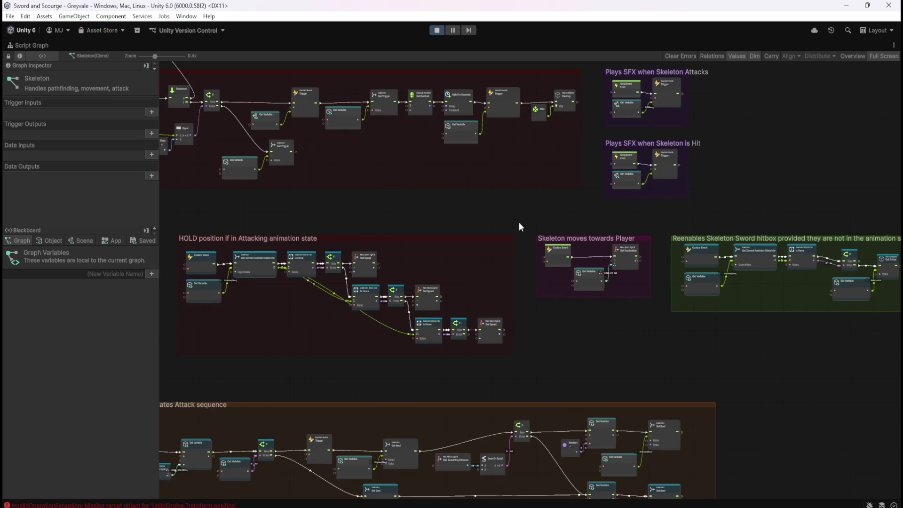
mouse_move(518, 223)
mouse_down()
mouse_move(671, 320)
mouse_move(797, 318)
mouse_up()
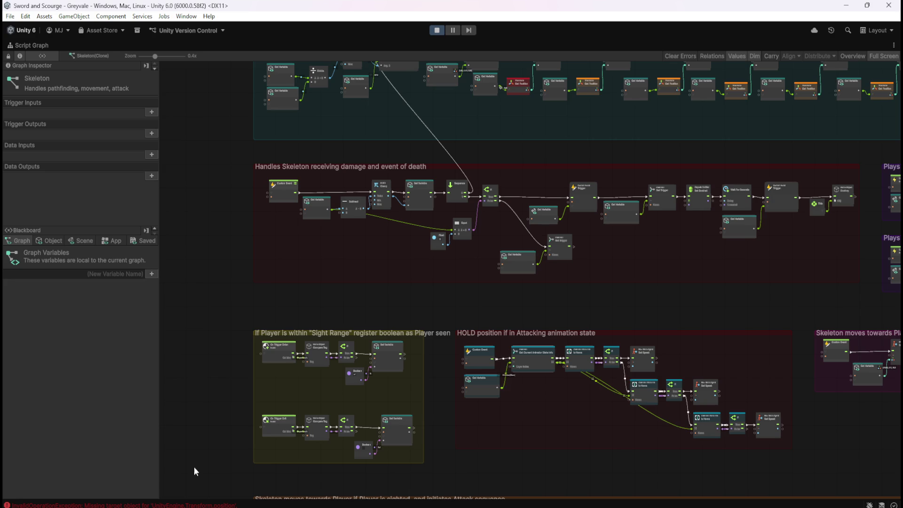
click(130, 506)
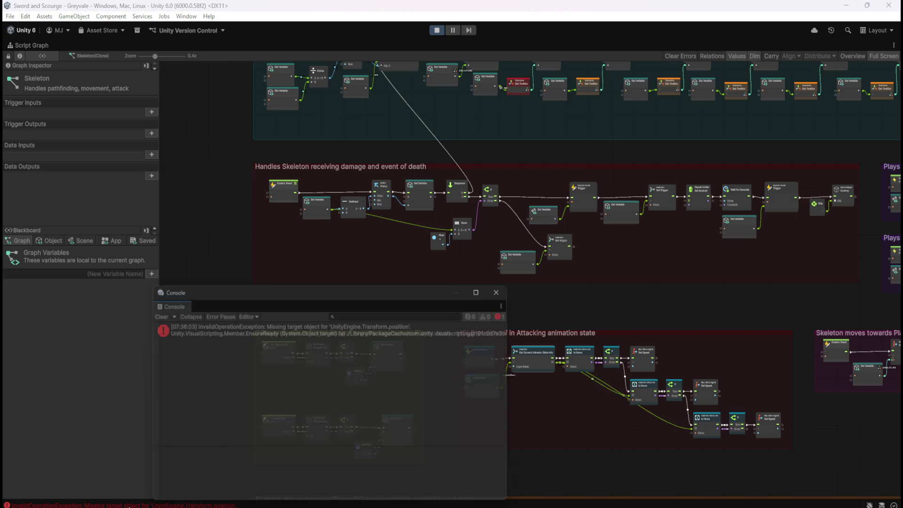
View the error's full stack trace, close the Console, and check the Skeleton's Blackboard Object variables
click(315, 327)
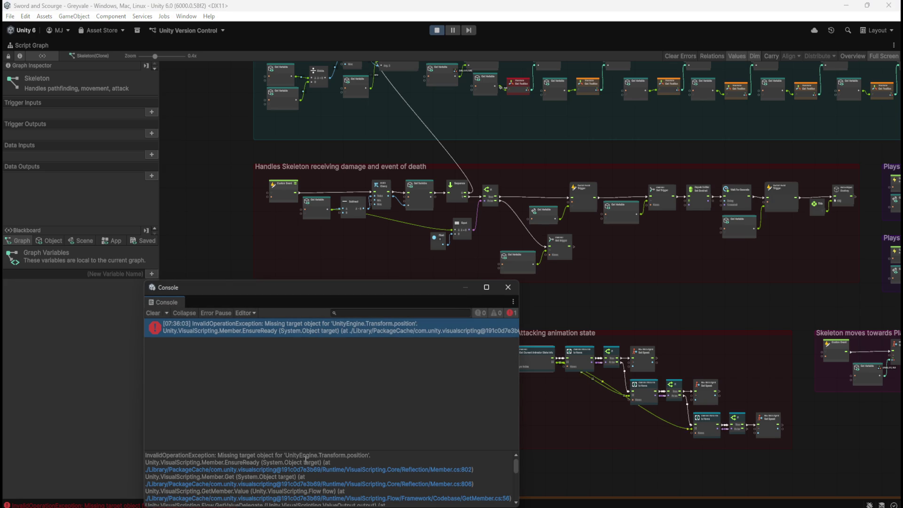
click(508, 287)
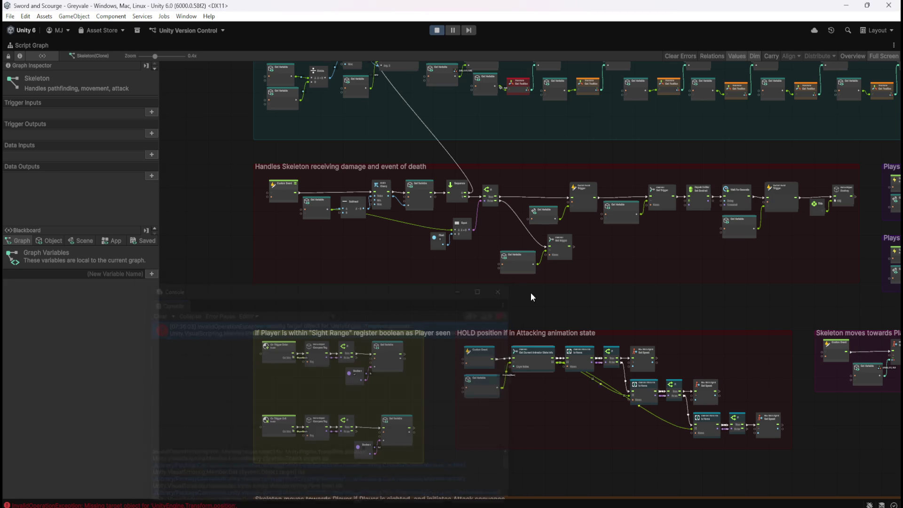
click(52, 243)
scroll(122, 368, down, 5)
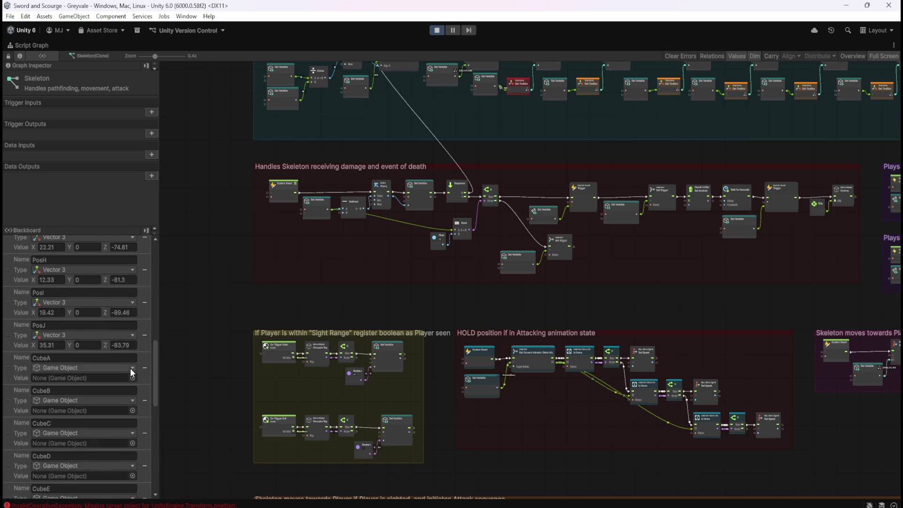
scroll(130, 368, down, 10)
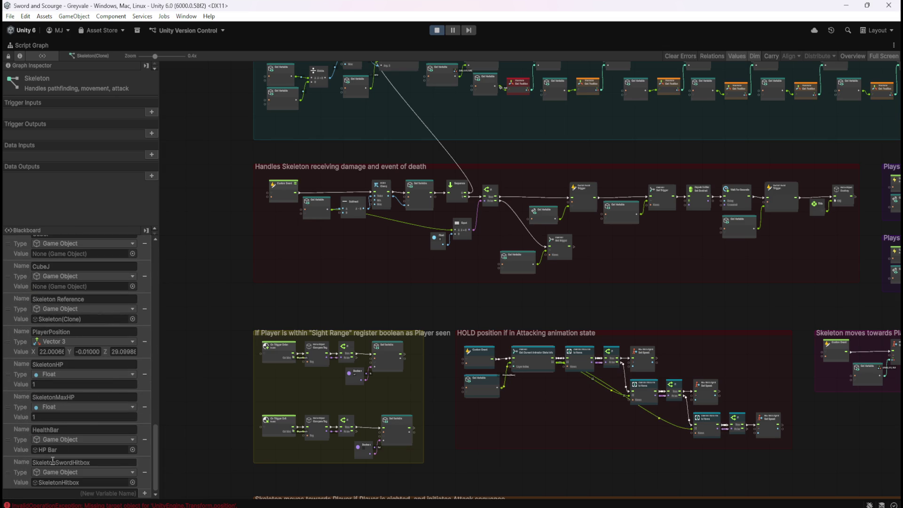
Pan the graph across the SFX, movement and hitbox groups, then restore the normal editor layout
drag(509, 304, 479, 434)
scroll(504, 145, up, 5)
scroll(399, 269, down, 3)
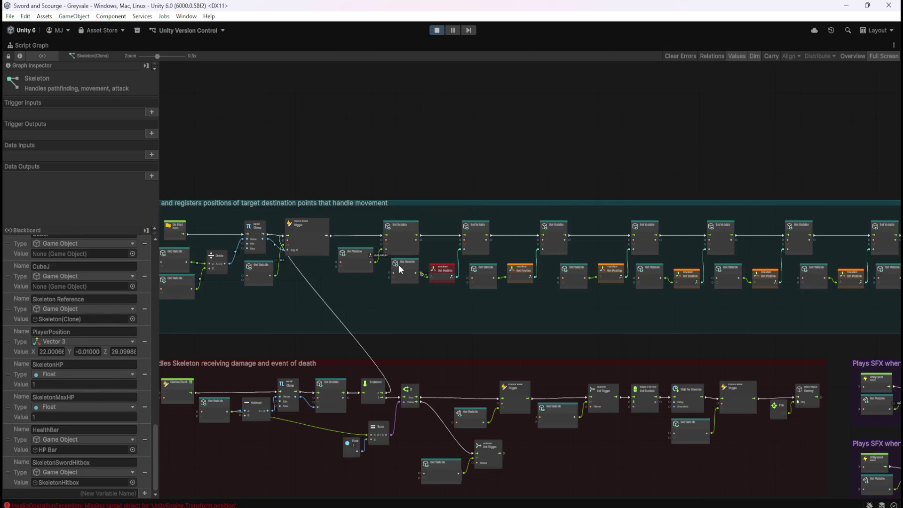
mouse_move(371, 267)
mouse_down()
mouse_move(681, 327)
mouse_move(526, 292)
mouse_move(513, 235)
mouse_move(581, 256)
mouse_move(702, 204)
mouse_up()
scroll(716, 245, down, 3)
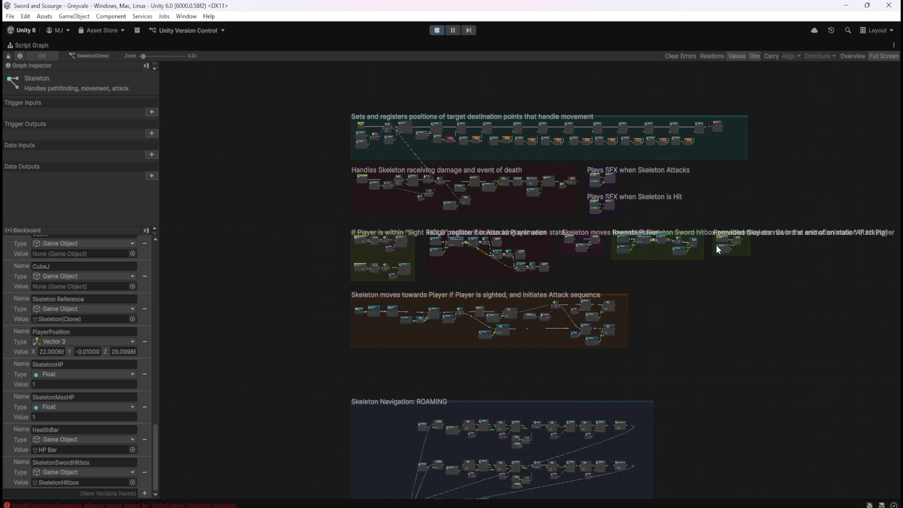
scroll(665, 273, up, 3)
key(shift+space)
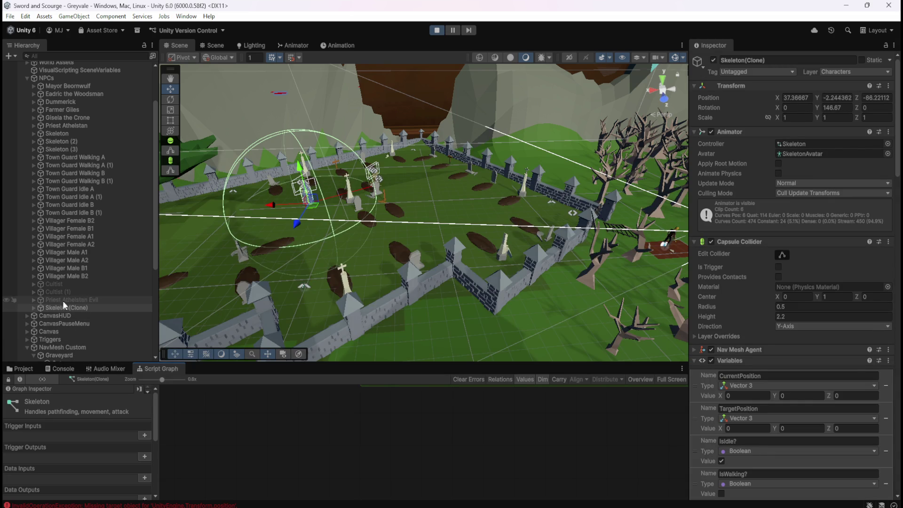
Inspect Skeleton(Clone)'s SkeletonHealthBar and HP Bar, finding the Look At Constraint source is None (Transform)
click(33, 307)
scroll(75, 320, down, 2)
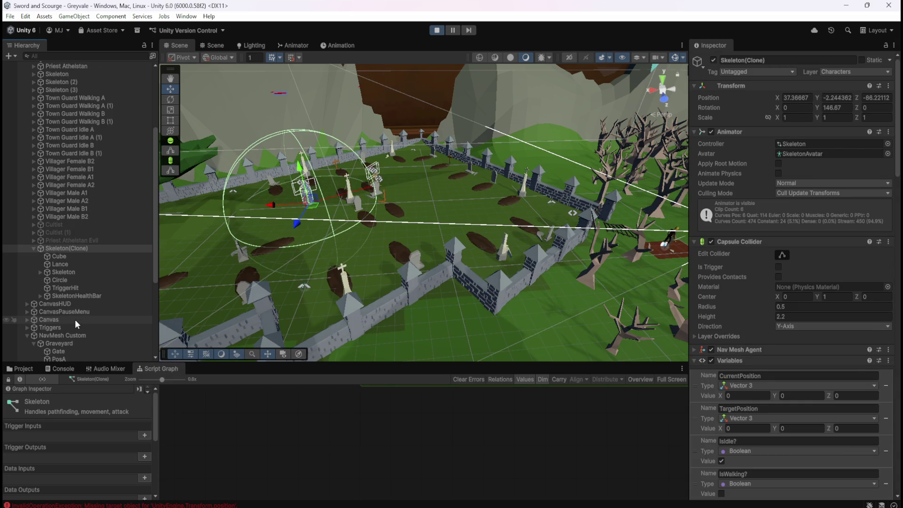
click(83, 296)
scroll(725, 382, down, 3)
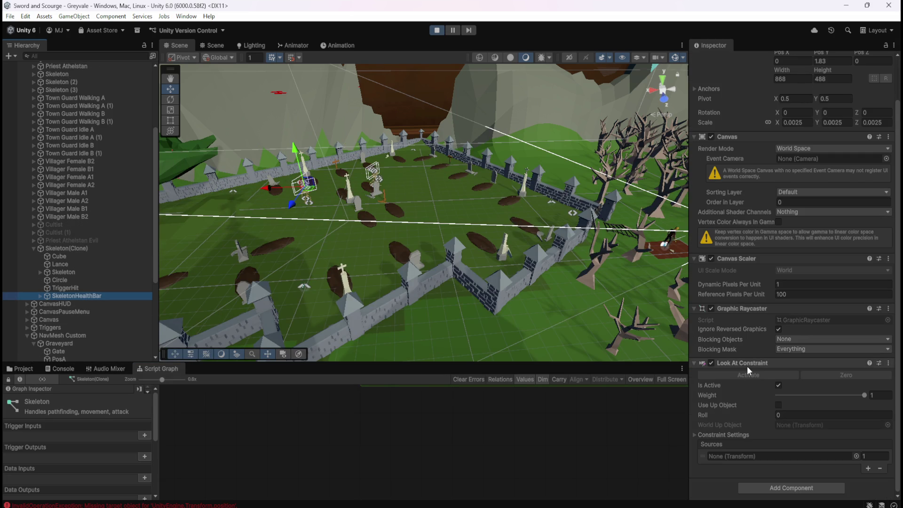
click(41, 296)
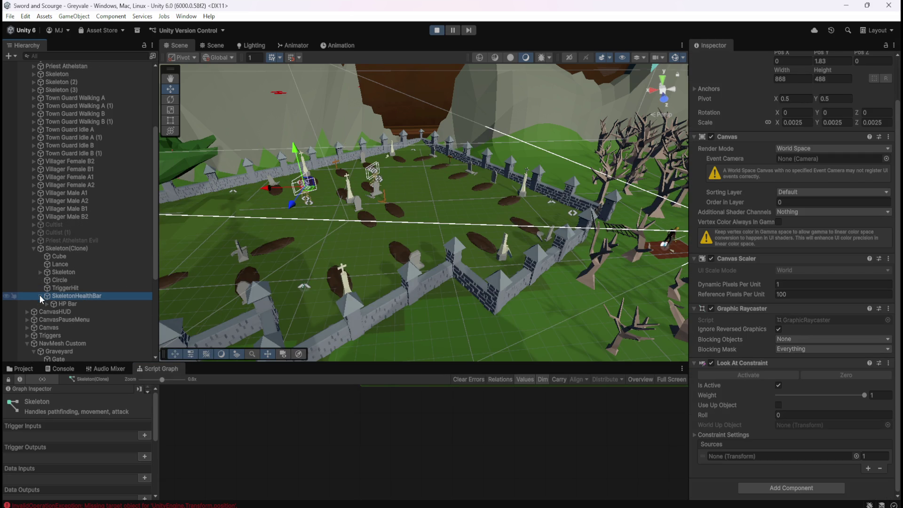
click(62, 303)
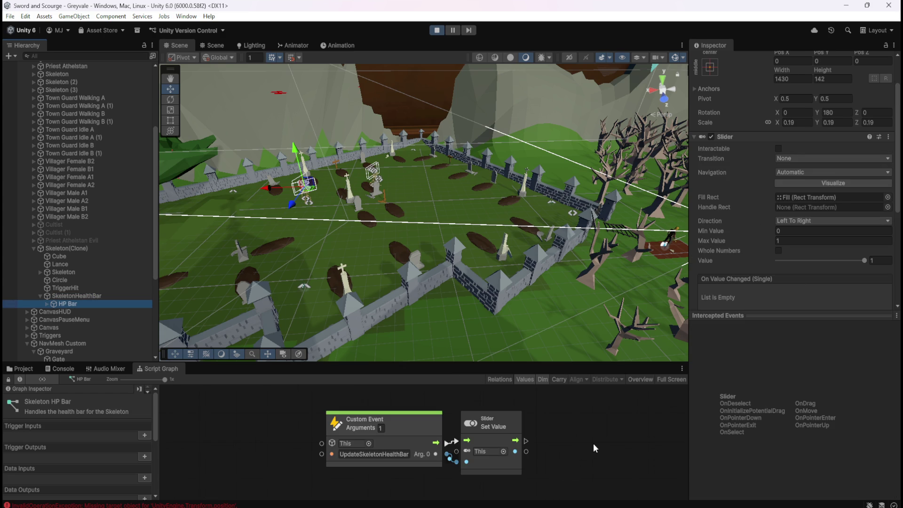
scroll(748, 282, down, 5)
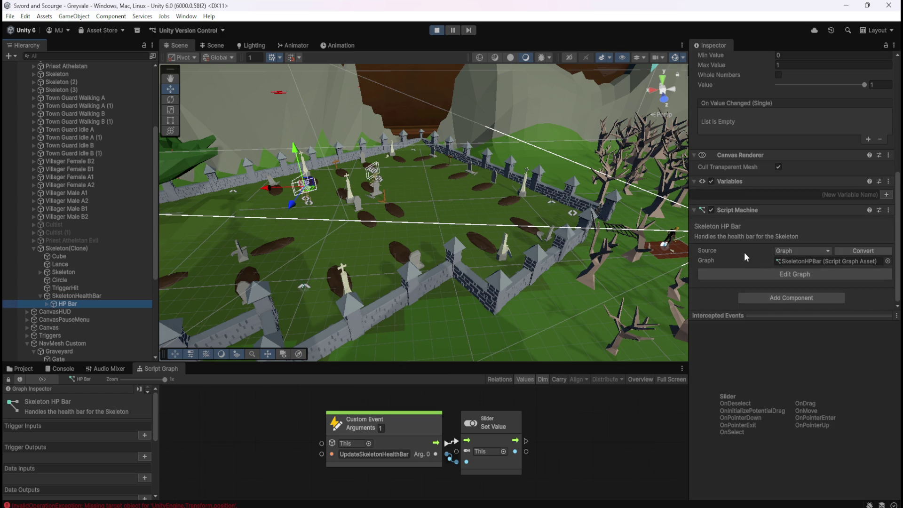
scroll(745, 252, up, 6)
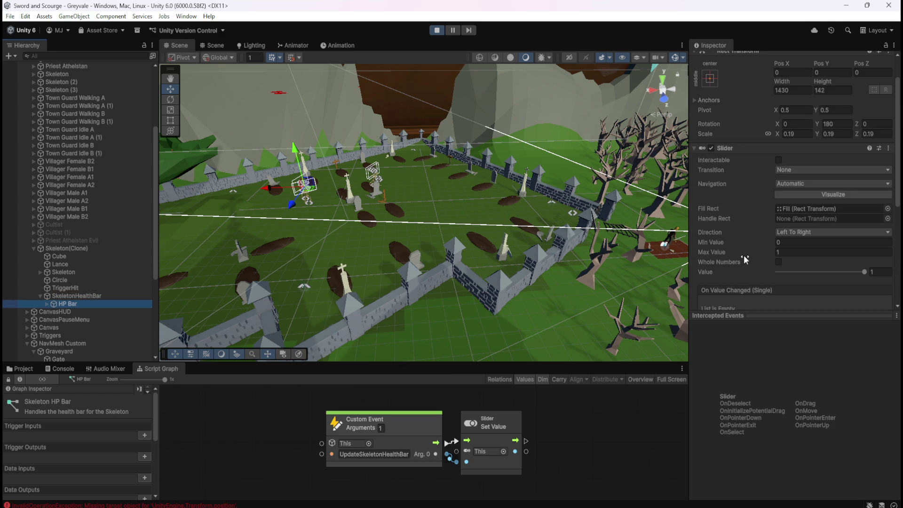
scroll(744, 255, down, 5)
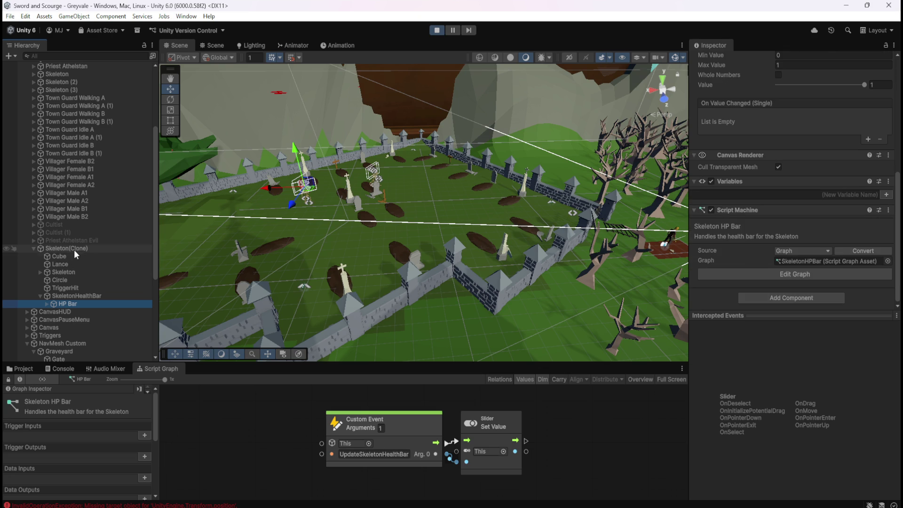
click(70, 296)
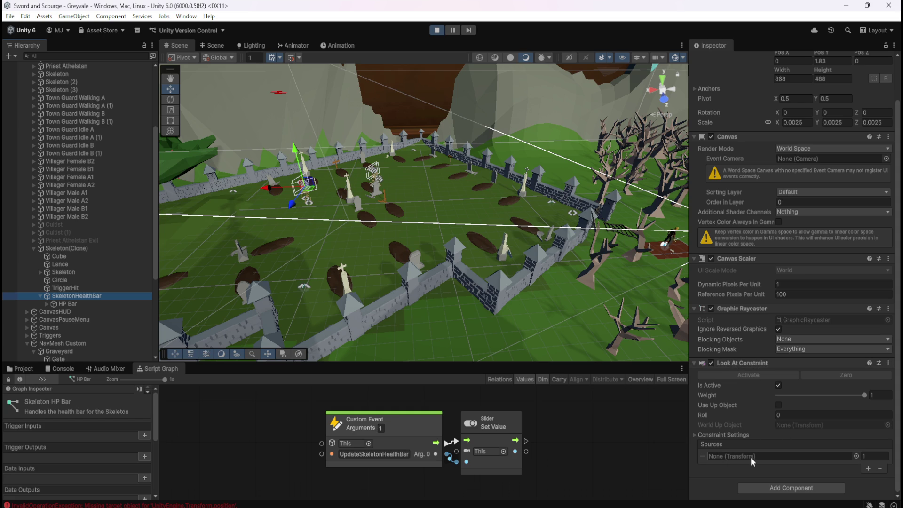
scroll(74, 198, up, 2)
Inspect the original Skeleton's SkeletonHealthBar Look At Constraint, whose source is PlayerFollowCamera (Transform)
scroll(73, 196, up, 2)
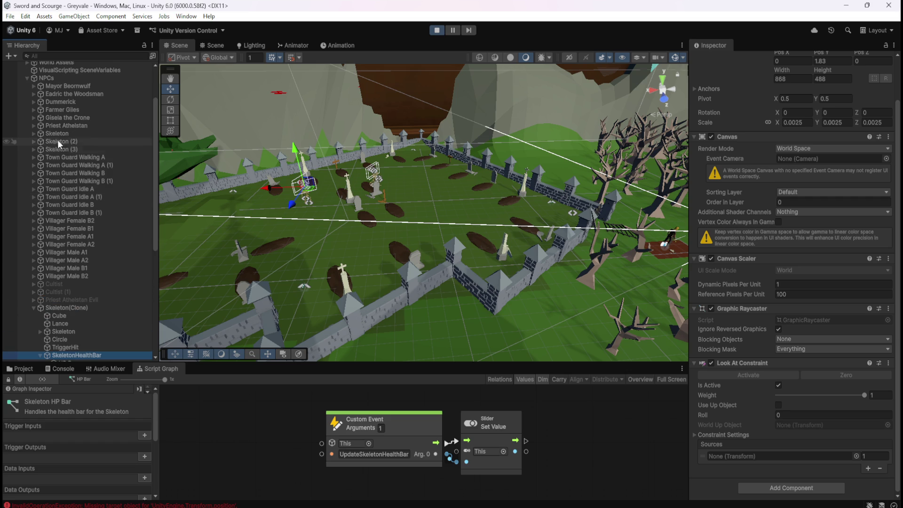
click(32, 133)
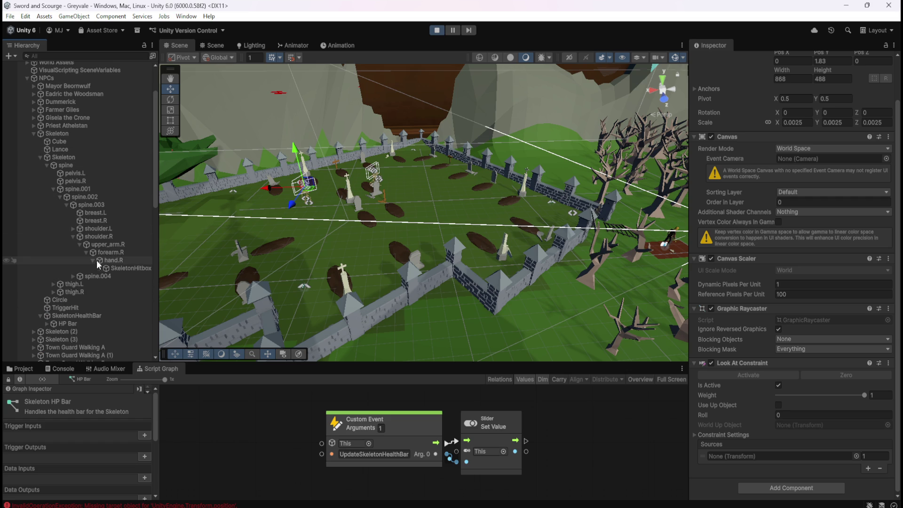
scroll(75, 288, down, 6)
scroll(79, 286, down, 3)
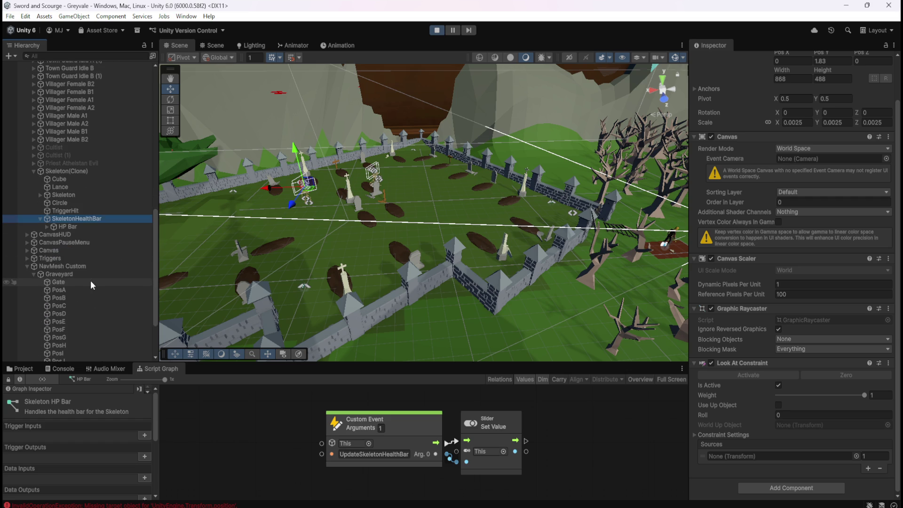
scroll(92, 280, up, 3)
scroll(100, 141, up, 3)
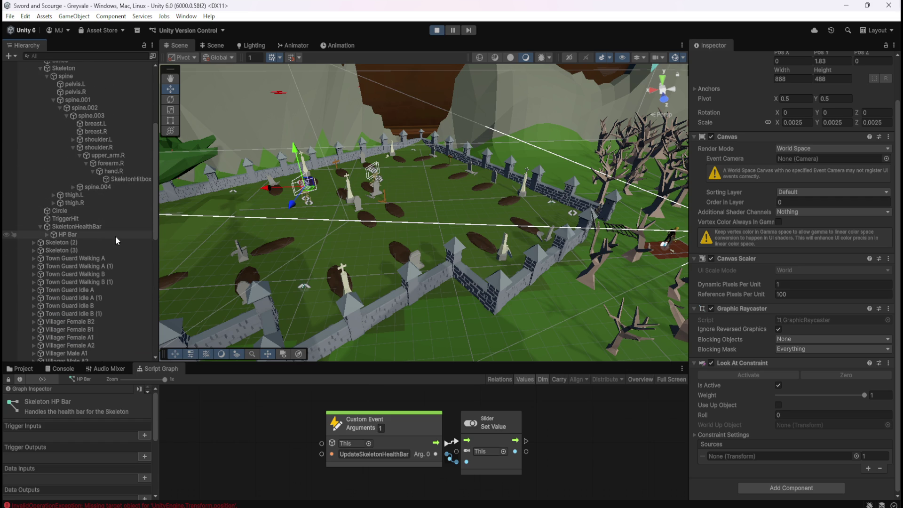
click(95, 225)
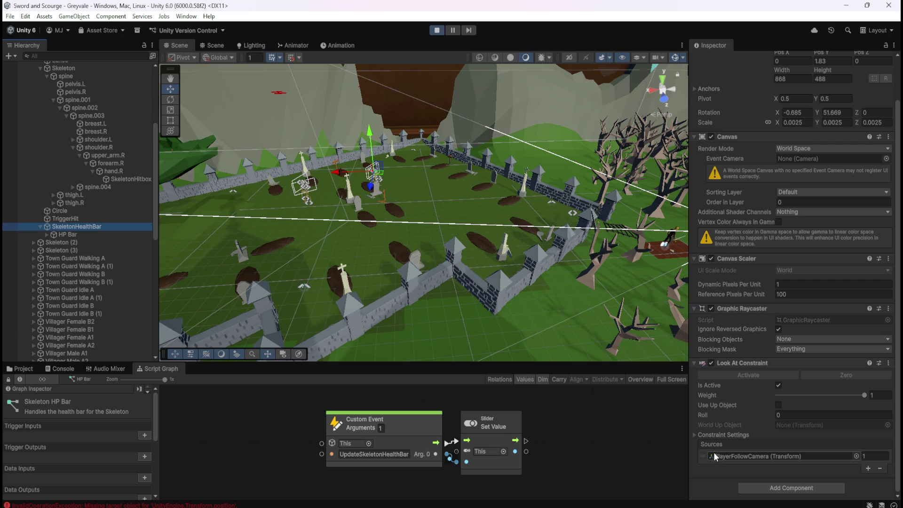
click(697, 437)
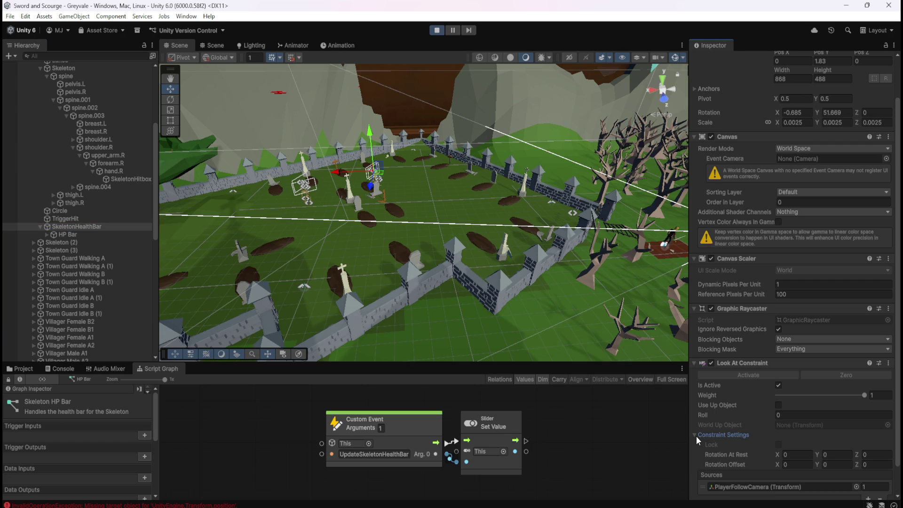
click(697, 437)
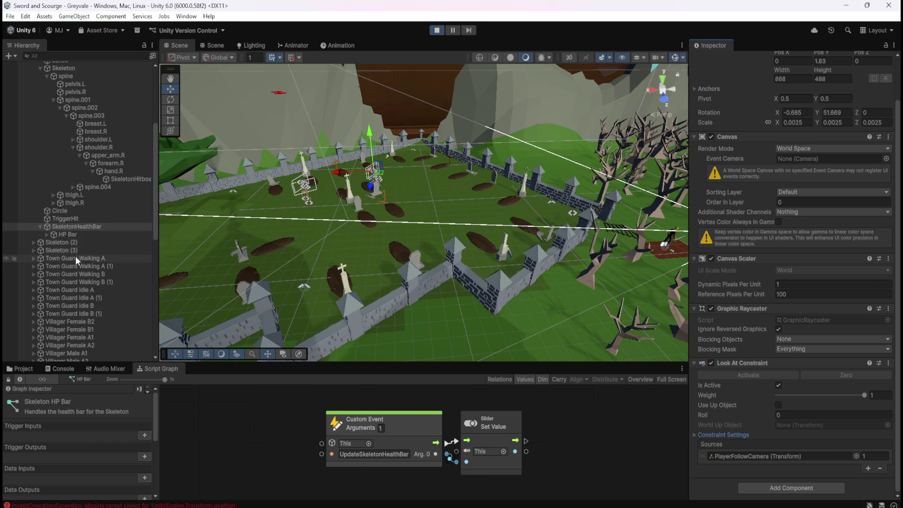
scroll(90, 264, down, 6)
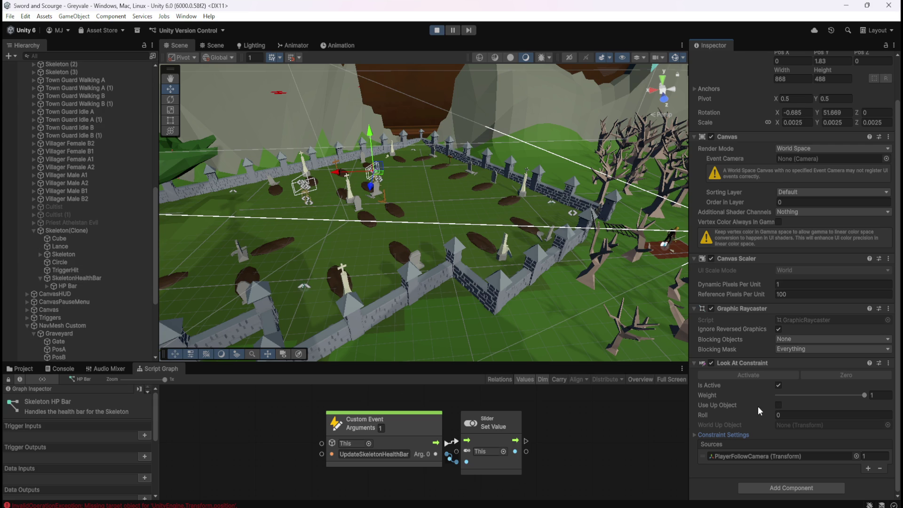
scroll(758, 406, up, 2)
scroll(761, 459, down, 2)
Browse the constraint's source picker without changing anything, then stop play mode
click(856, 456)
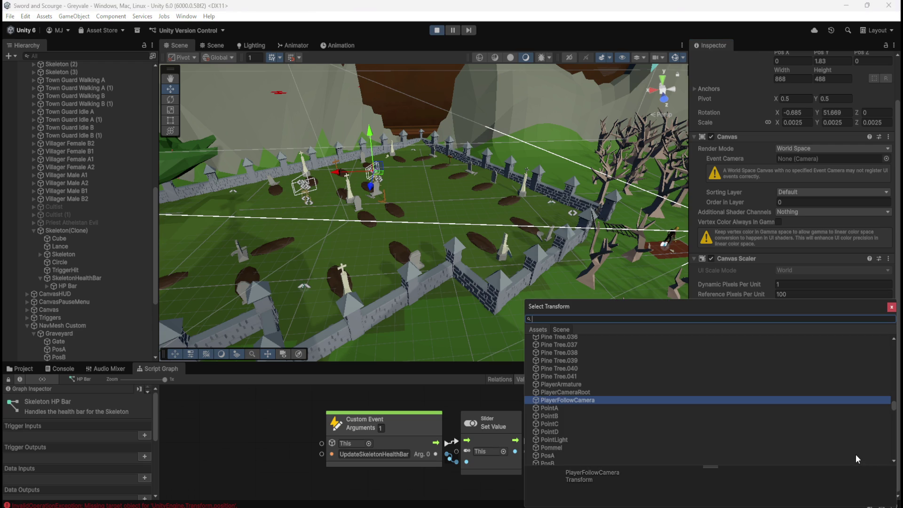
click(891, 309)
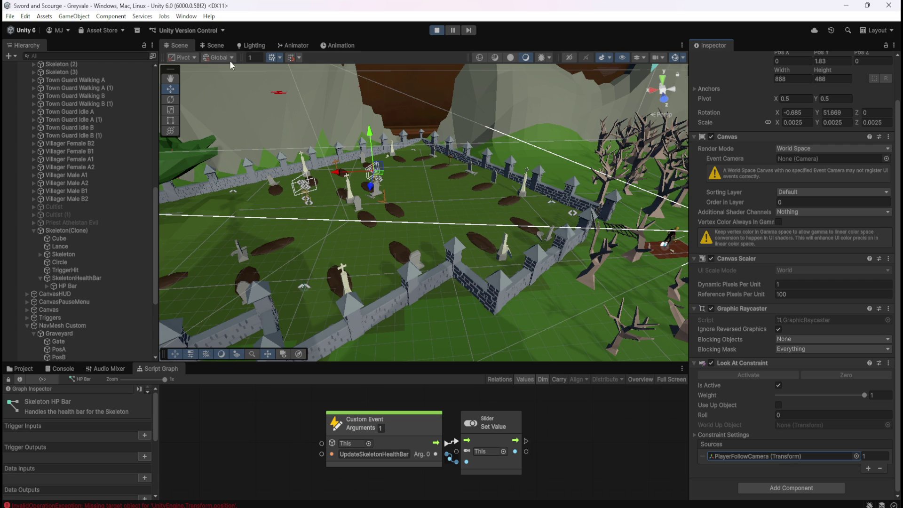
click(436, 32)
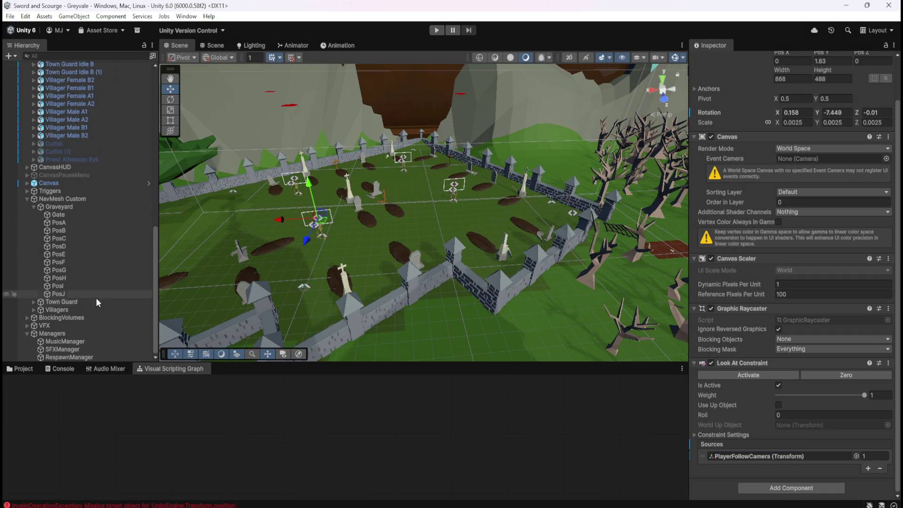
Open the Skeleton prefab from Prefabs > Enemies and select its SkeletonHealthBar
click(29, 366)
click(125, 417)
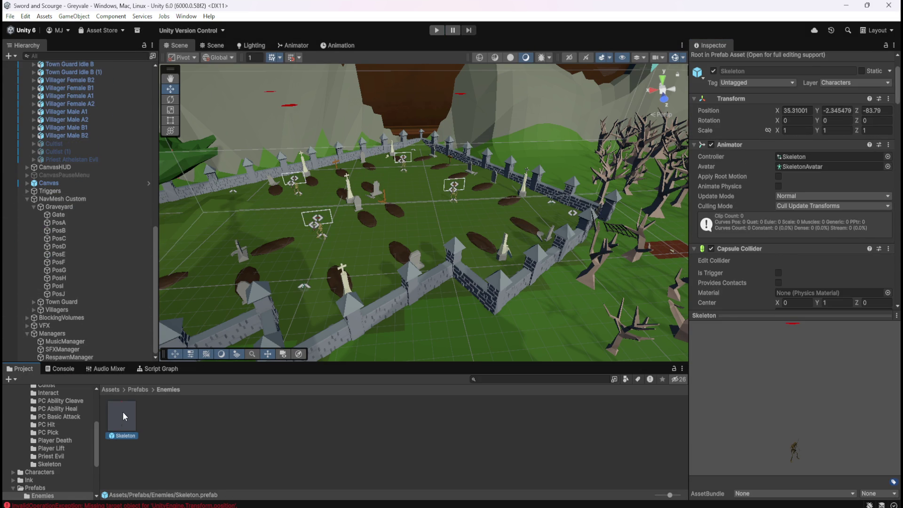
double_click(123, 414)
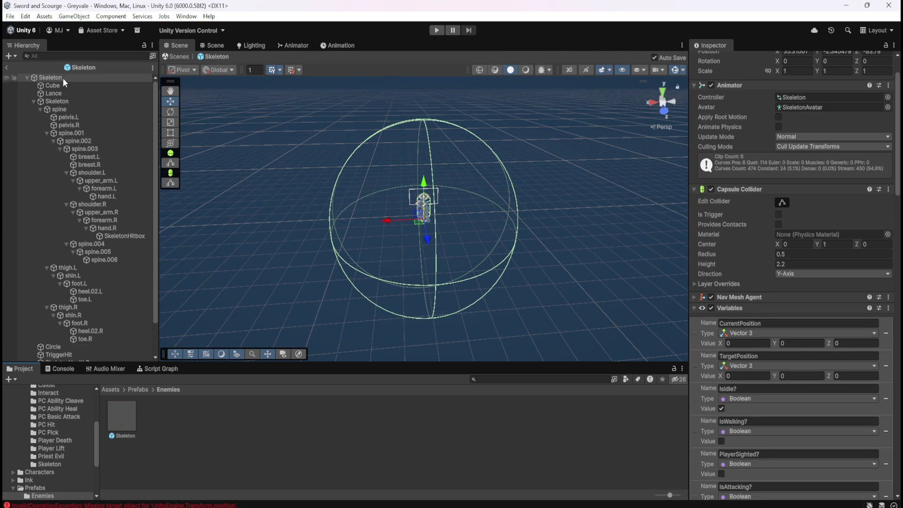
scroll(92, 312, down, 3)
click(86, 325)
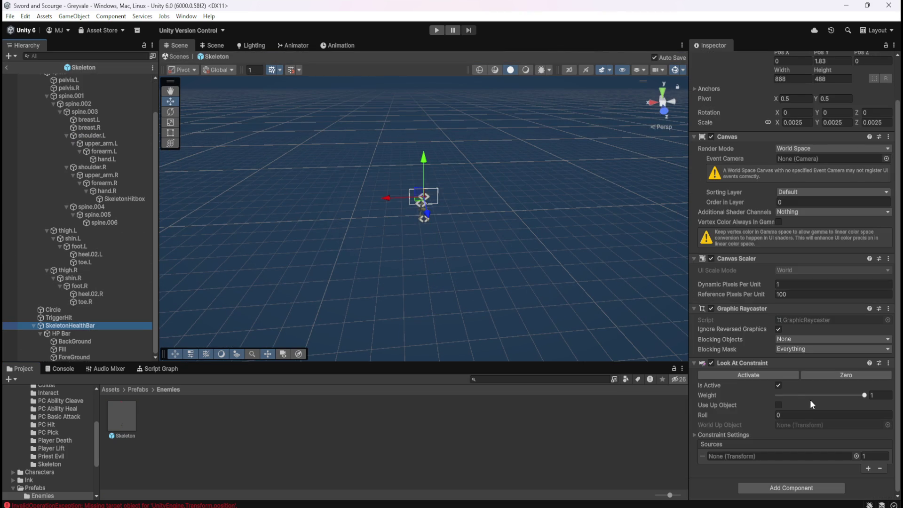
Search the Sources picker's scene and asset lists for 'playerfollow', closing it without assigning a source
click(846, 459)
click(857, 456)
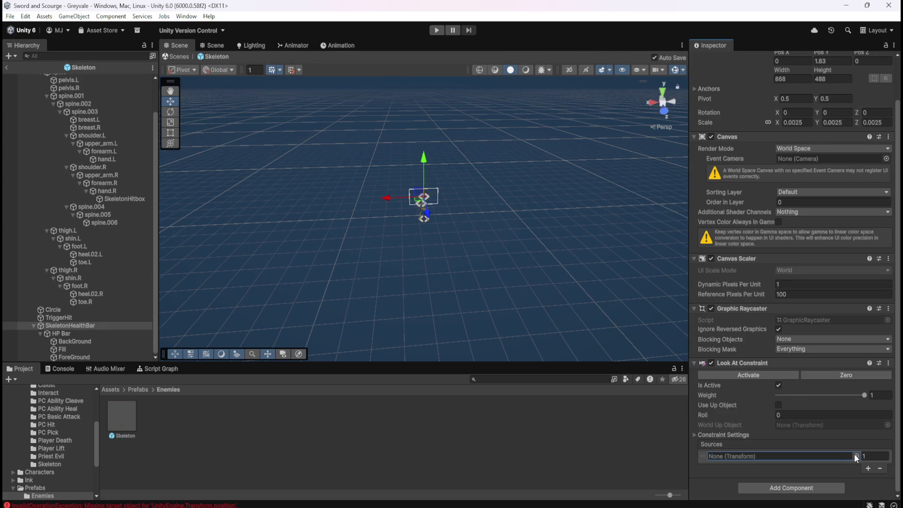
text(player)
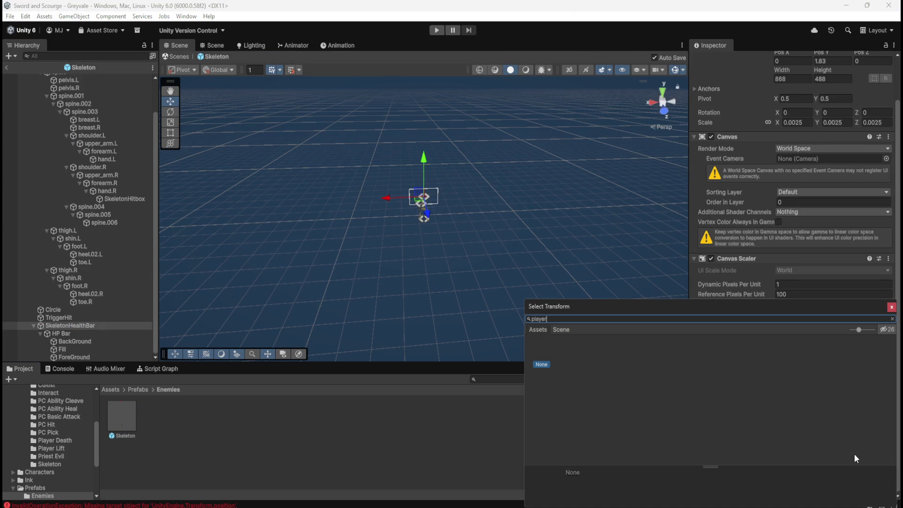
text(follow)
click(562, 330)
click(545, 329)
text(player)
text(llow)
click(892, 307)
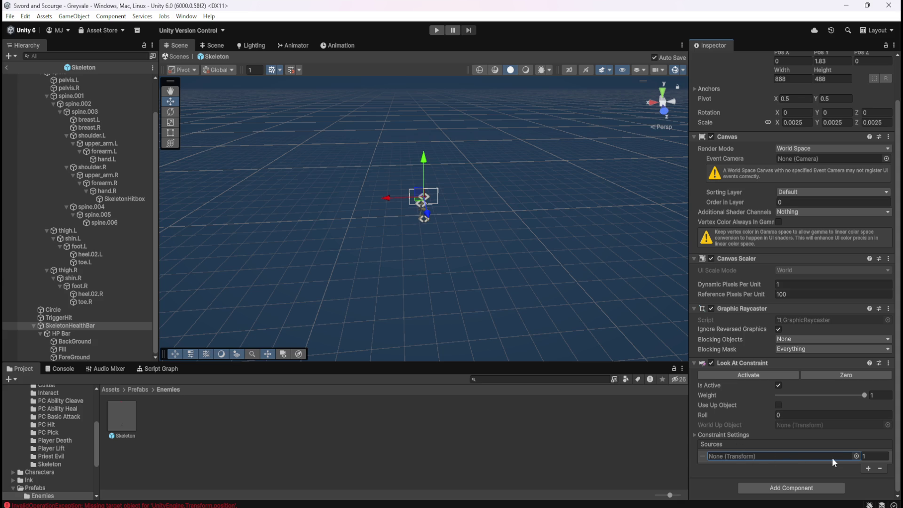
Exit Prefab Mode and review the Skeleton prefab asset's Transform, Animator, Capsule Collider and variables
click(6, 69)
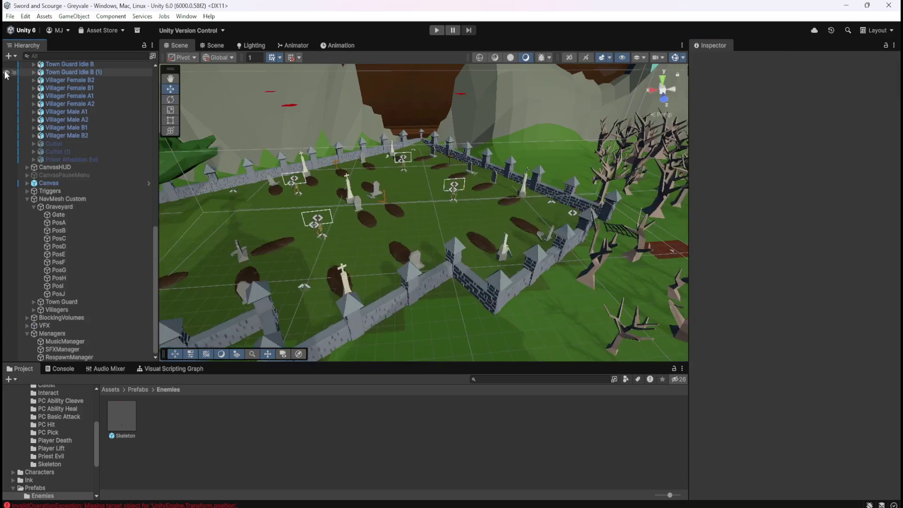
click(121, 416)
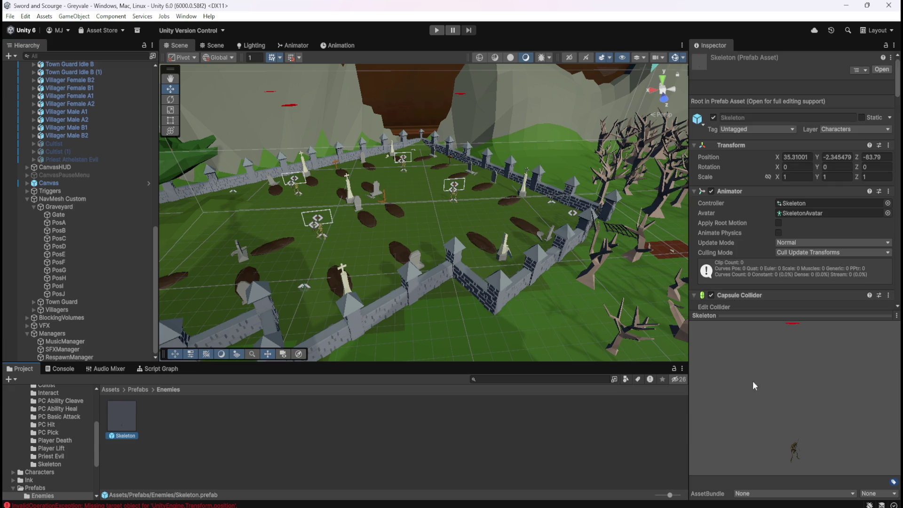
scroll(768, 266, down, 15)
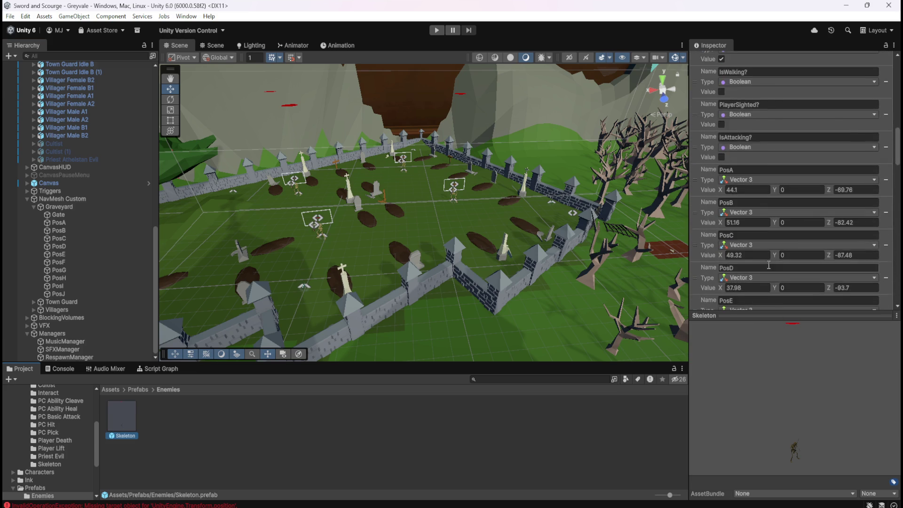
scroll(772, 268, down, 15)
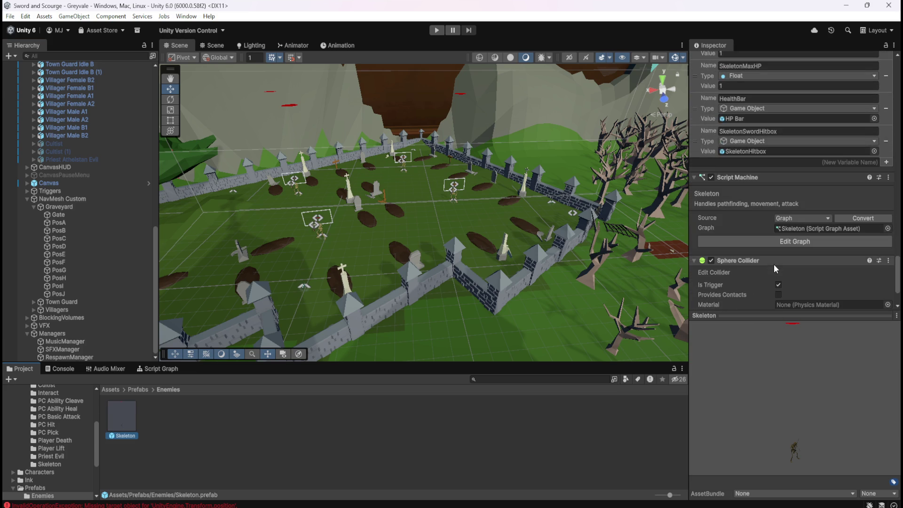
scroll(776, 269, down, 3)
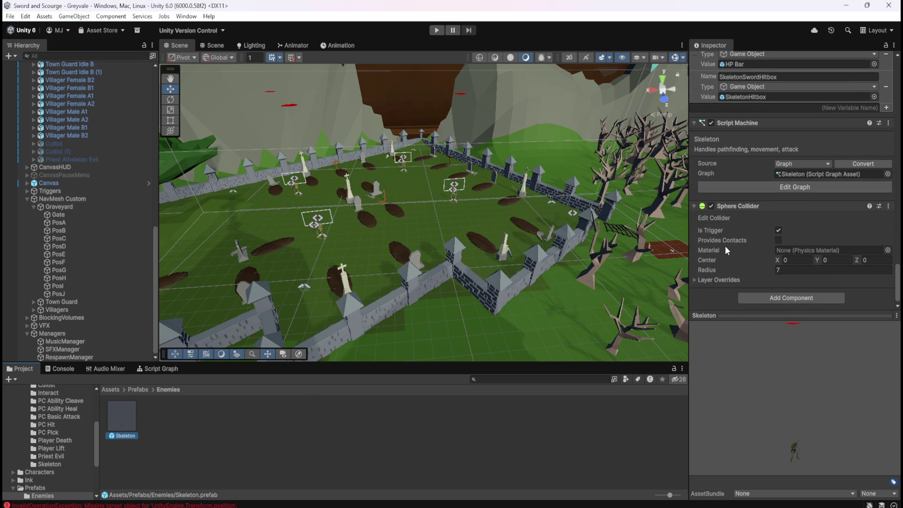
scroll(727, 251, up, 10)
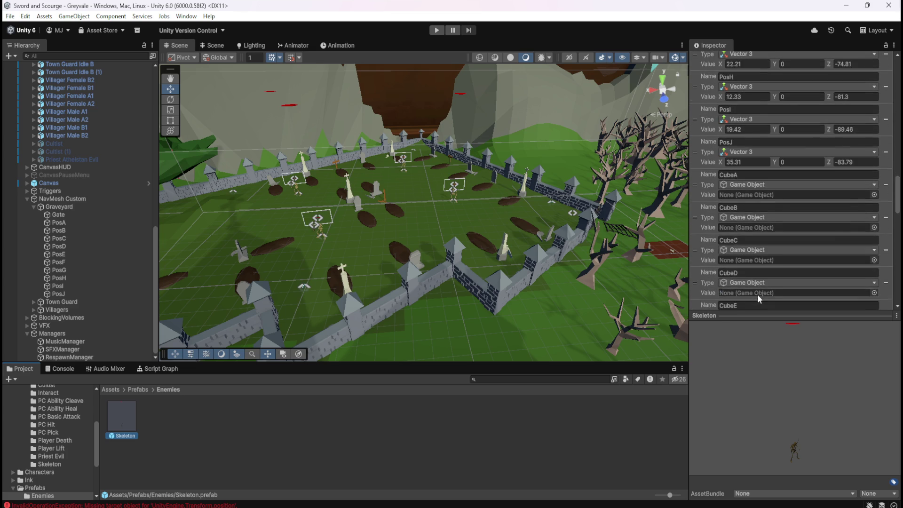
scroll(759, 299, up, 15)
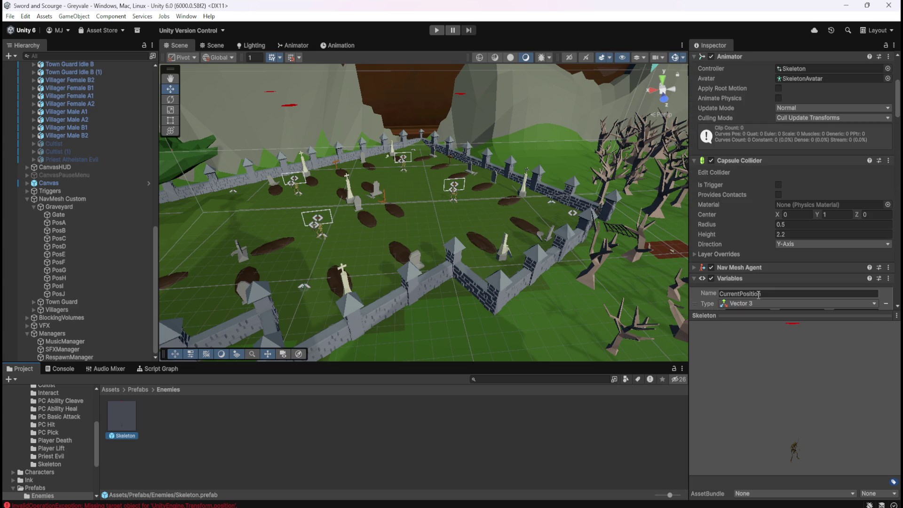
scroll(765, 278, up, 5)
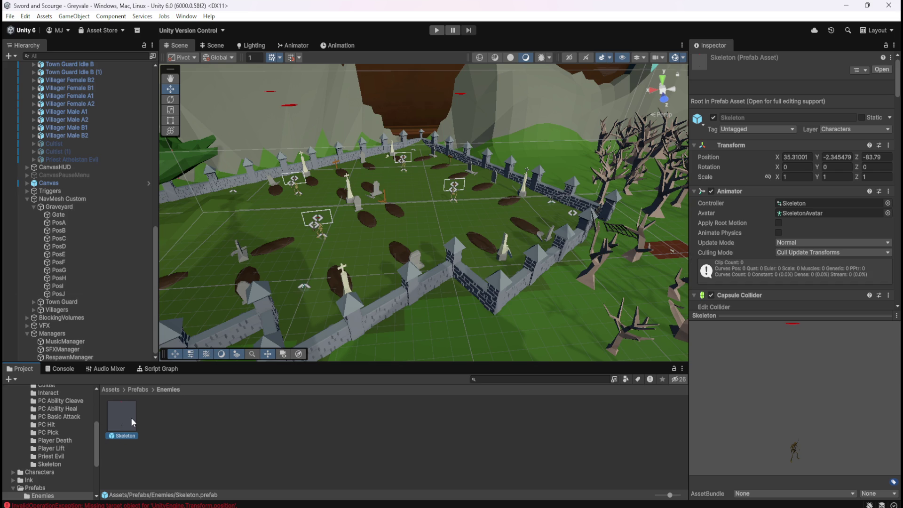
click(154, 358)
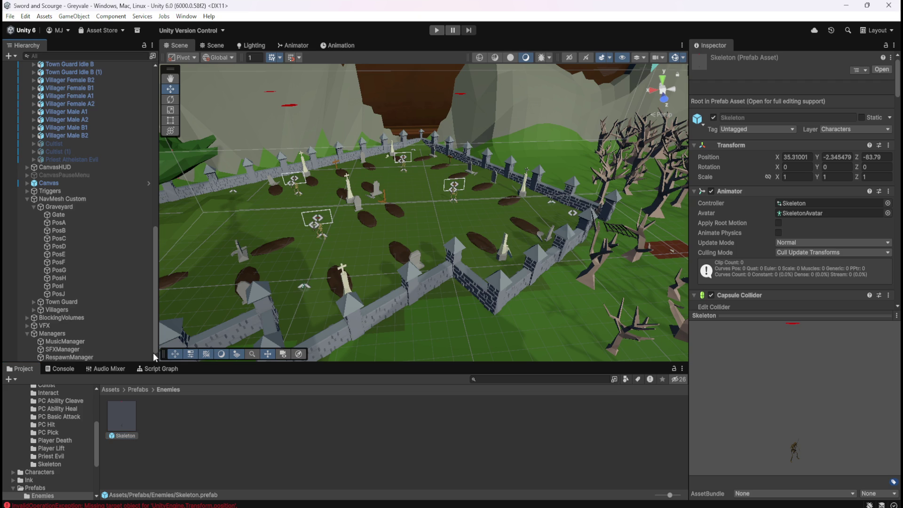
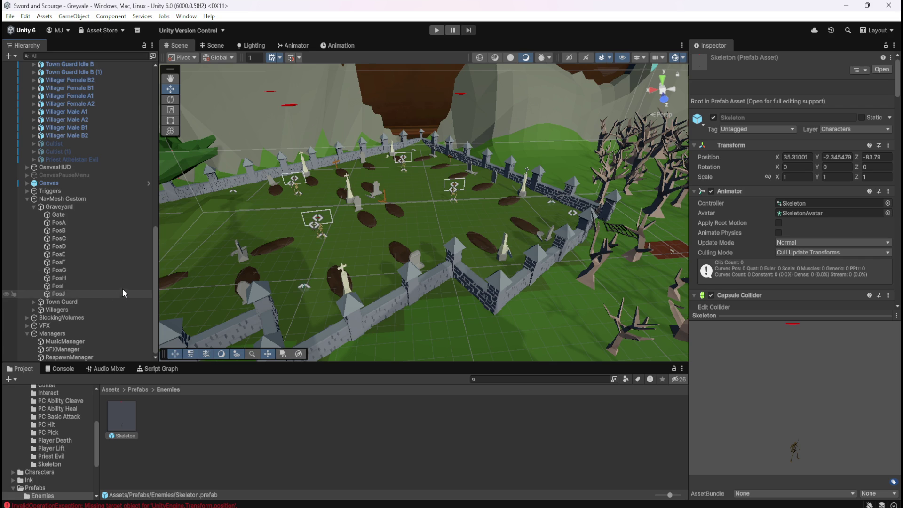
Collapse the inner Skeleton's bone hierarchy in the Hierarchy
scroll(93, 276, up, 5)
scroll(92, 276, up, 7)
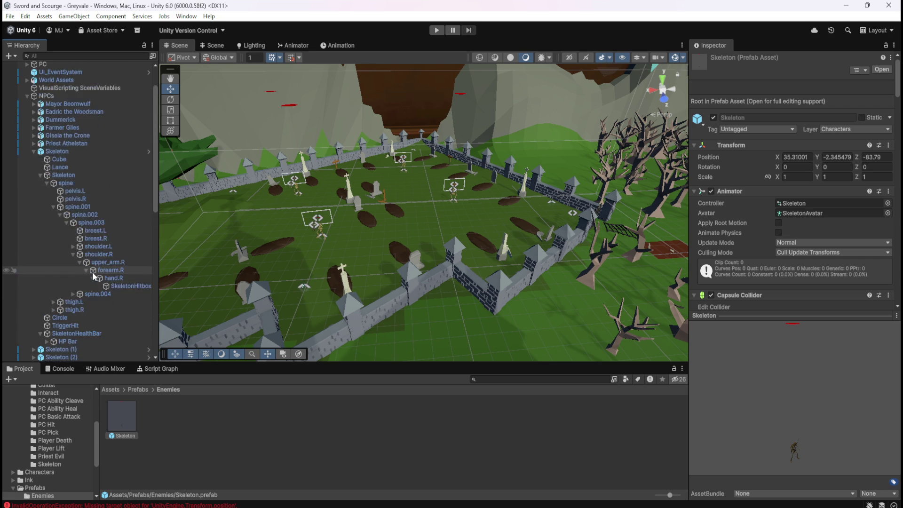
click(46, 183)
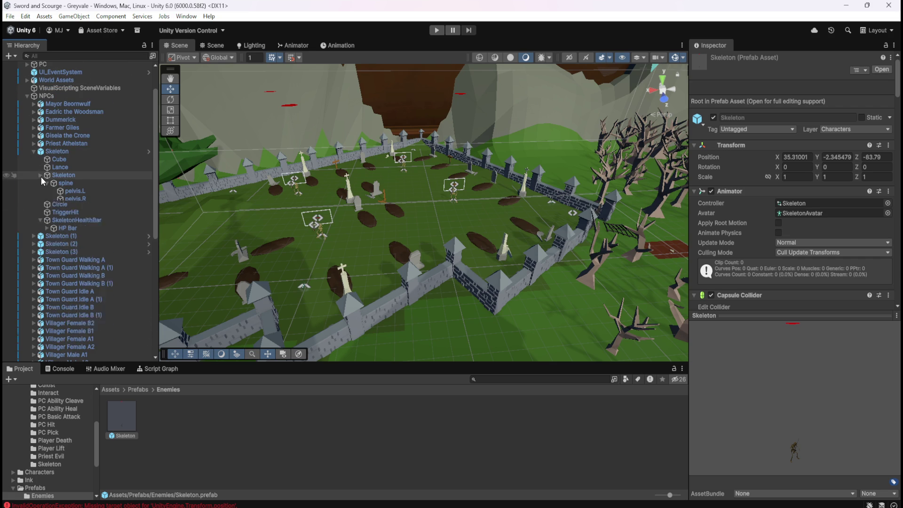
click(40, 175)
Check SkeletonHealthBar's Look At Constraint source, then select the Skeleton prefab in Prefabs > Enemies
click(71, 200)
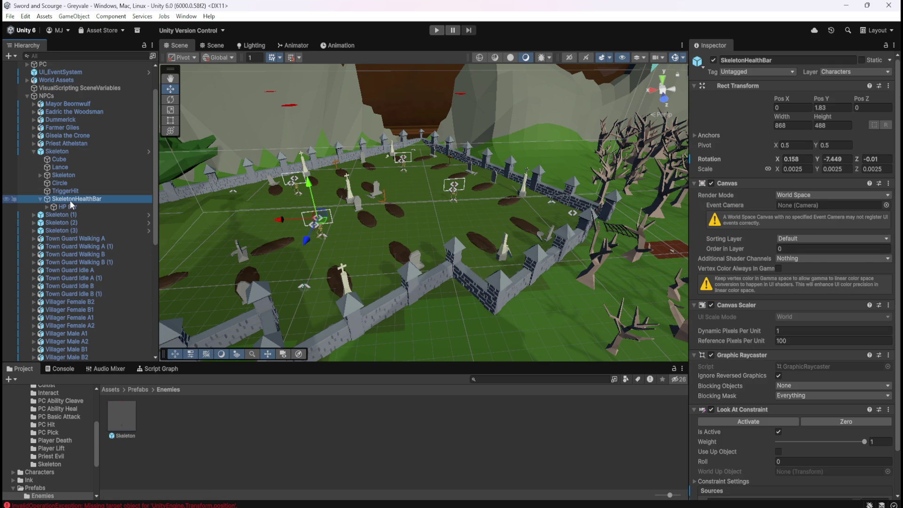
scroll(756, 437, down, 2)
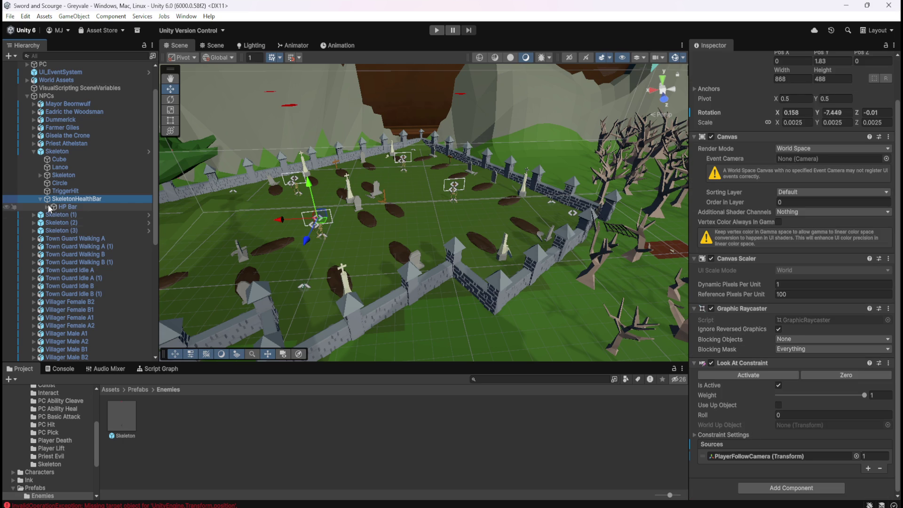
click(84, 192)
click(79, 200)
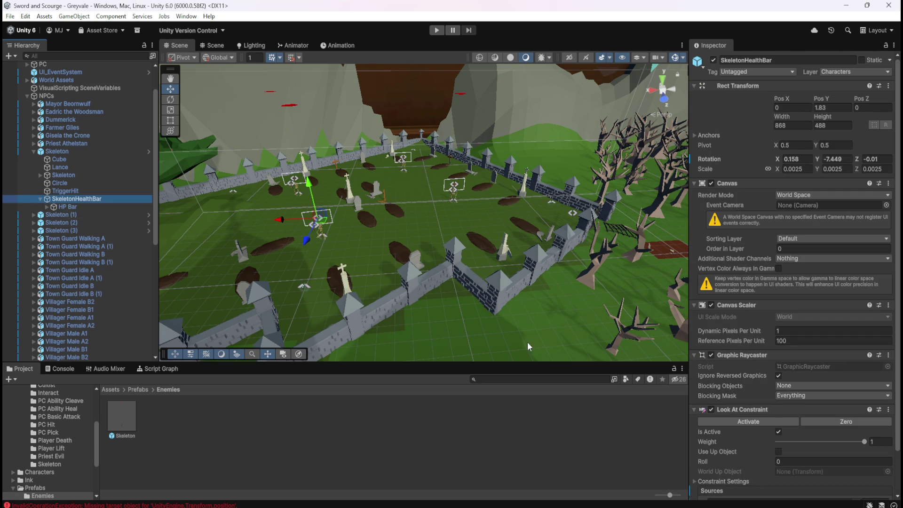
scroll(752, 418, down, 5)
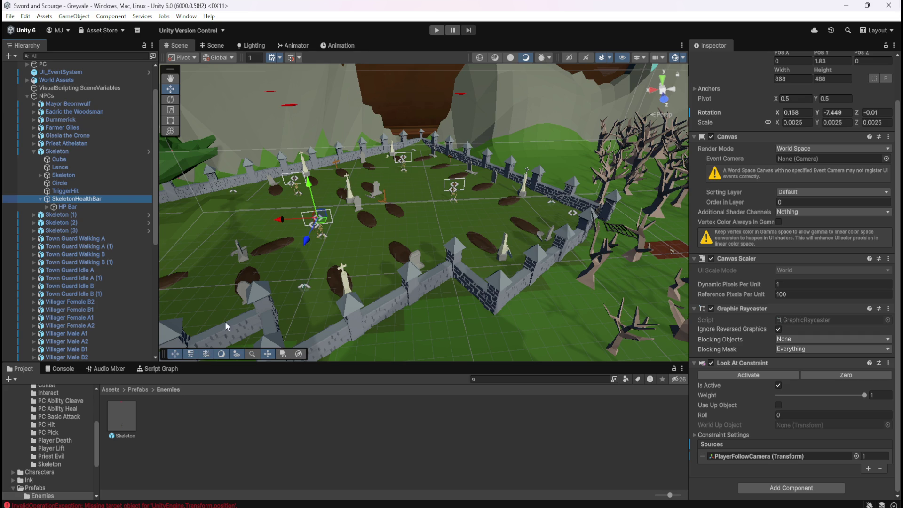
scroll(99, 319, down, 10)
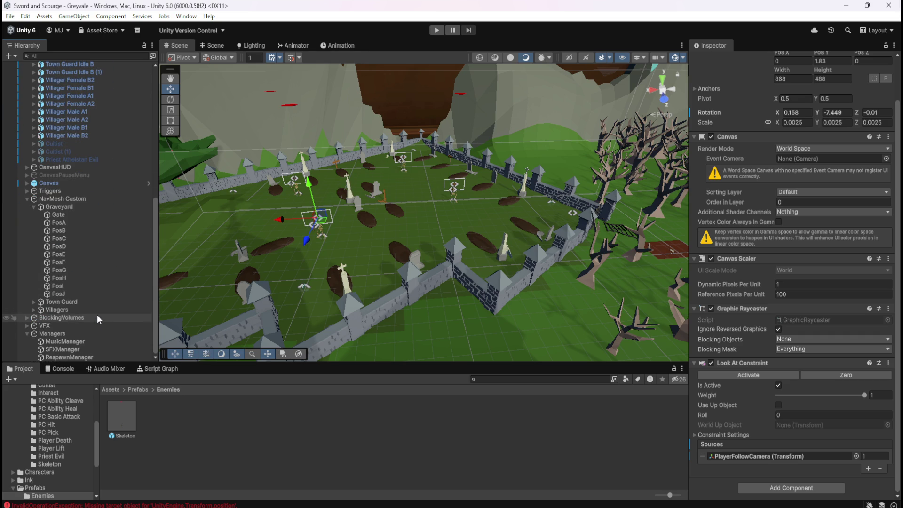
scroll(98, 320, up, 5)
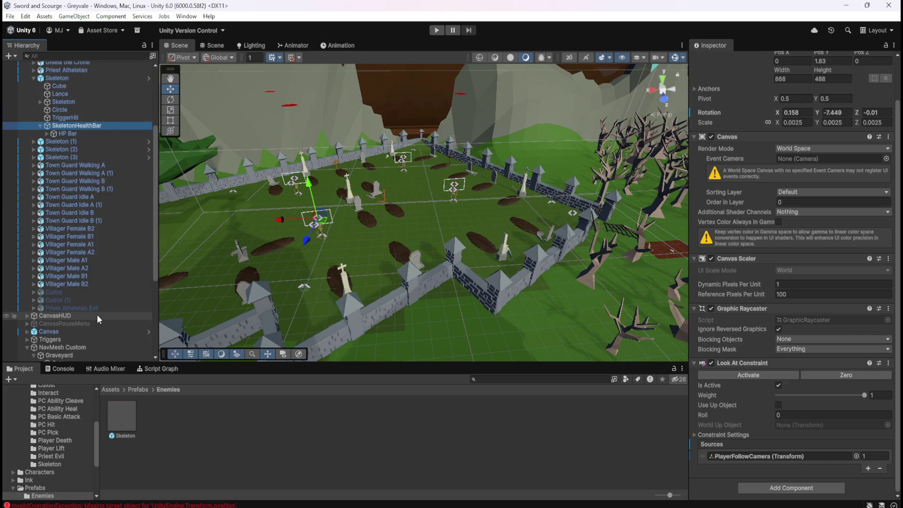
scroll(99, 320, down, 5)
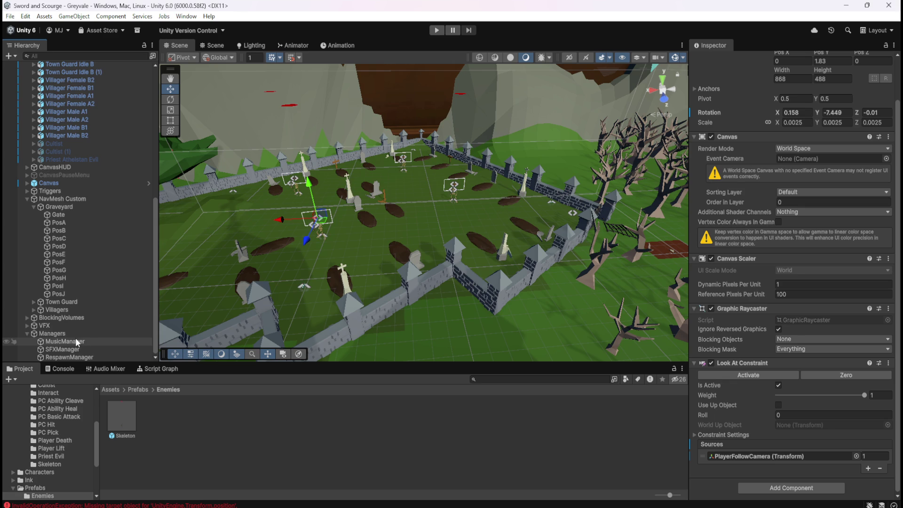
click(122, 417)
Open the Skeleton prefab, review its SkeletonHealthBar's Look At Constraint, and select the root Skeleton
double_click(114, 417)
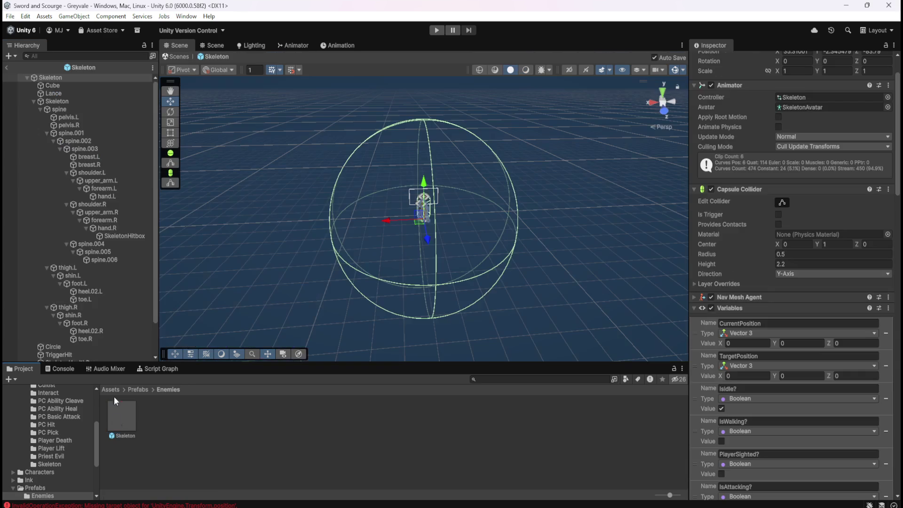
click(83, 325)
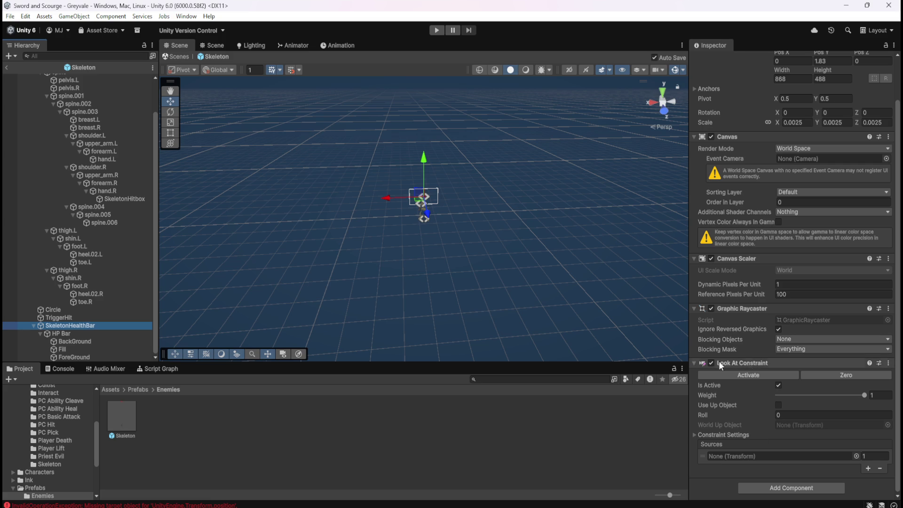
scroll(101, 263, up, 2)
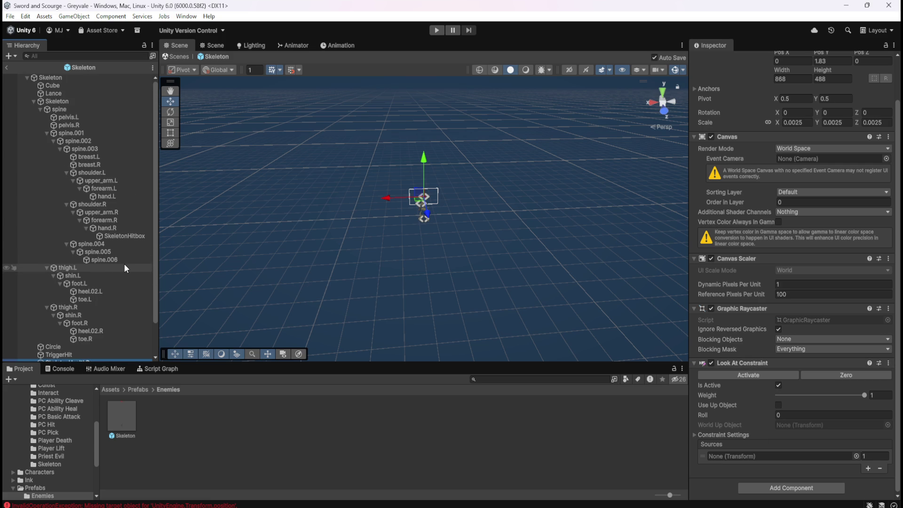
scroll(123, 264, down, 2)
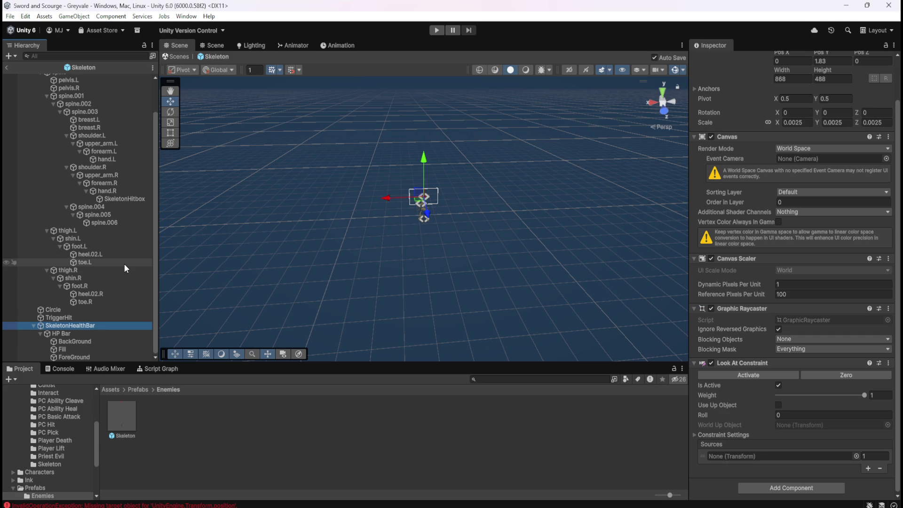
scroll(123, 263, up, 2)
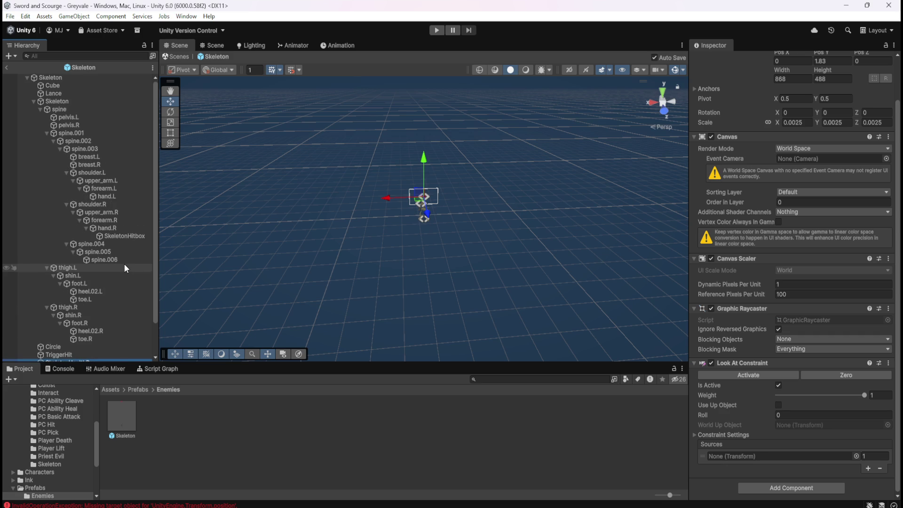
click(67, 79)
Review the Skeleton's script graph full-screen, then return to the normal layout
click(161, 369)
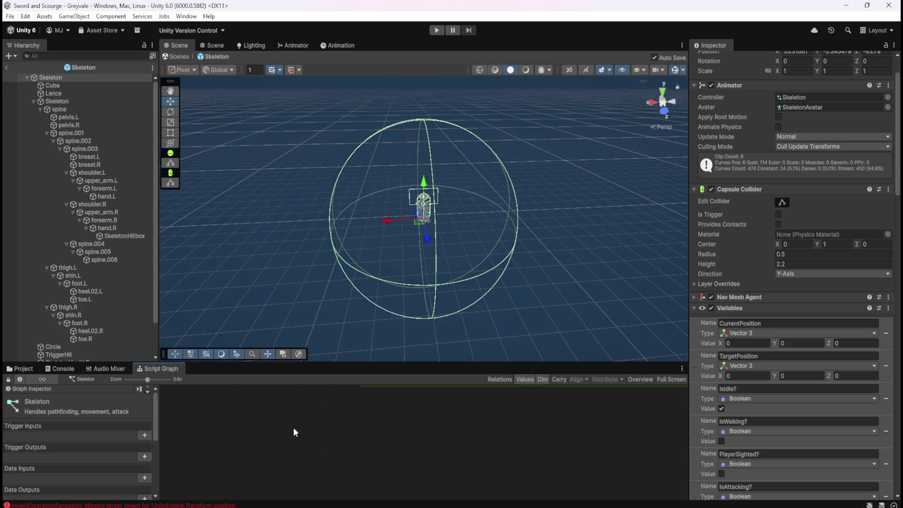
key(shift+space)
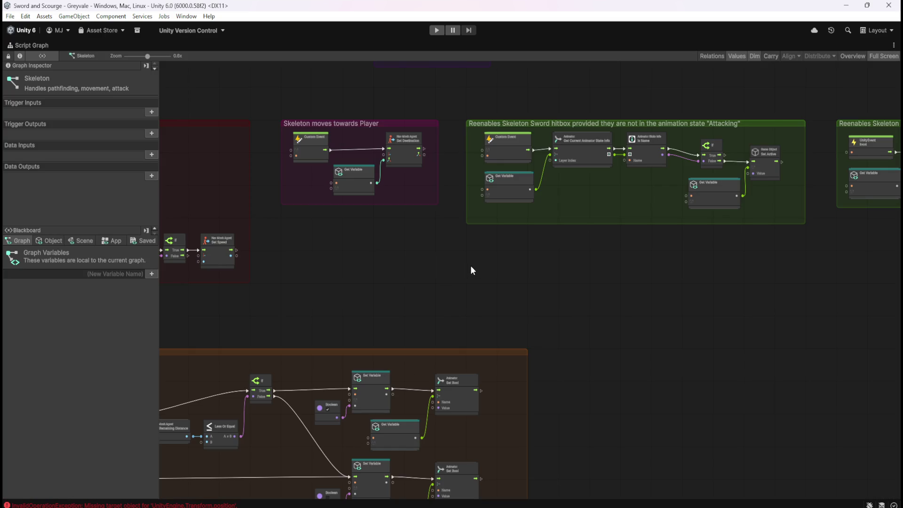
scroll(472, 270, down, 10)
scroll(345, 170, up, 8)
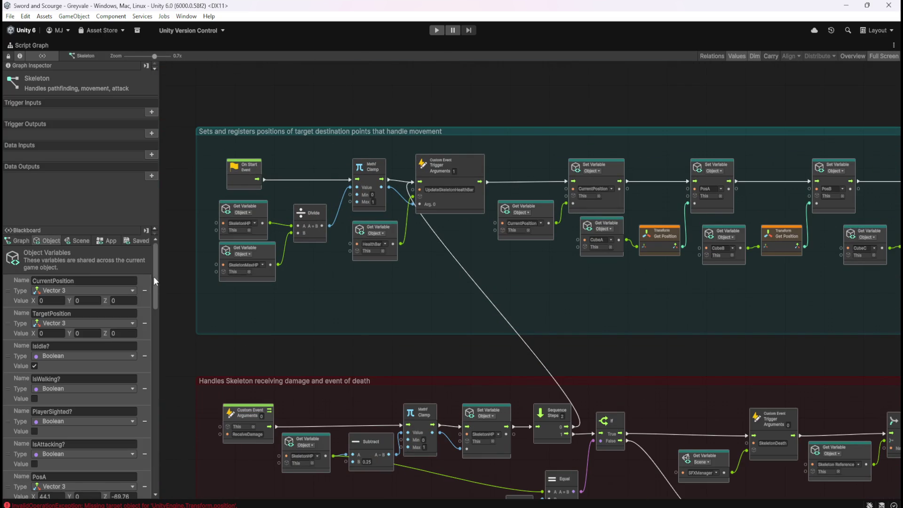
drag(154, 275, 163, 470)
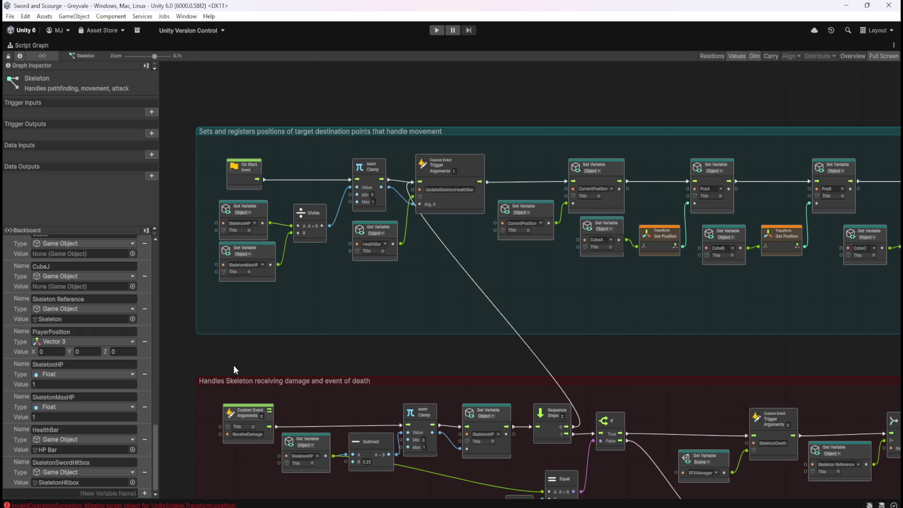
key(shift+space)
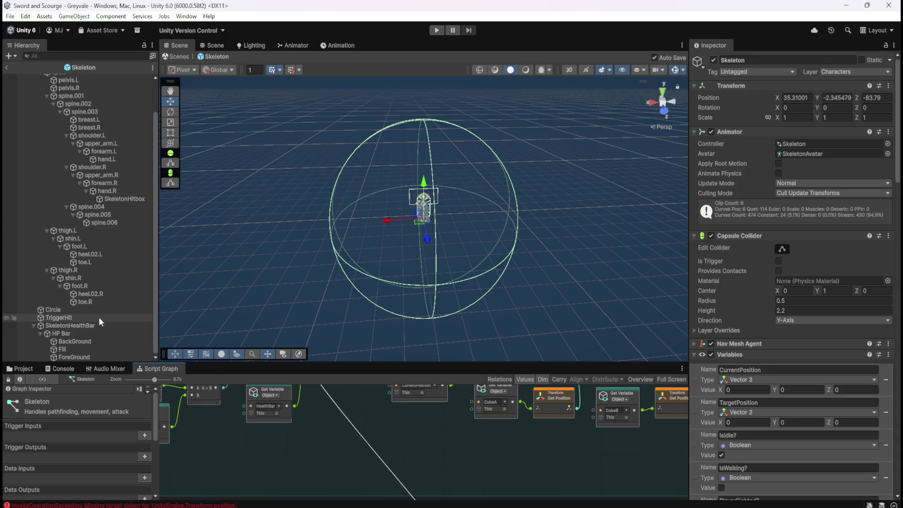
Look over the HP Bar and SkeletonHealthBar graphs, then reselect the root Skeleton
click(80, 326)
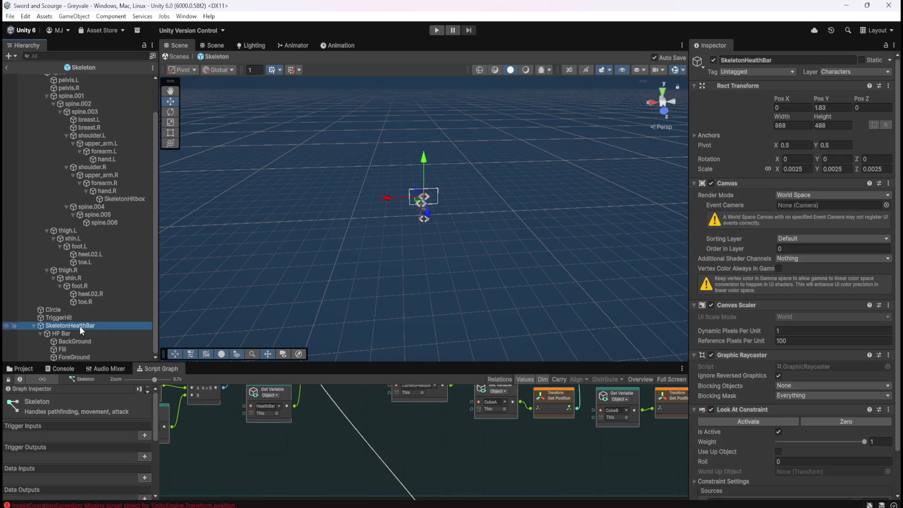
click(79, 332)
click(88, 328)
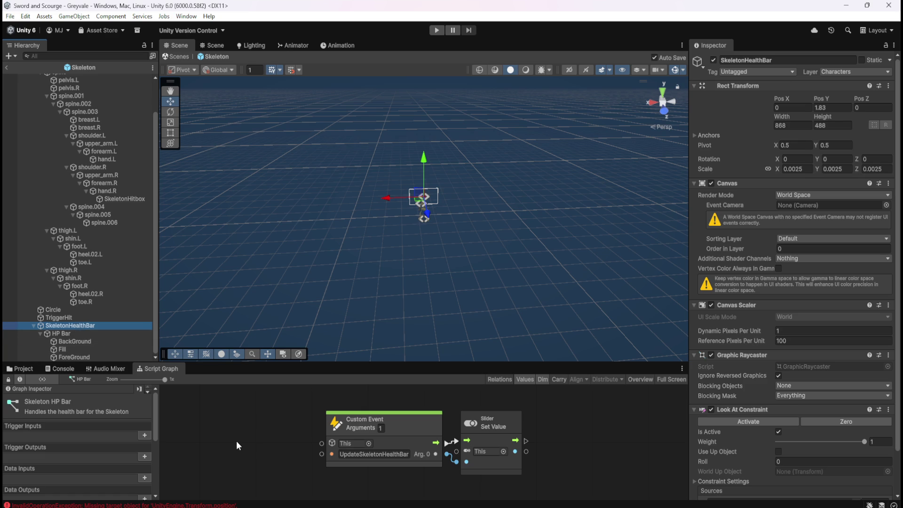
click(96, 333)
click(99, 326)
scroll(97, 327, up, 2)
click(64, 78)
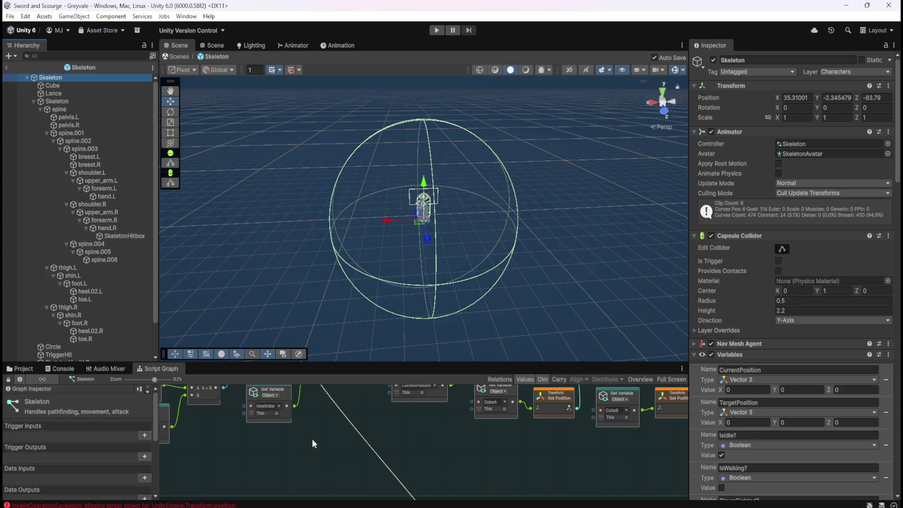
scroll(113, 324, down, 3)
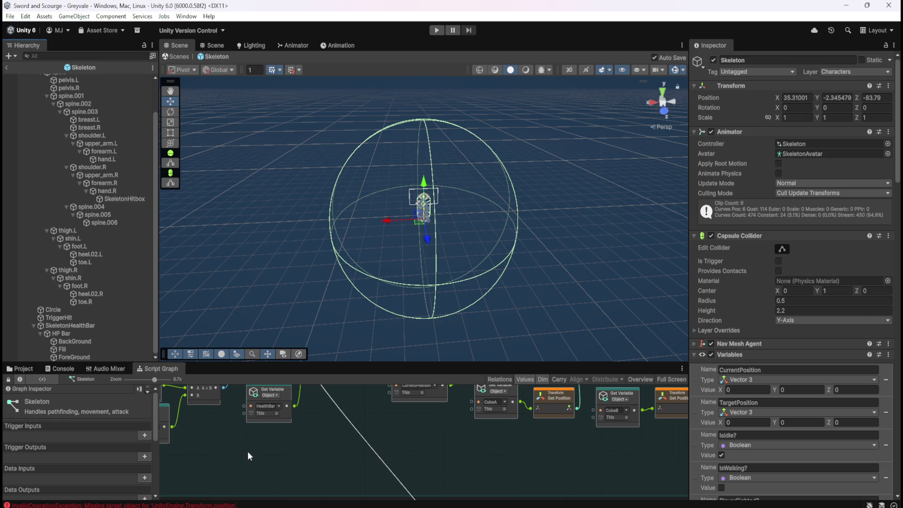
Add a Game Object variable named SkeletonHPCamera to the Skeleton graph's Object variables
key(shift+space)
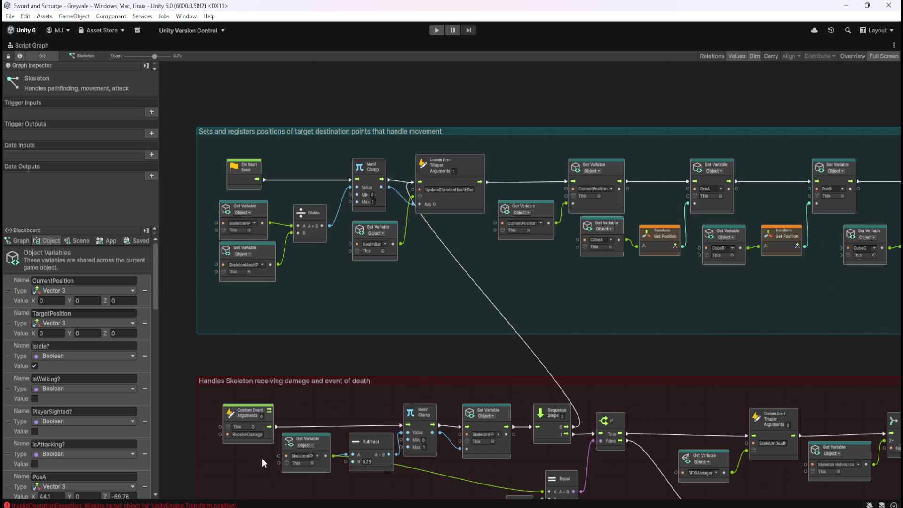
scroll(121, 395, down, 15)
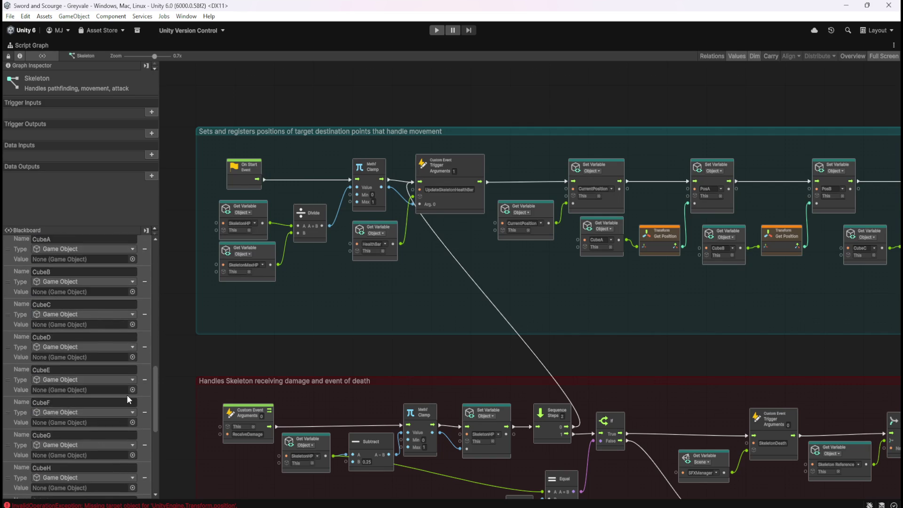
scroll(128, 401, down, 3)
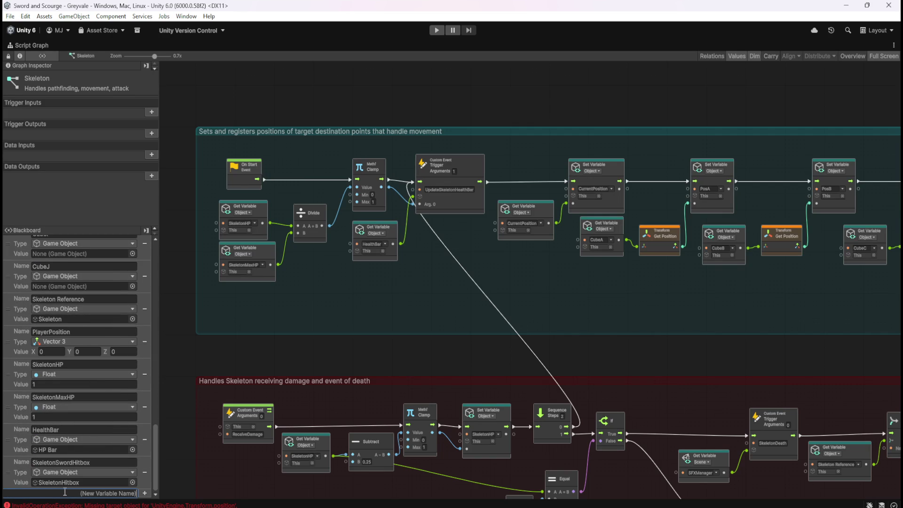
text(SkeletonHP)
text(Camera)
key(Return)
click(55, 481)
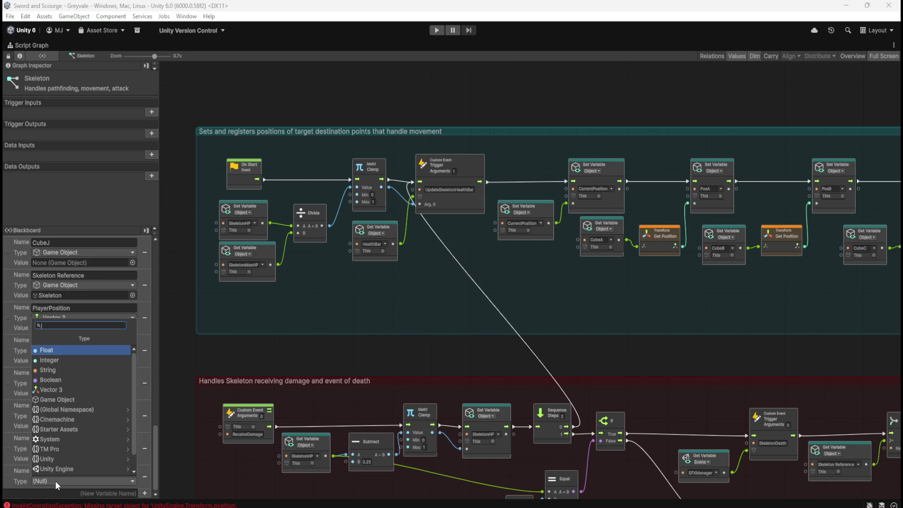
key(Escape)
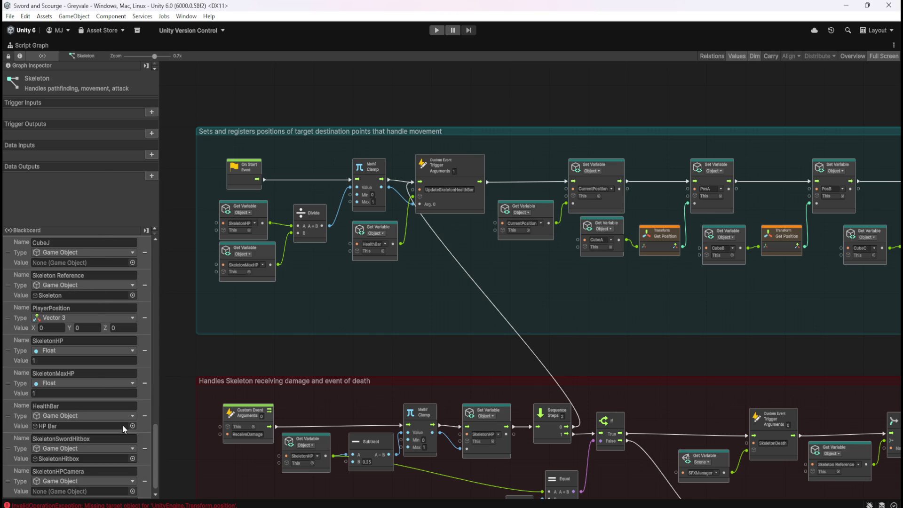
scroll(122, 425, down, 1)
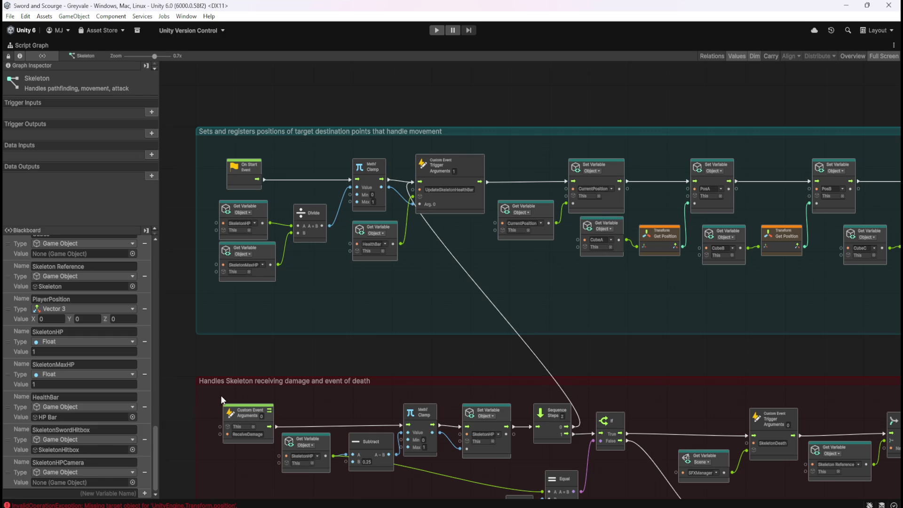
key(shift+space)
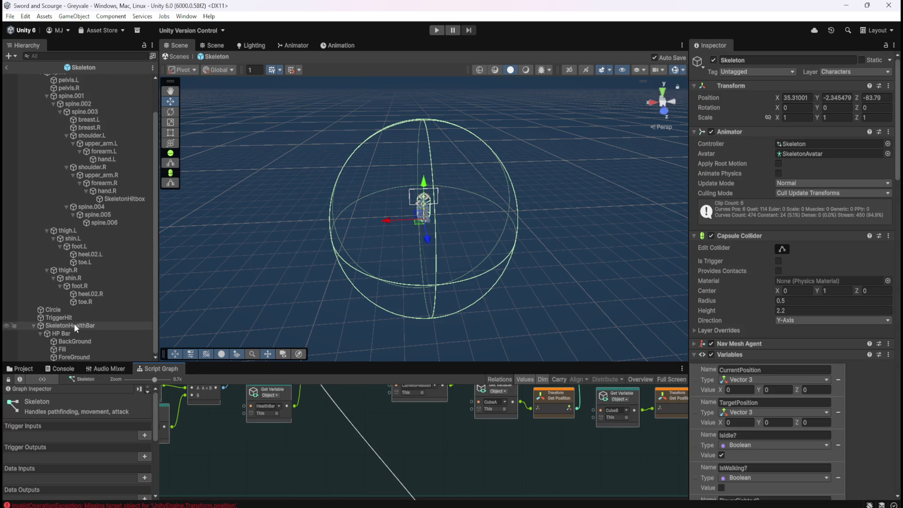
Drag SkeletonHealthBar into the Skeleton's SkeletonHPCamera variable Value field in the Inspector
click(63, 333)
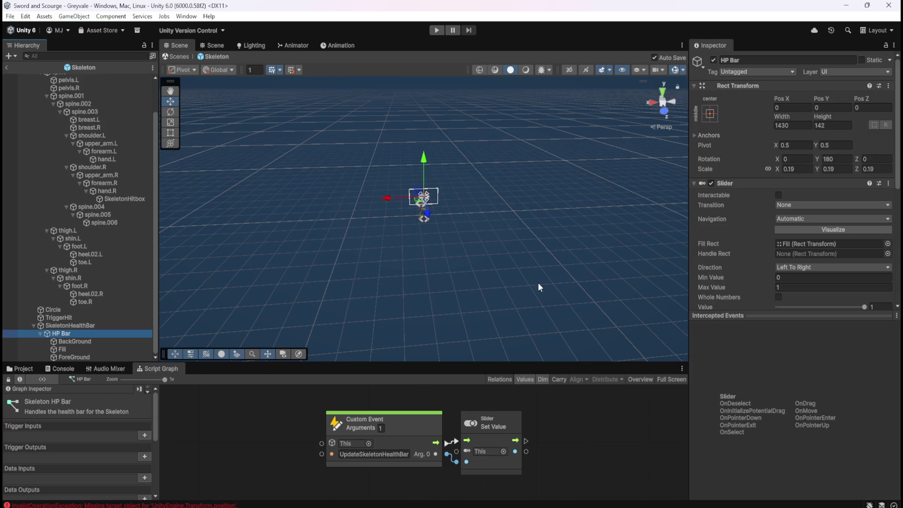
click(66, 325)
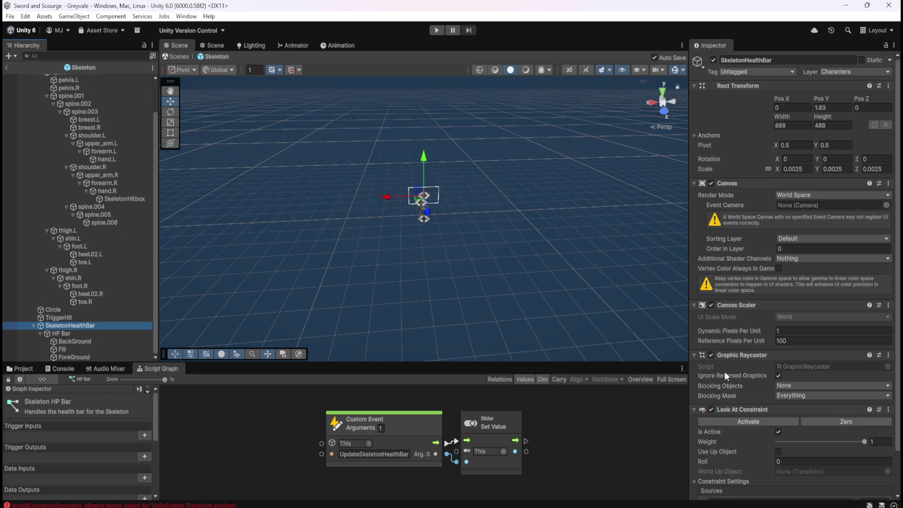
scroll(743, 383, down, 3)
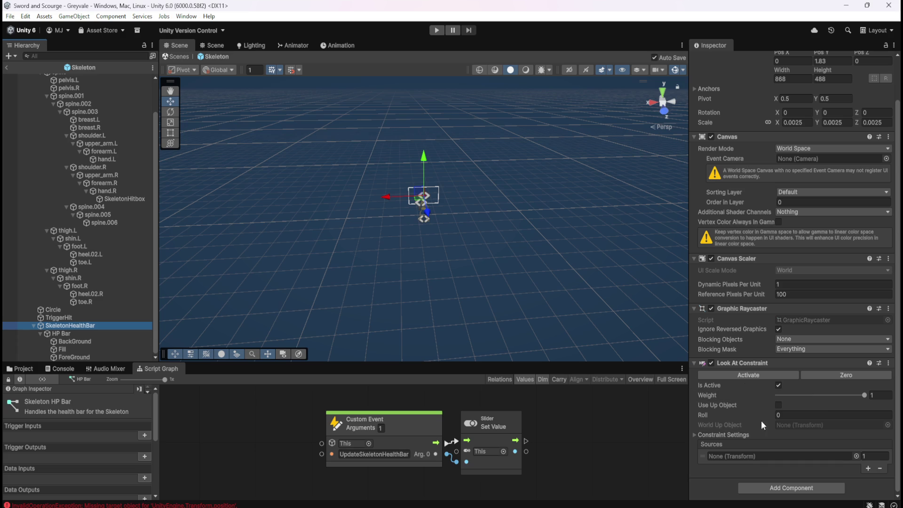
scroll(110, 292, up, 2)
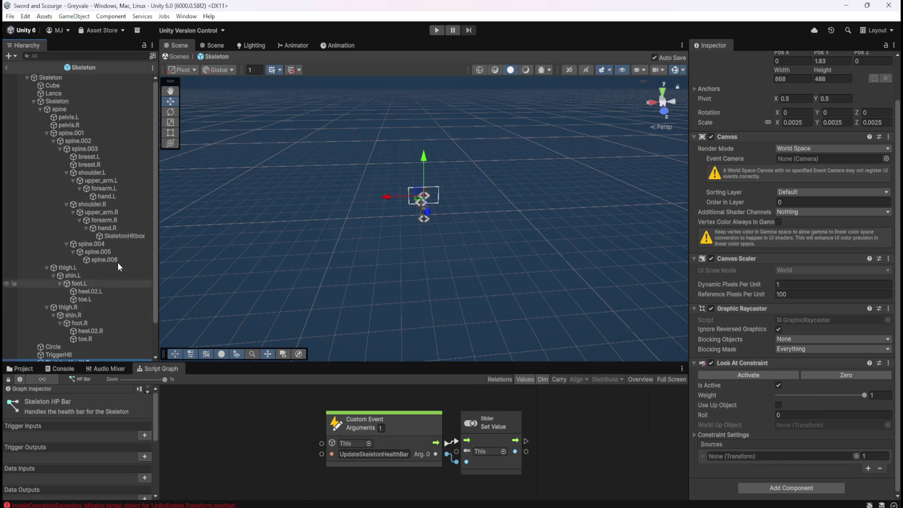
click(64, 79)
scroll(780, 329, down, 15)
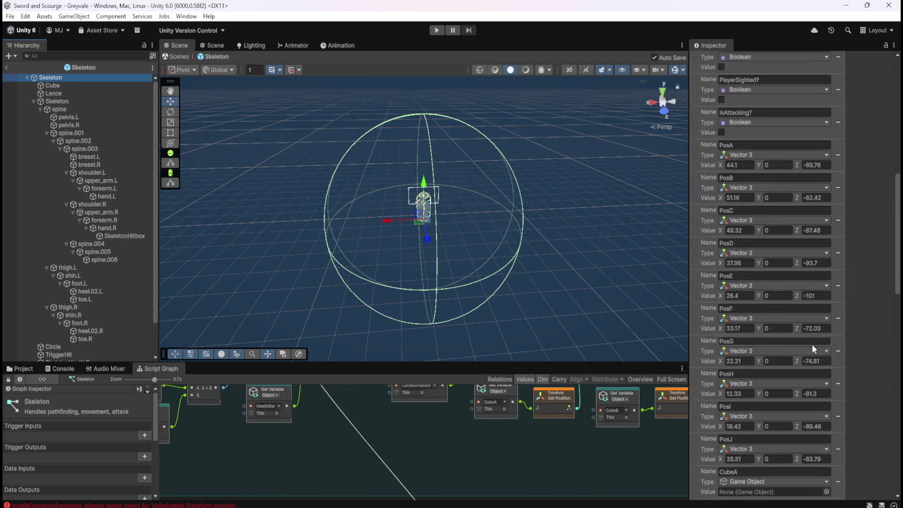
scroll(814, 346, down, 5)
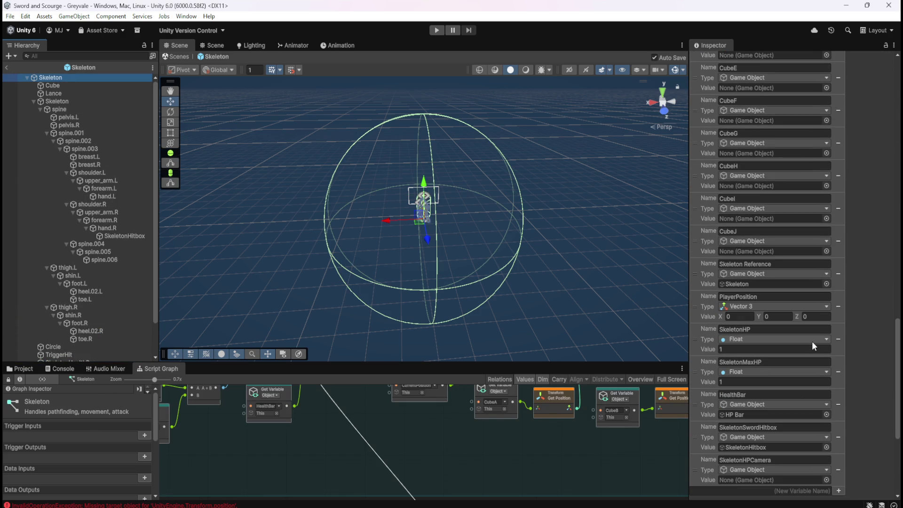
scroll(812, 342, down, 3)
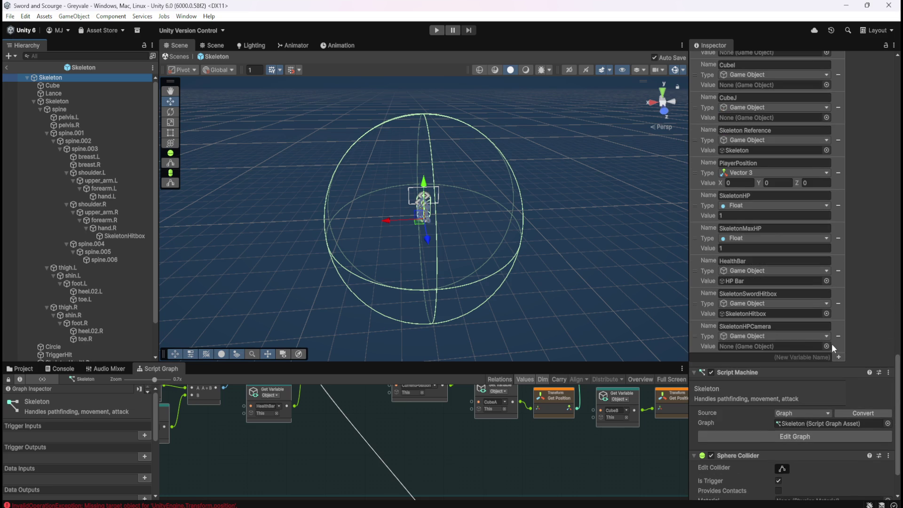
scroll(37, 273, down, 3)
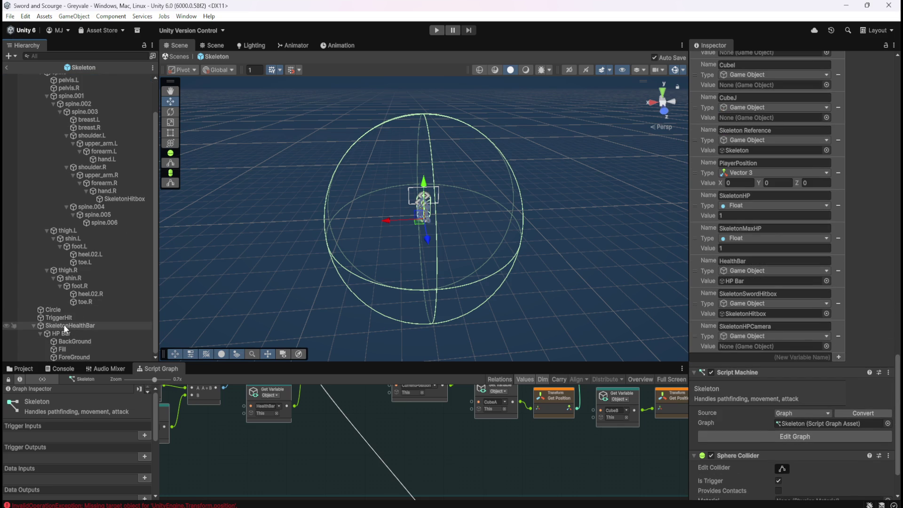
mouse_move(63, 324)
mouse_down()
mouse_move(725, 337)
mouse_move(764, 345)
mouse_up()
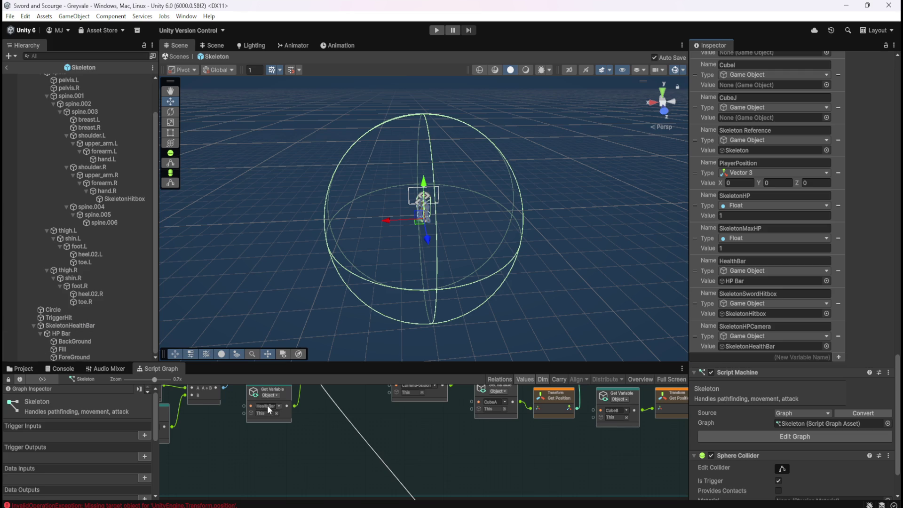
click(102, 326)
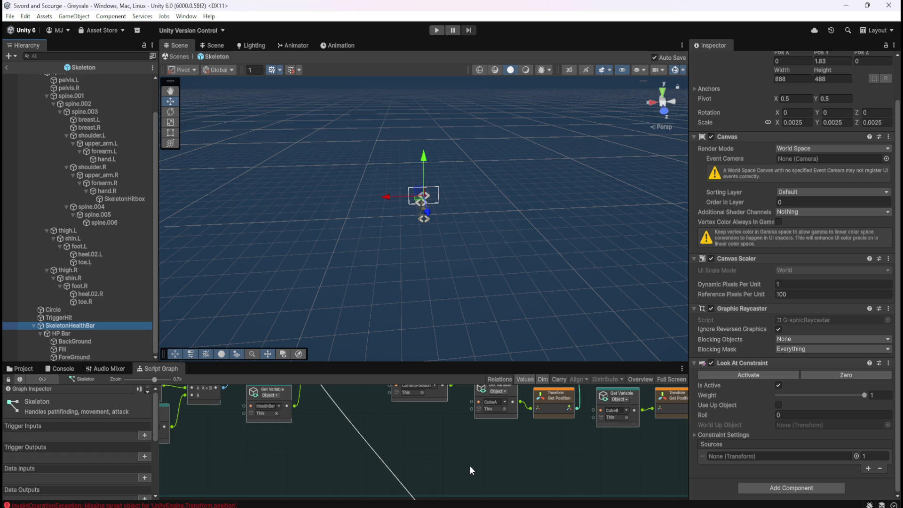
Search the graph's node menu for 'look at cons' and browse the Look At Constraint actions
key(shift+space)
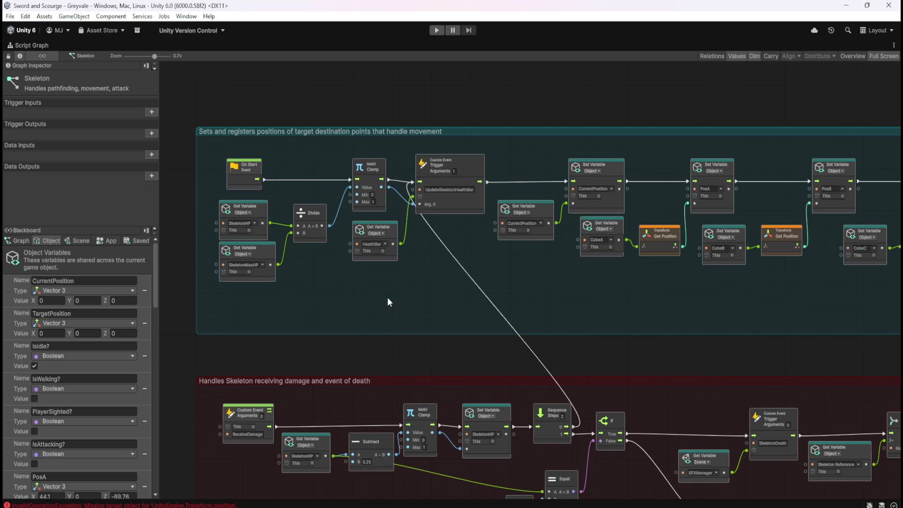
scroll(140, 366, down, 15)
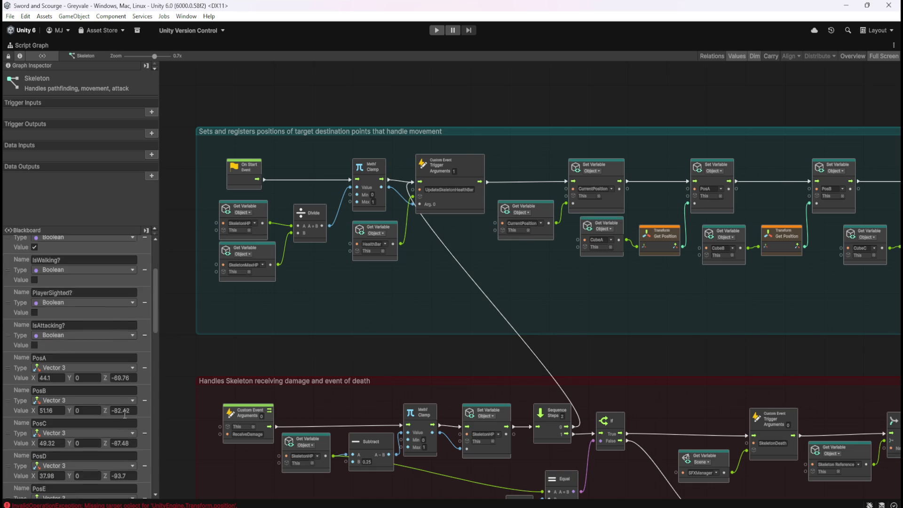
right_click(391, 351)
text(look at co)
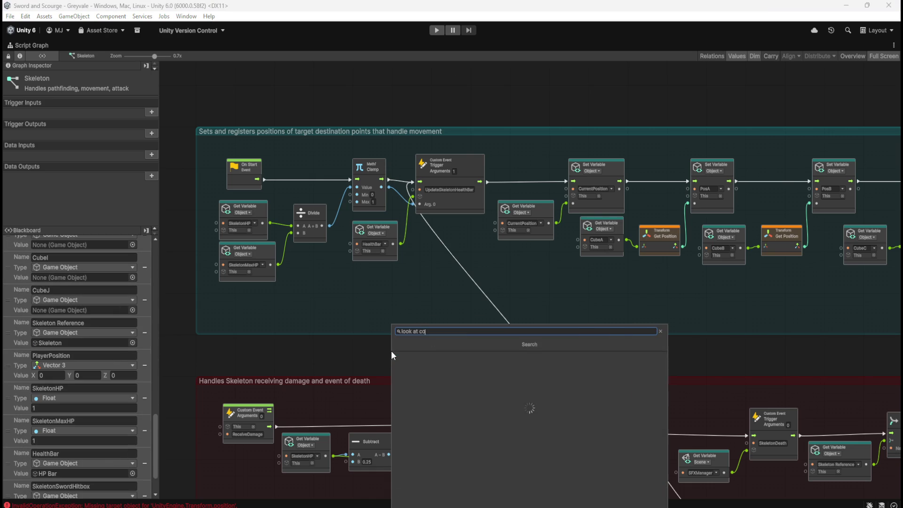
text(ns)
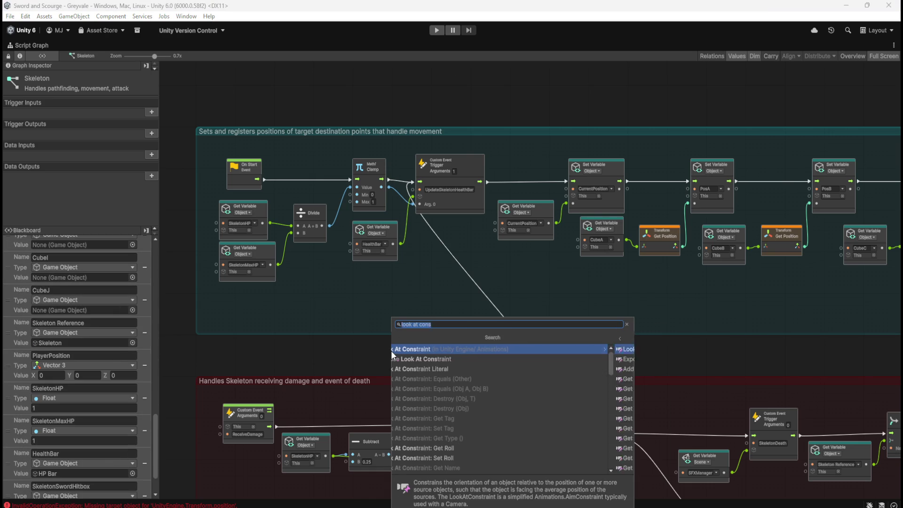
key(Return)
scroll(421, 383, down, 5)
scroll(426, 380, down, 2)
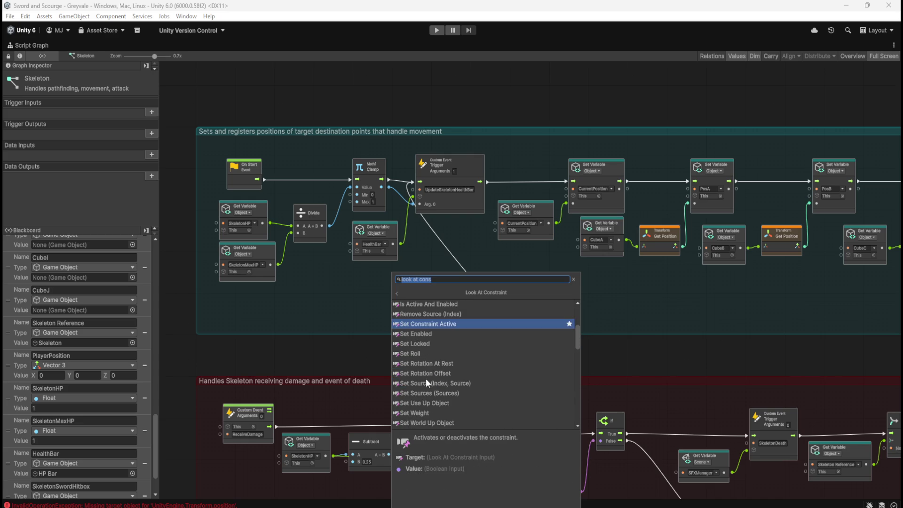
scroll(435, 379, down, 1)
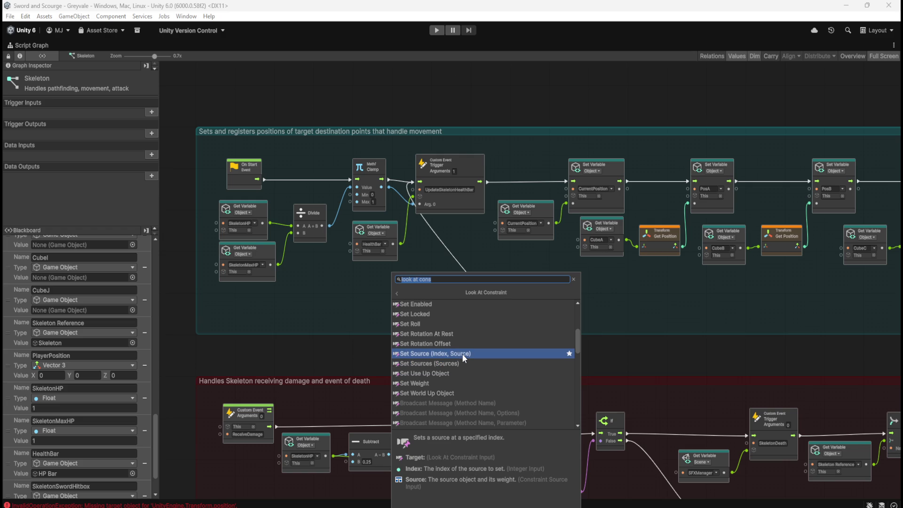
Add a Look At Constraint Set Source node inside the teal movement group
click(463, 356)
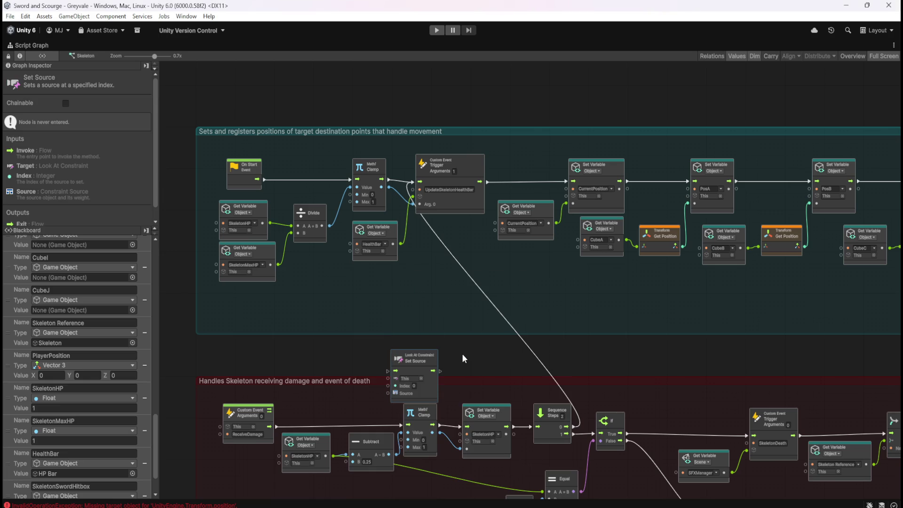
drag(428, 361, 443, 337)
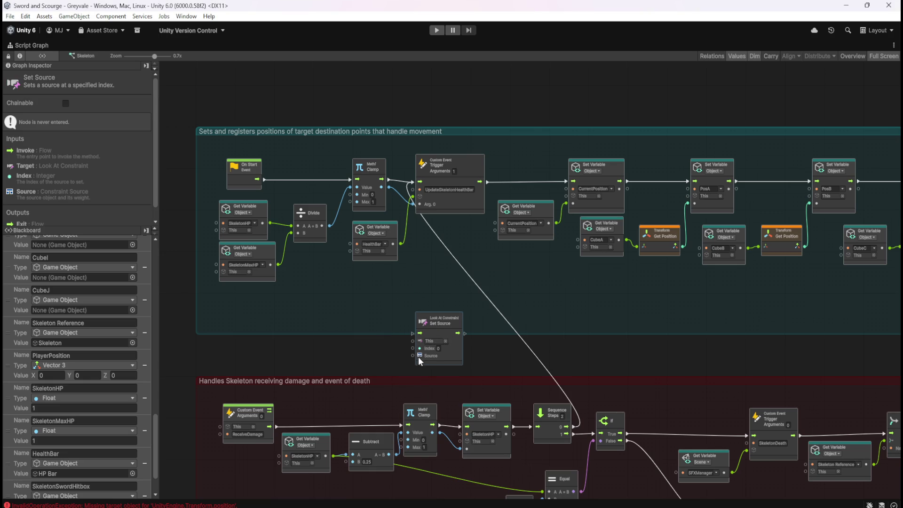
key(shift+space)
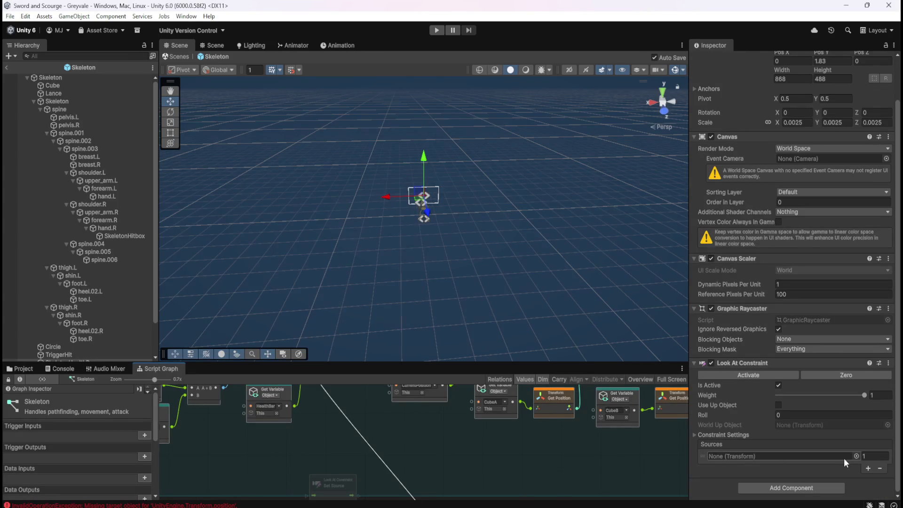
Try adding and removing an entry in the Look At Constraint's Sources list
click(879, 456)
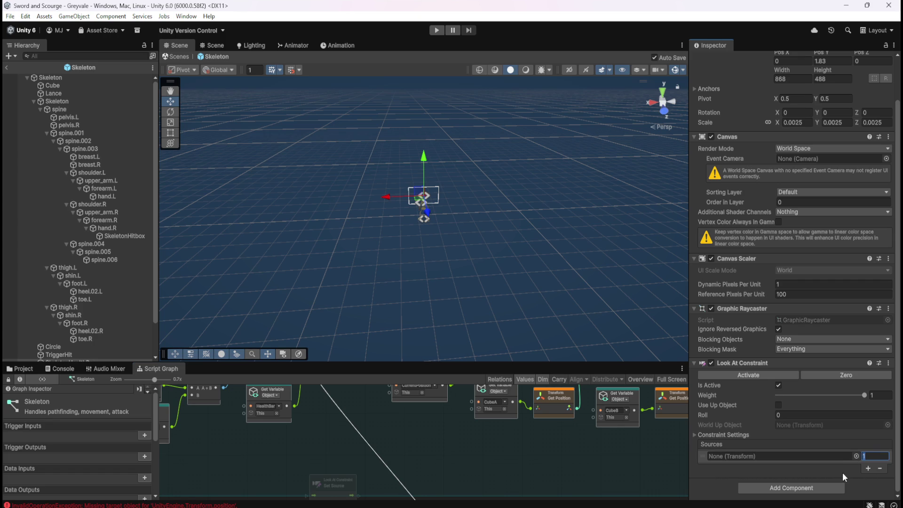
click(870, 469)
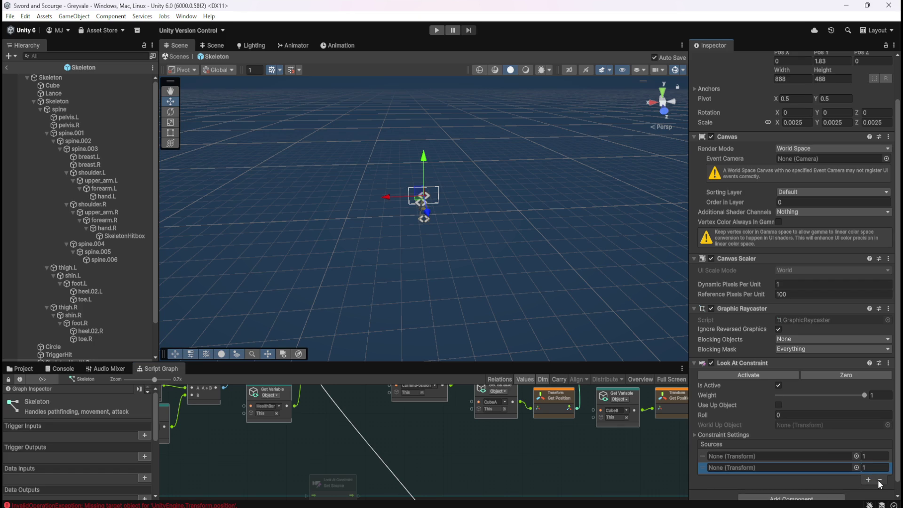
click(880, 480)
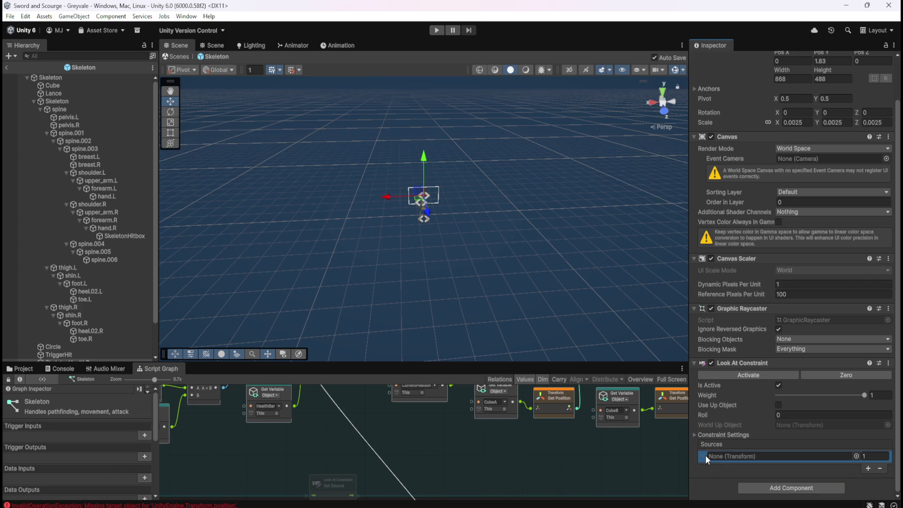
click(872, 456)
click(878, 457)
key(shift+space)
scroll(415, 345, up, 3)
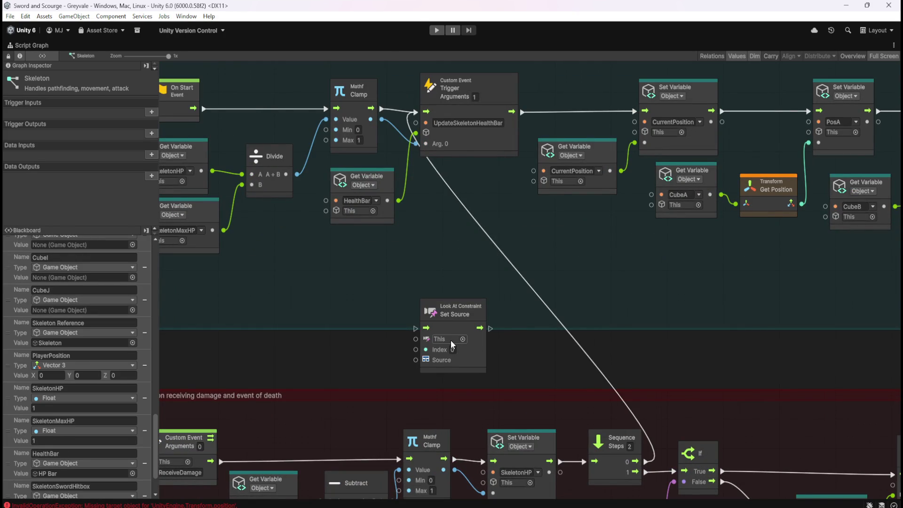
Place a SkeletonHPCamera variable node and wire it into the Set Source node's This input
key(shift+space)
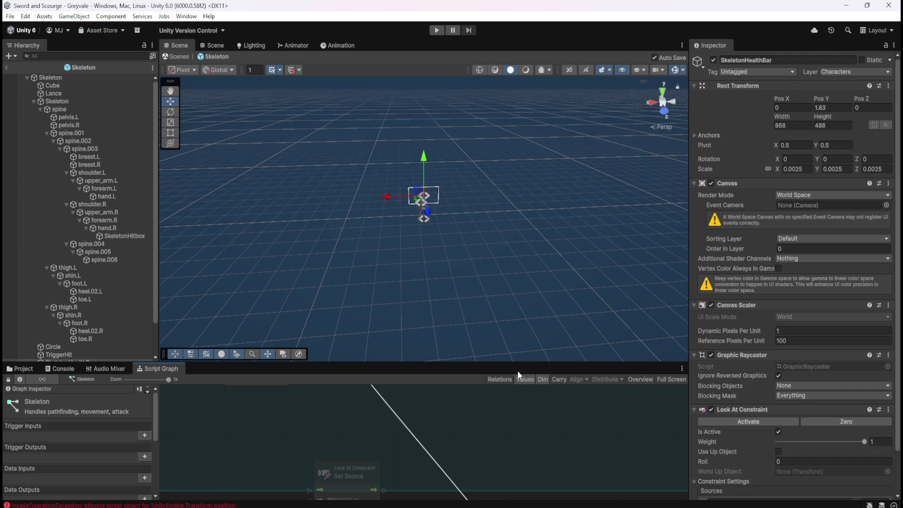
key(shift+space)
scroll(32, 466, down, 3)
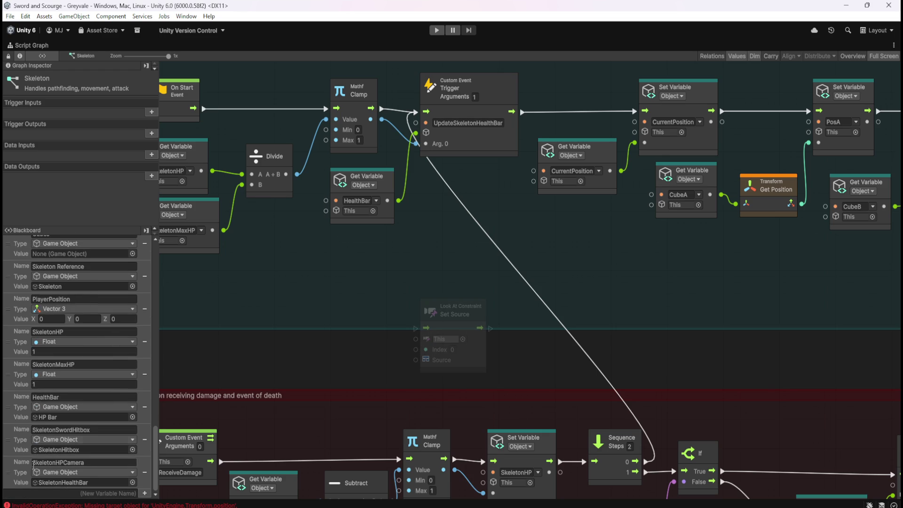
mouse_move(15, 475)
mouse_down()
mouse_move(311, 372)
mouse_move(318, 346)
mouse_up()
mouse_move(412, 378)
mouse_down()
mouse_move(417, 337)
mouse_move(394, 340)
mouse_up()
mouse_move(380, 294)
mouse_down()
mouse_move(442, 341)
mouse_move(460, 283)
mouse_up()
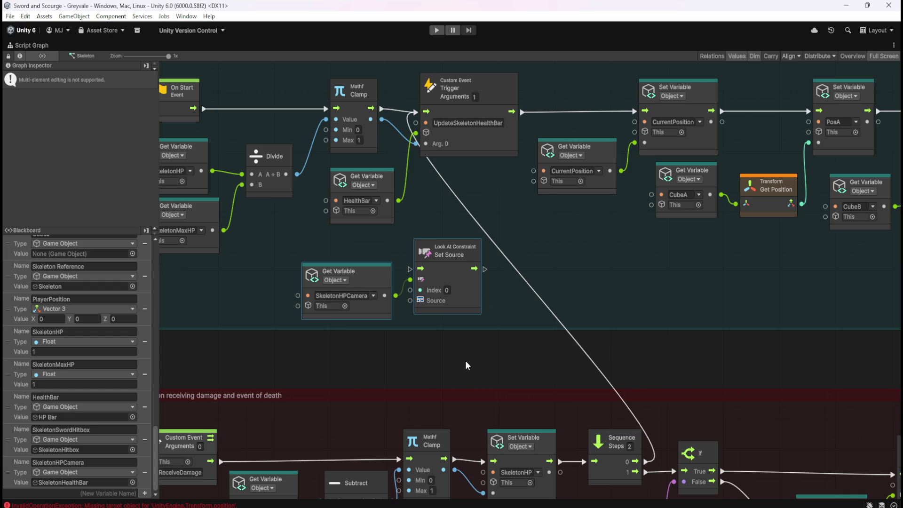
click(482, 357)
key(shift+space)
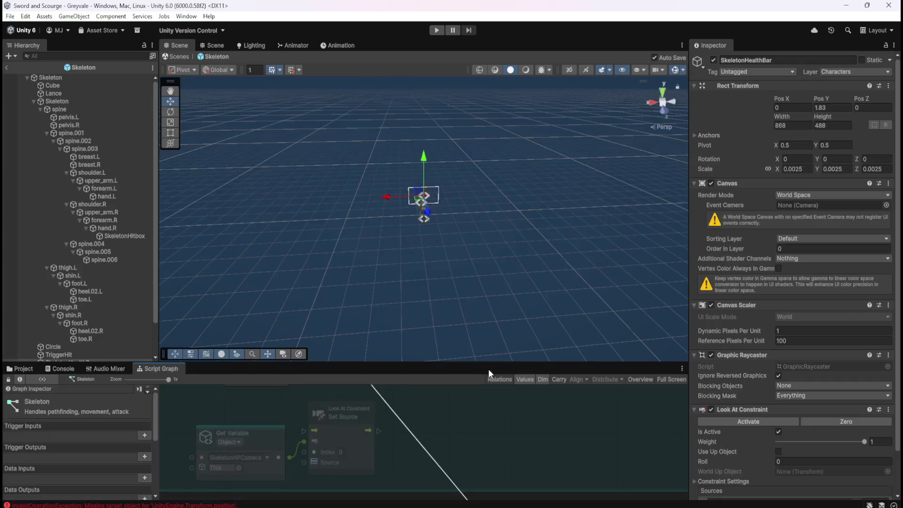
scroll(91, 326, down, 3)
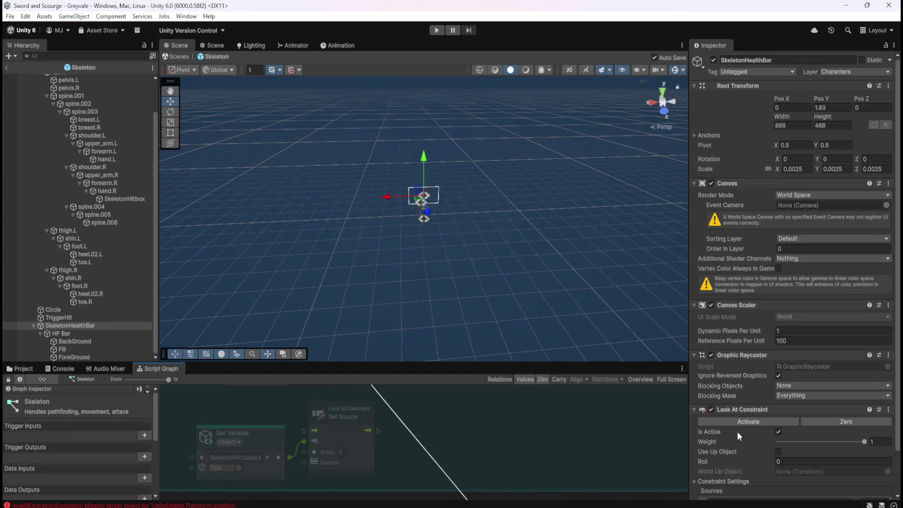
scroll(740, 436, down, 3)
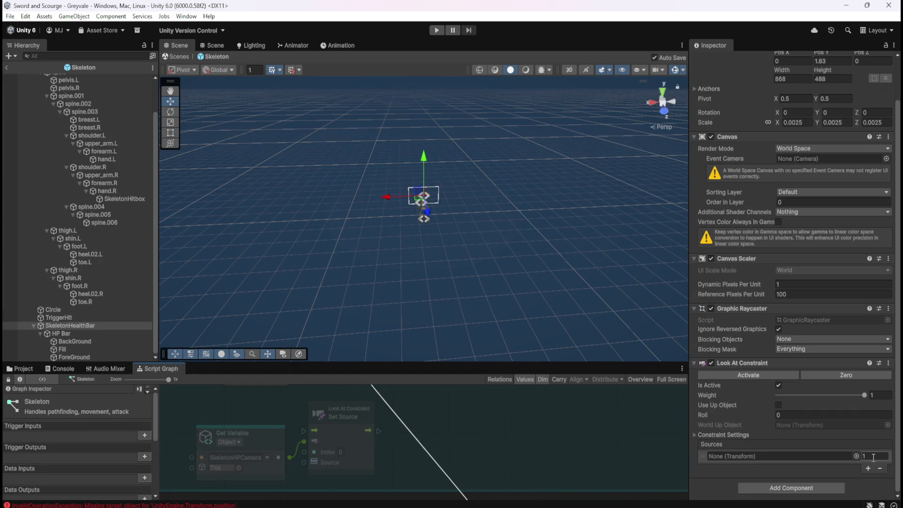
Set the Set Source node's Index to 1 and tidy the node positions
click(340, 451)
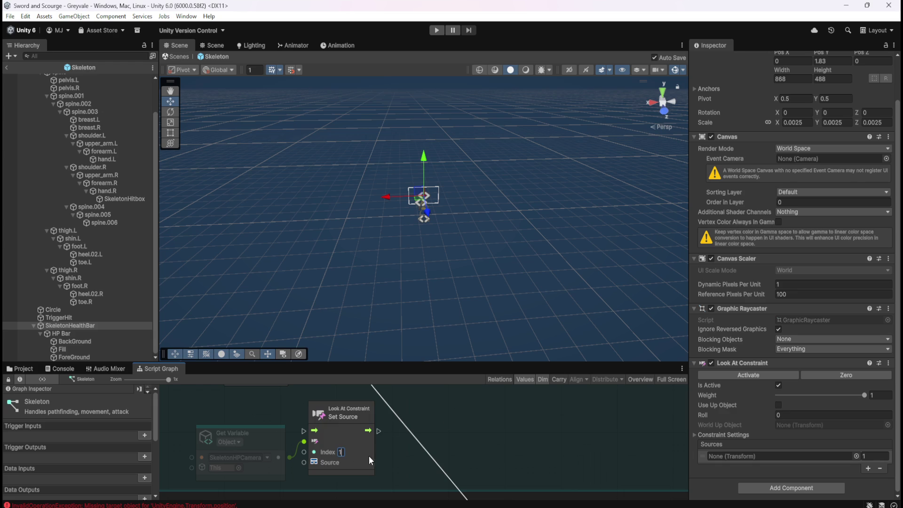
drag(306, 464, 290, 484)
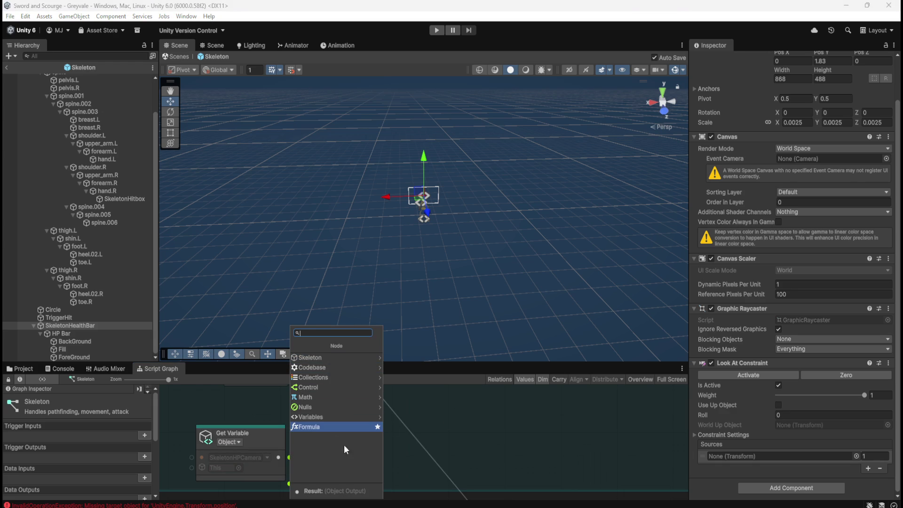
right_click(497, 434)
click(426, 445)
mouse_move(452, 462)
mouse_down()
mouse_move(422, 464)
mouse_move(492, 450)
mouse_up()
key(shift+space)
drag(460, 305, 460, 289)
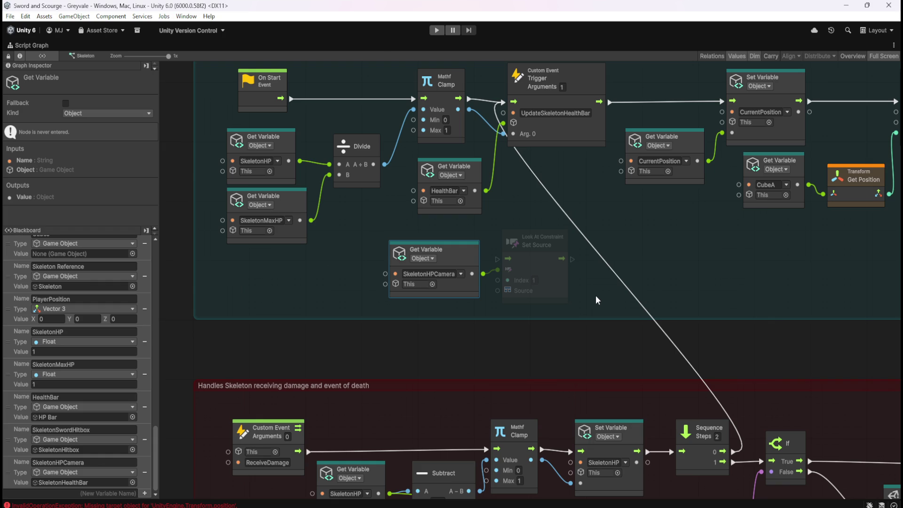
click(596, 299)
Leave the Skeleton prefab and return to the Greyvale scene
key(shift+space)
scroll(764, 440, down, 2)
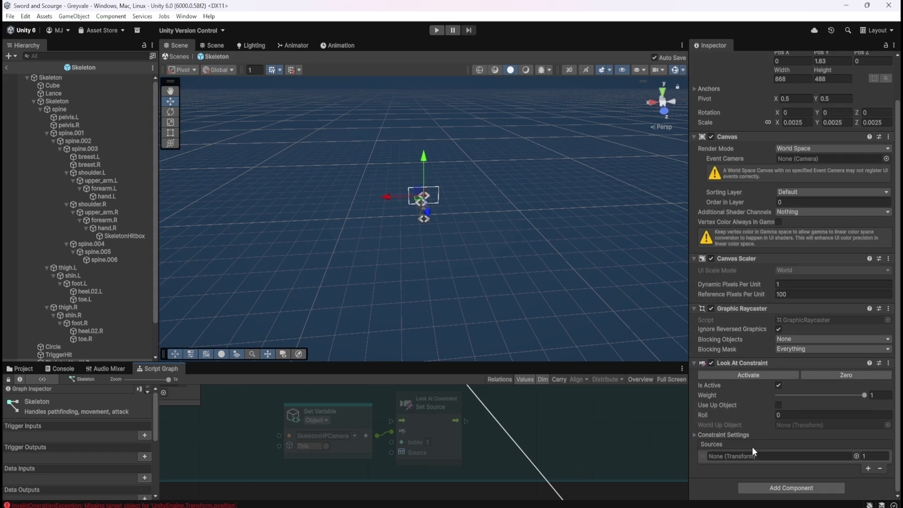
key(shift+space)
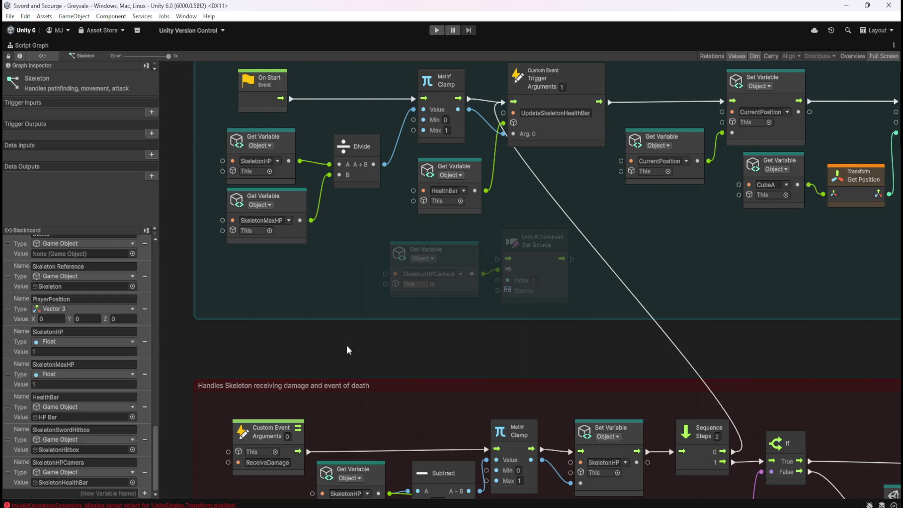
key(shift+space)
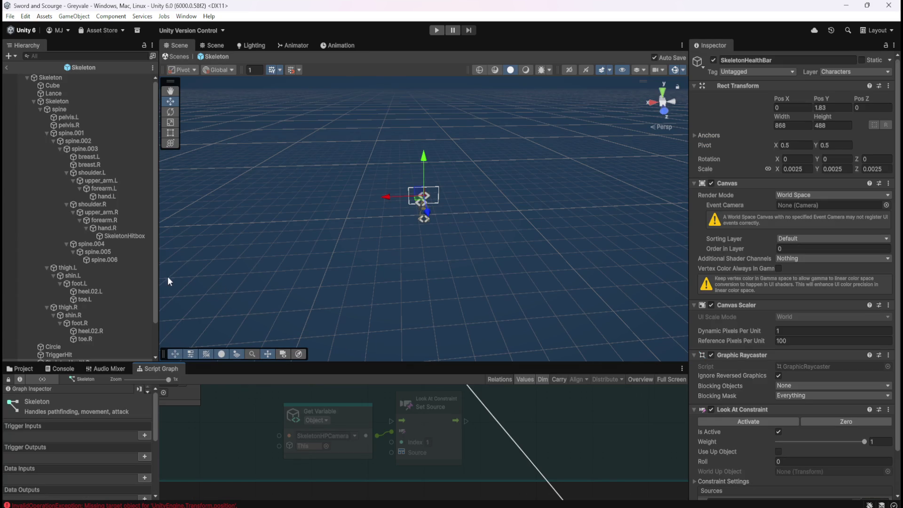
click(7, 68)
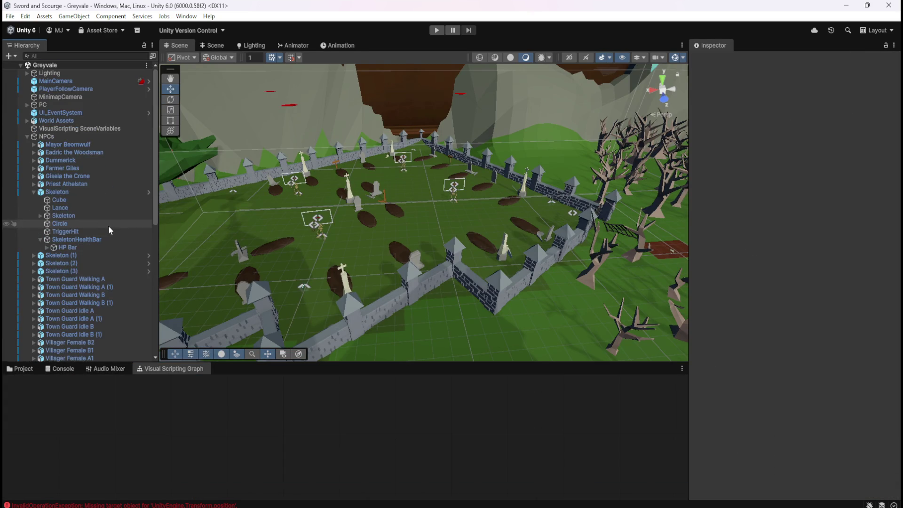
Confirm the health bar's constraint still targets PlayerFollowCamera, undoing an accidental source change
click(78, 91)
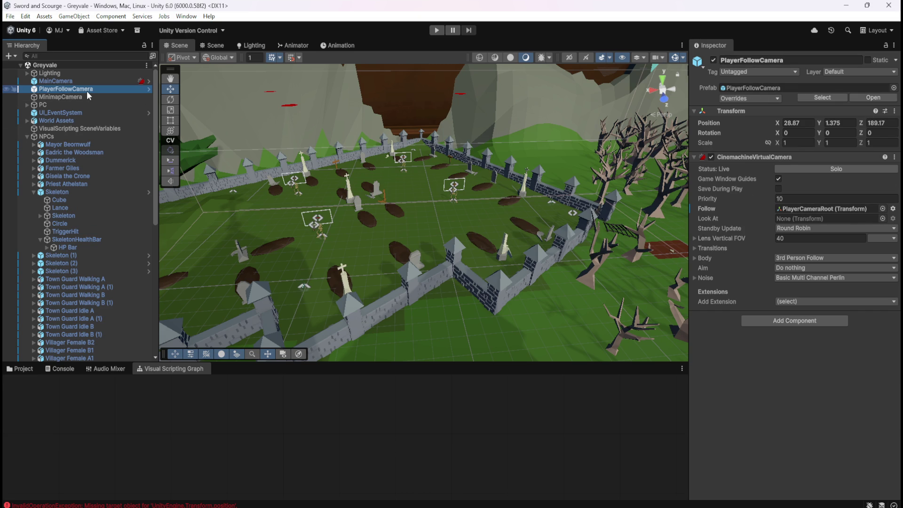
click(64, 240)
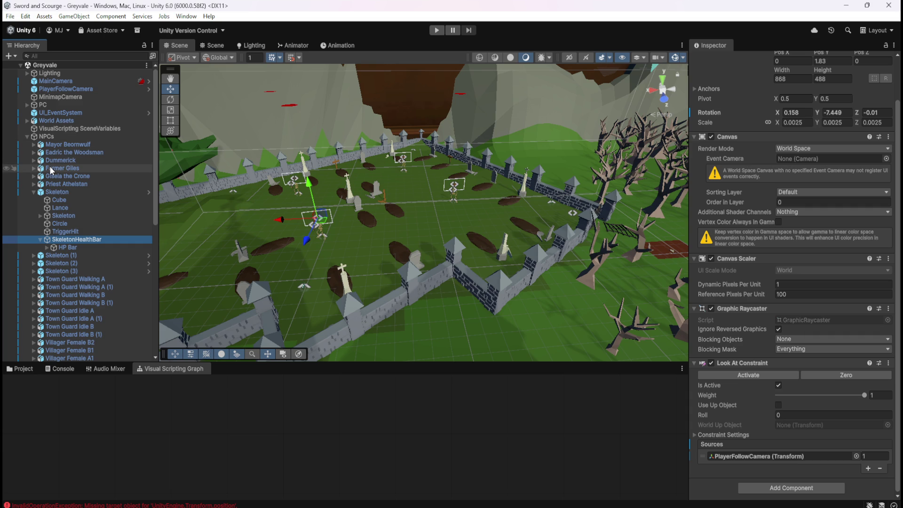
click(748, 456)
drag(748, 457, 748, 456)
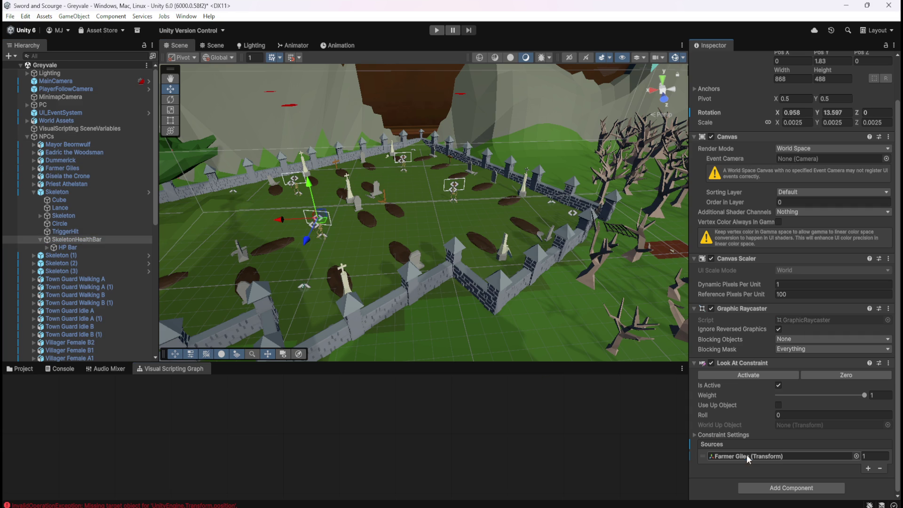
key(ctrl+z)
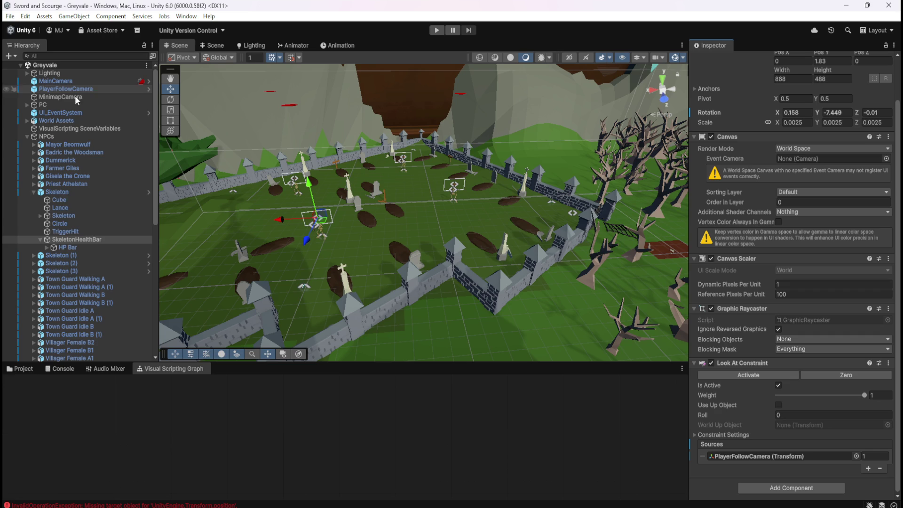
click(77, 191)
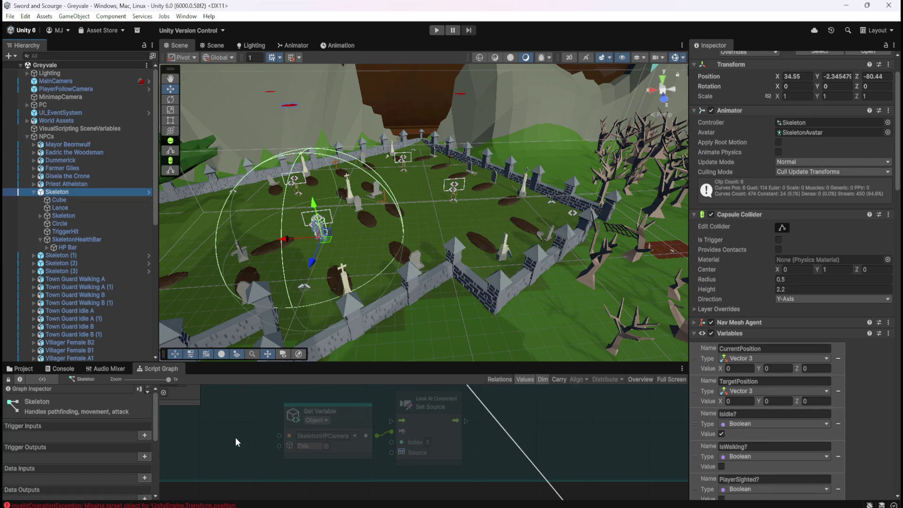
Review the Skeleton graph's Blackboard variables with the graph maximized
key(shift+space)
scroll(113, 376, down, 20)
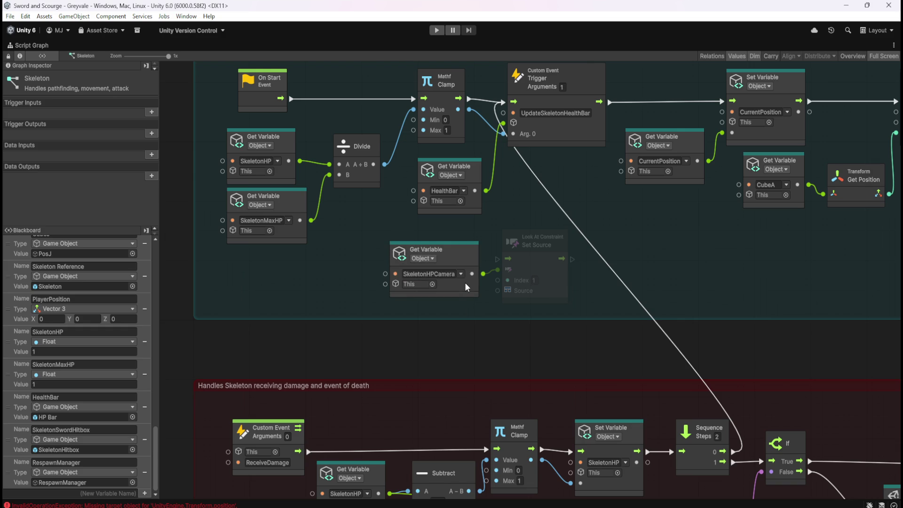
scroll(84, 451, up, 3)
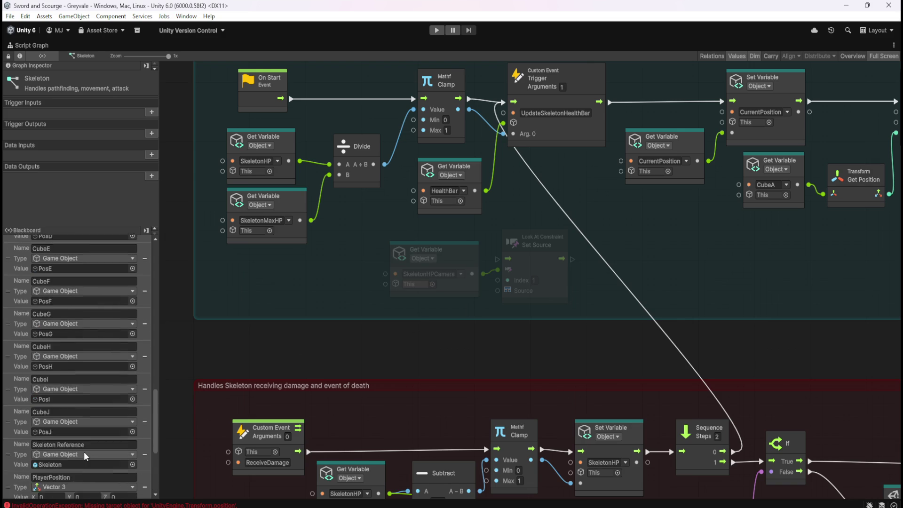
scroll(94, 454, down, 3)
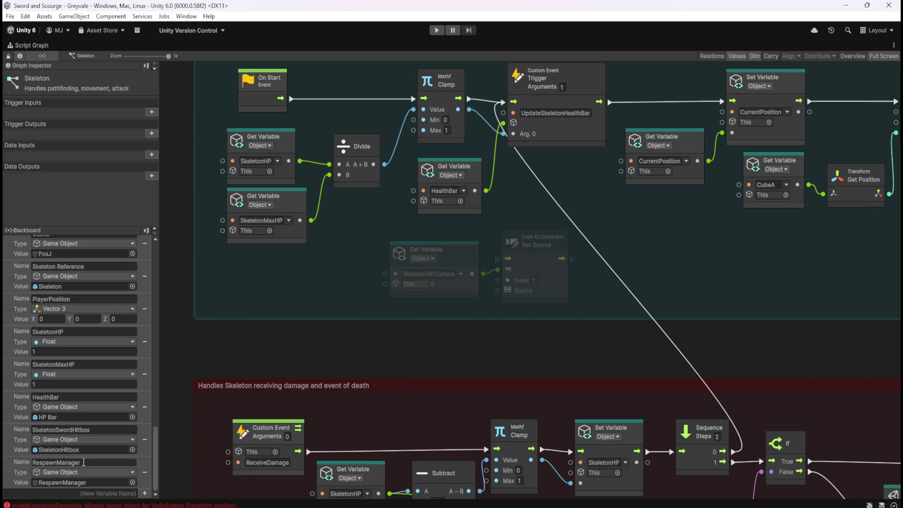
key(shift+space)
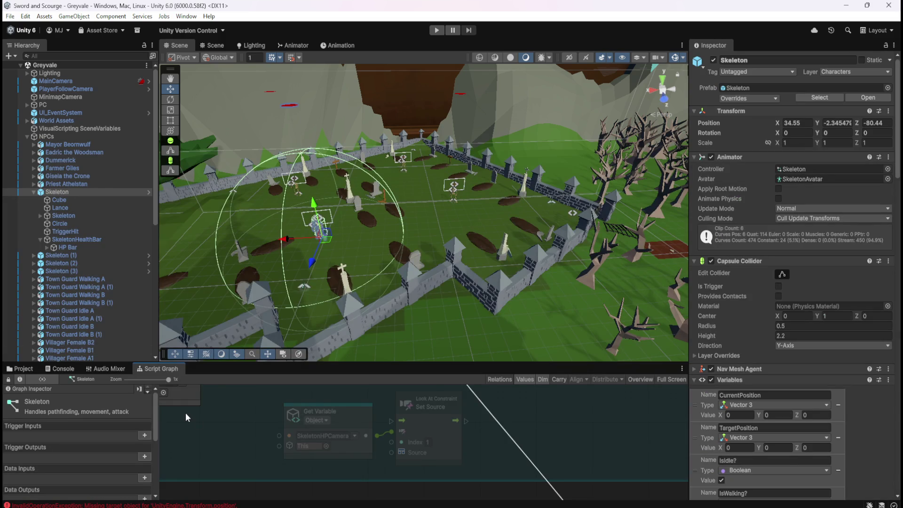
Show the Assets > Prefabs > Enemies folder in the Project window
scroll(117, 312, down, 5)
scroll(118, 311, down, 3)
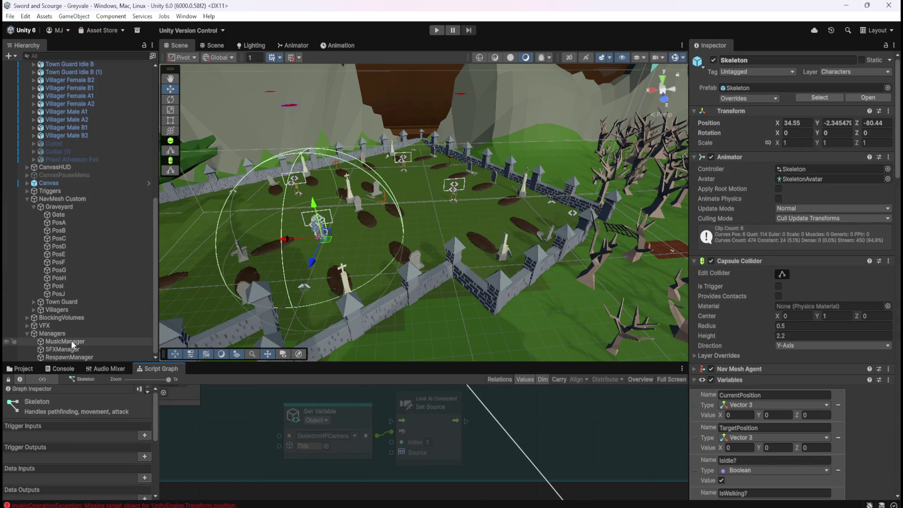
click(21, 367)
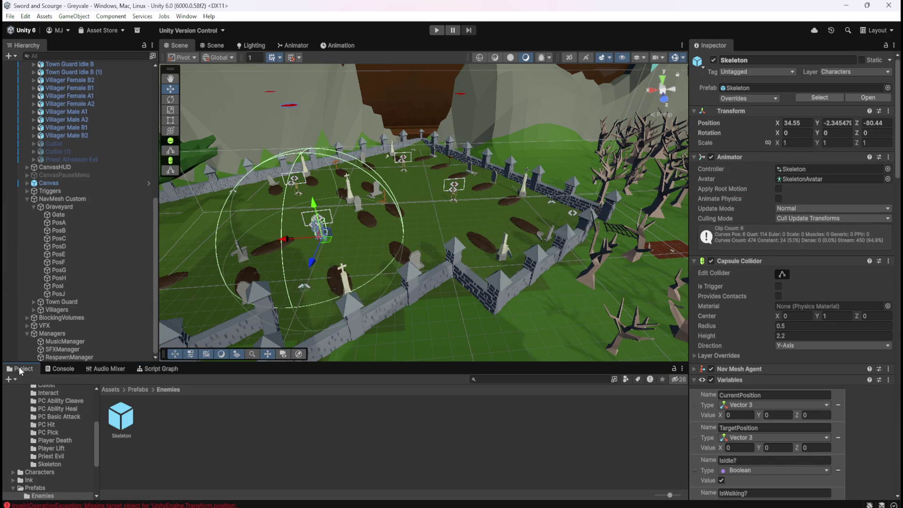
Open the Skeleton prefab and add a Game Object variable named PlayerFollowCamera
double_click(129, 417)
scroll(101, 326, down, 2)
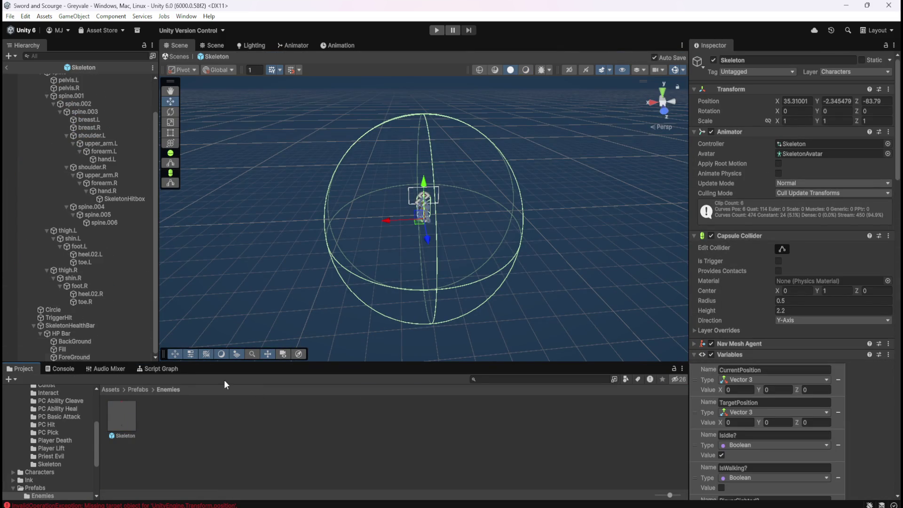
scroll(762, 421, down, 5)
scroll(845, 427, down, 15)
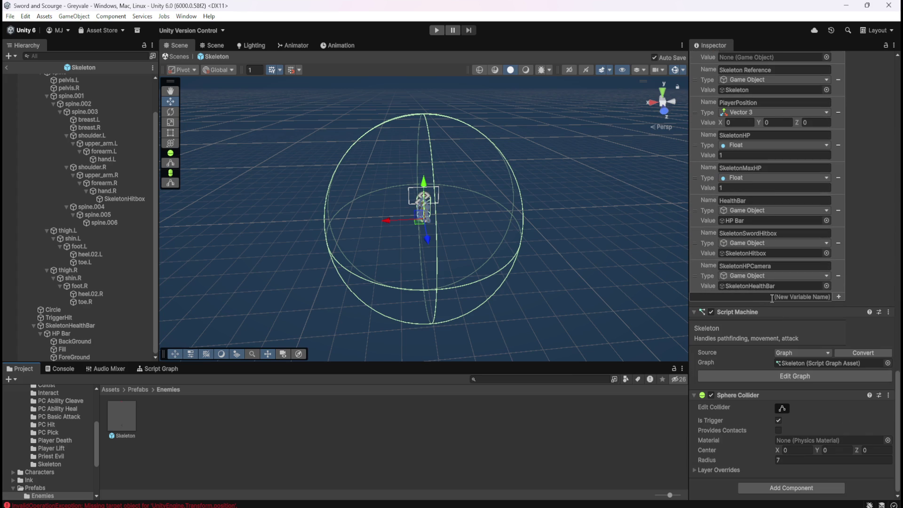
click(772, 298)
text(PlayerFoll)
text(owCamera)
key(Return)
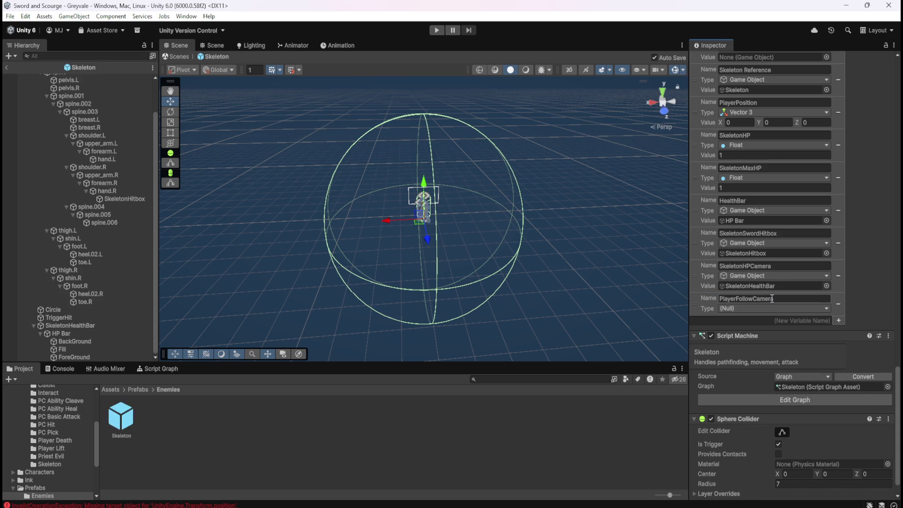
click(781, 309)
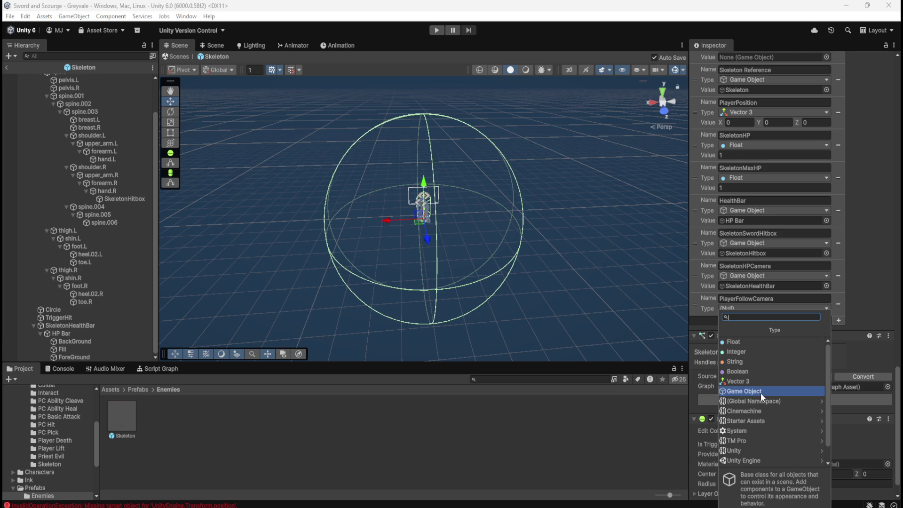
click(761, 393)
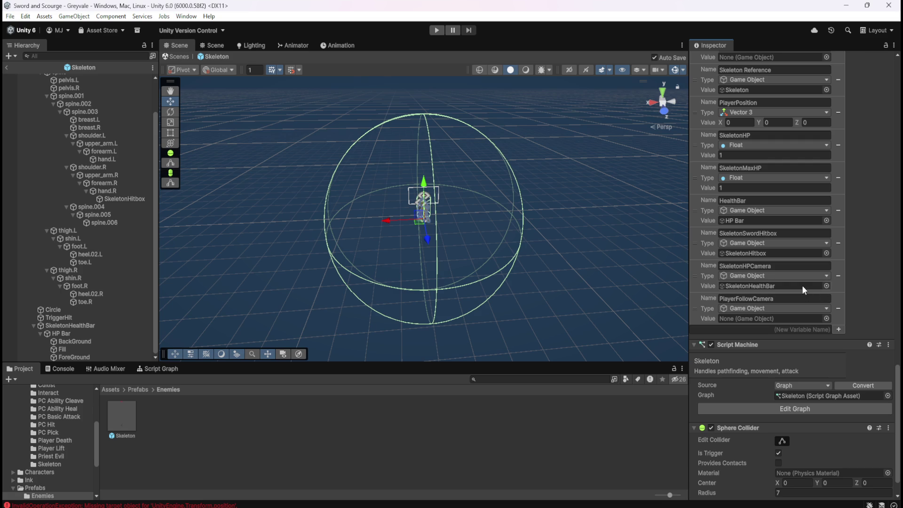
Clear SkeletonHPCamera to None, then reassign SkeletonHealthBar to it
click(826, 286)
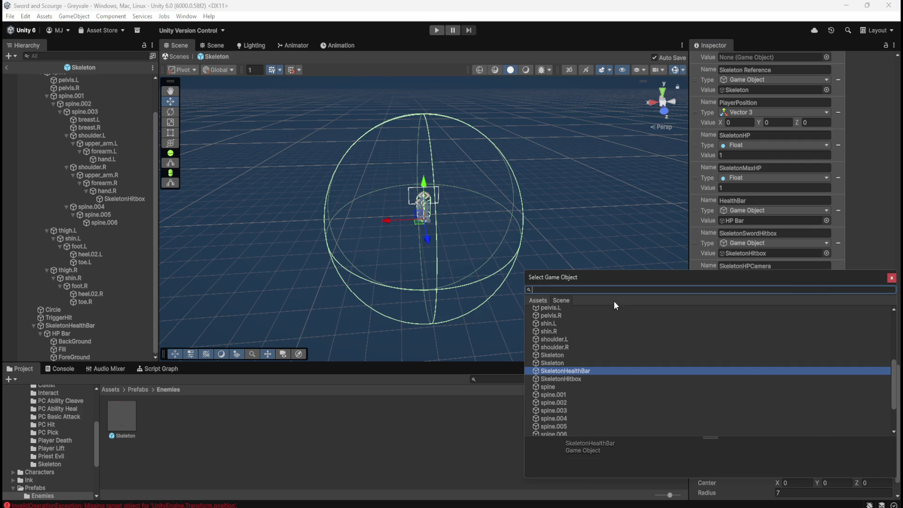
scroll(895, 378, up, 5)
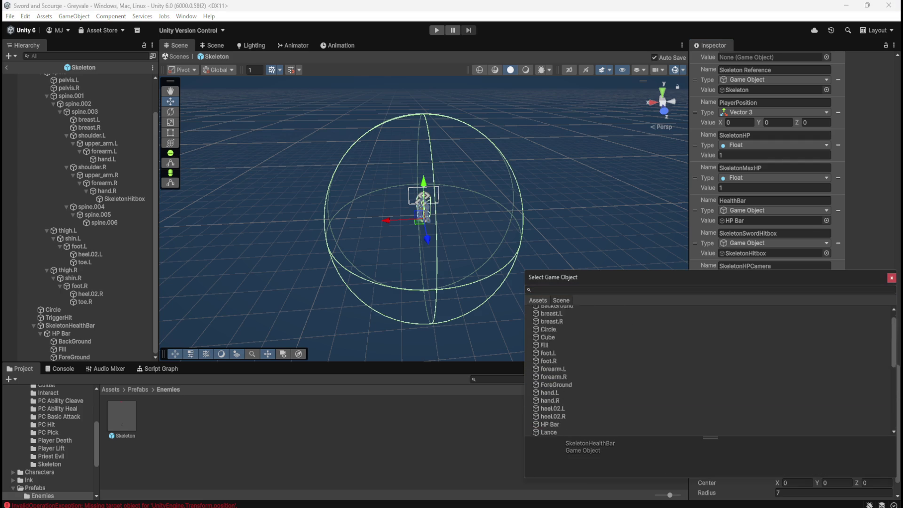
click(564, 311)
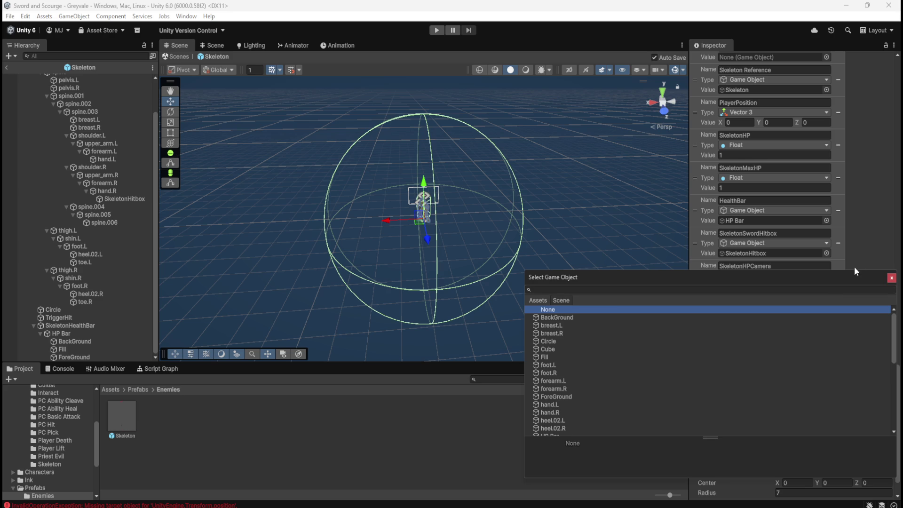
click(892, 278)
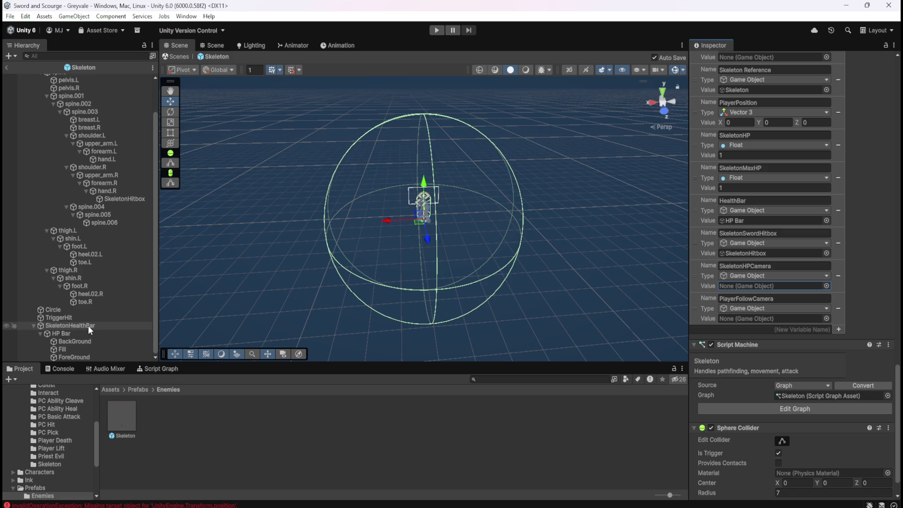
drag(88, 326, 742, 288)
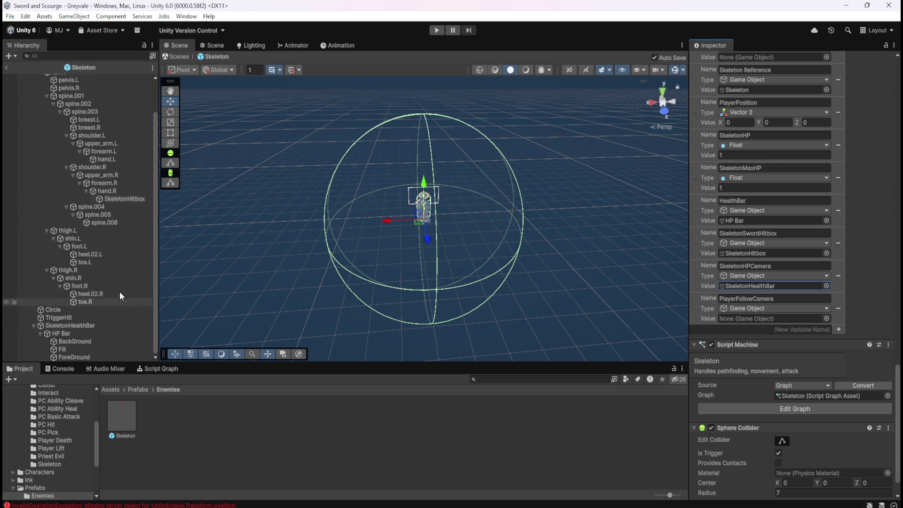
Return to the Greyvale scene and view the scene Skeleton's script graph
click(4, 68)
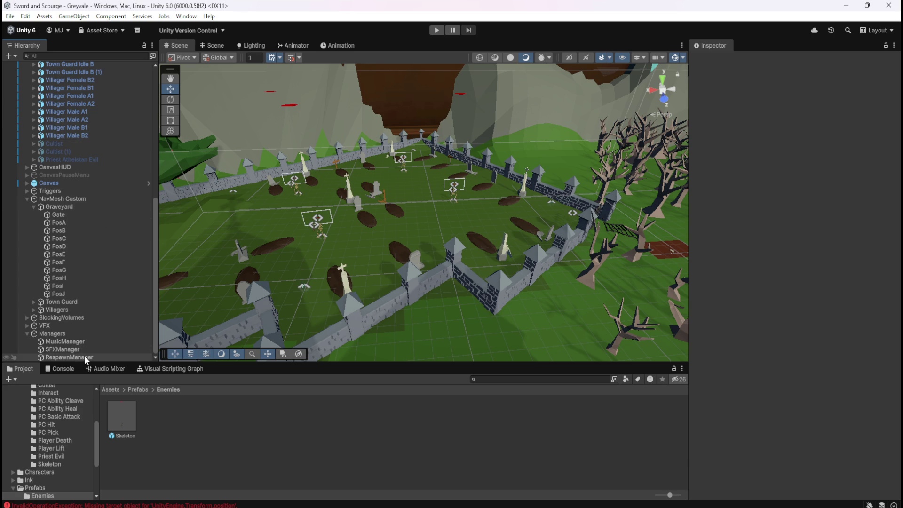
scroll(74, 292, up, 8)
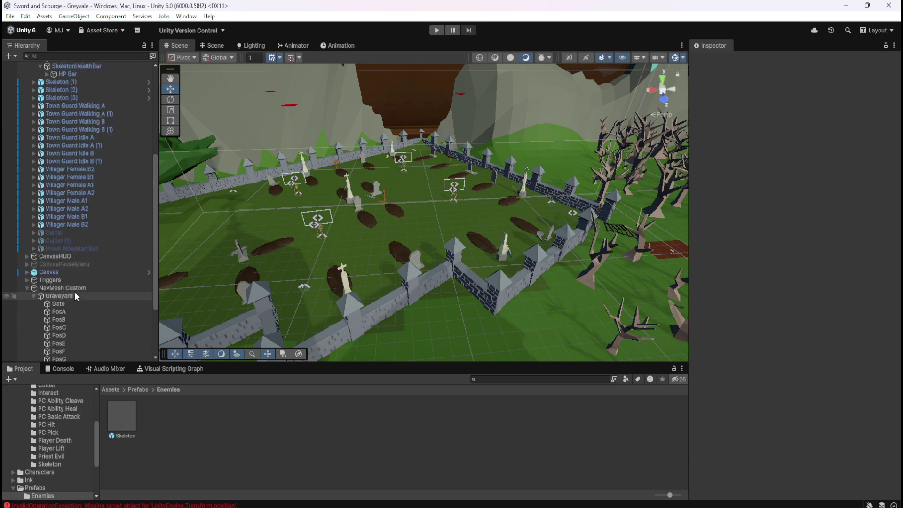
click(75, 109)
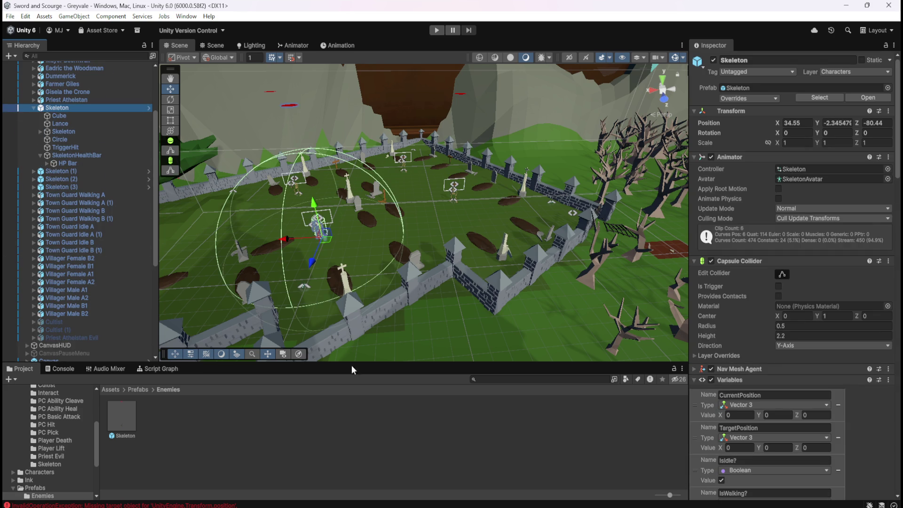
click(155, 369)
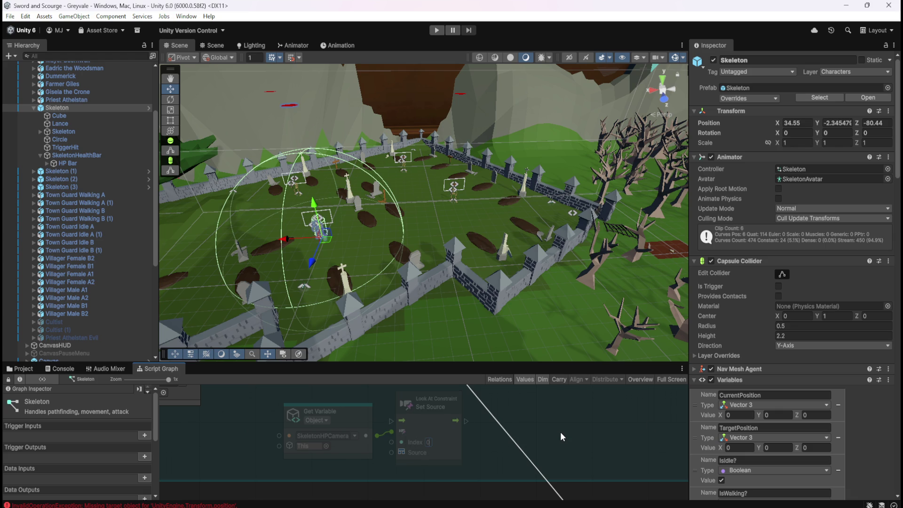
scroll(117, 208, up, 4)
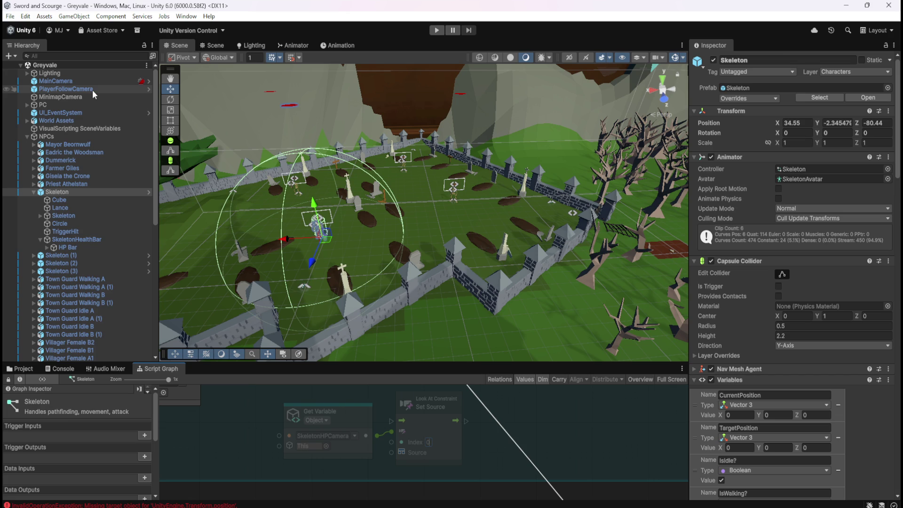
Inspect PlayerFollowCamera, Skeleton and Skeleton (1), then show the Enemies prefab folder
click(92, 89)
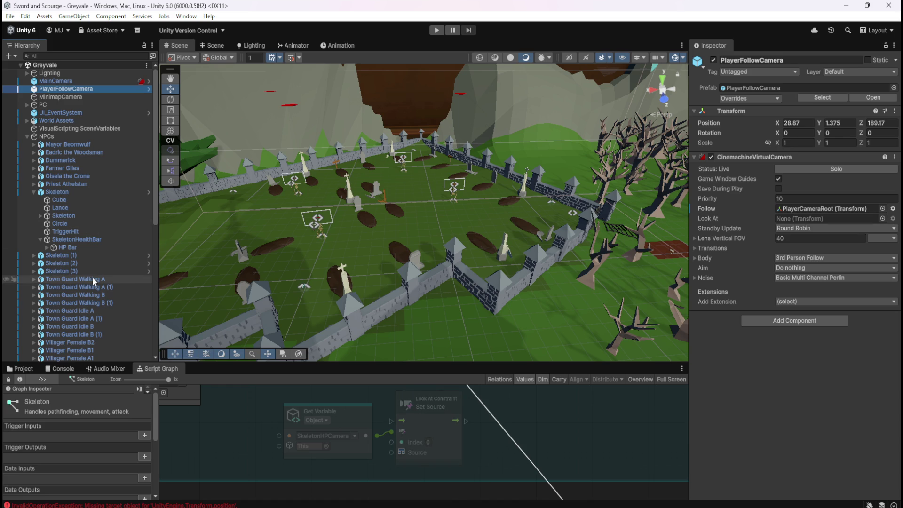
scroll(92, 277, down, 5)
scroll(93, 277, up, 5)
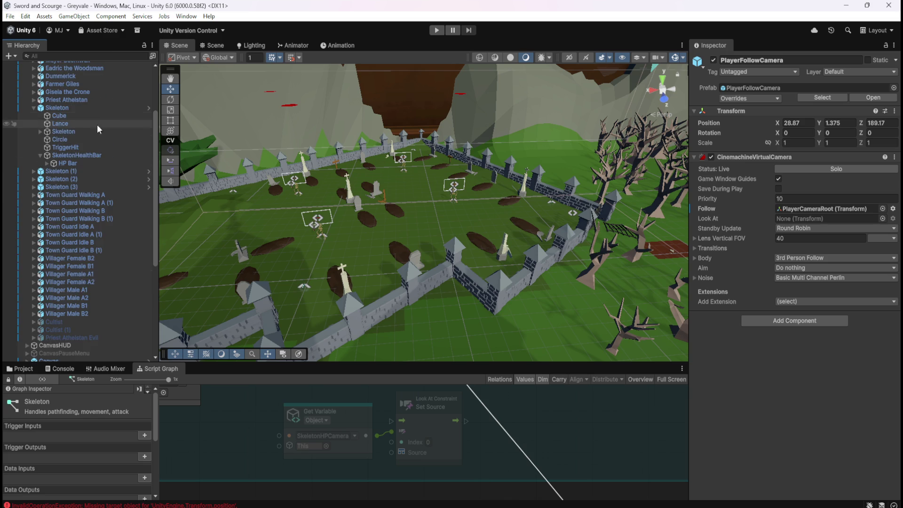
click(66, 191)
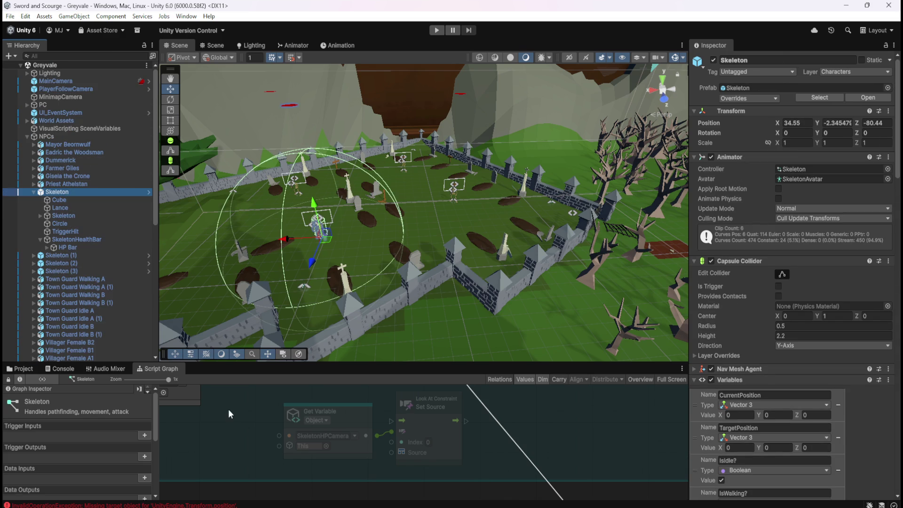
click(34, 193)
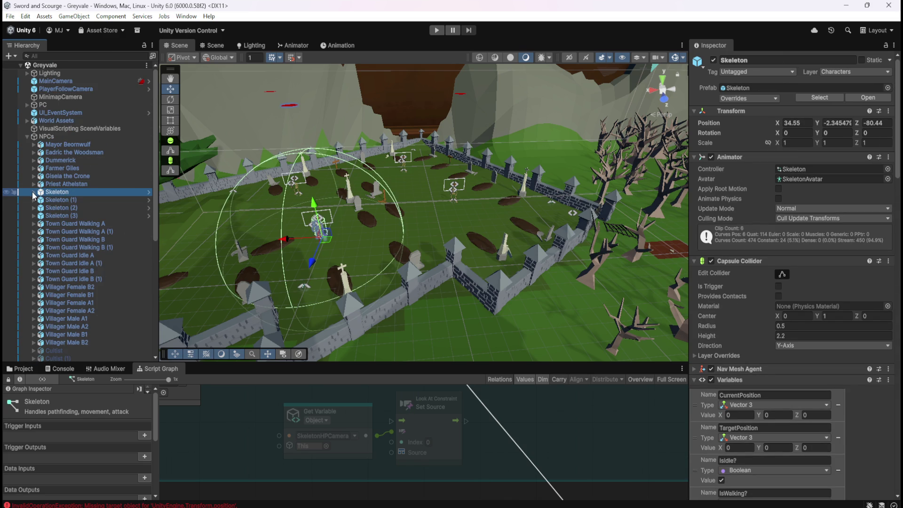
click(69, 200)
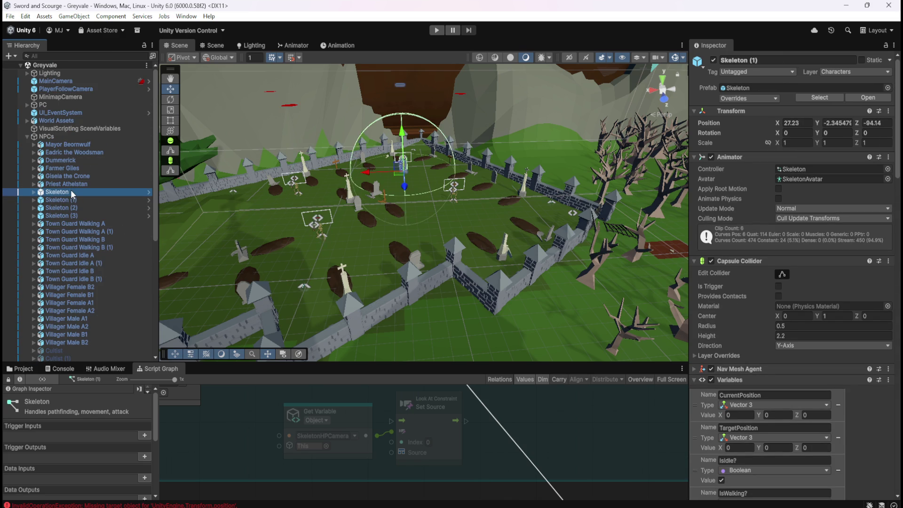
click(71, 192)
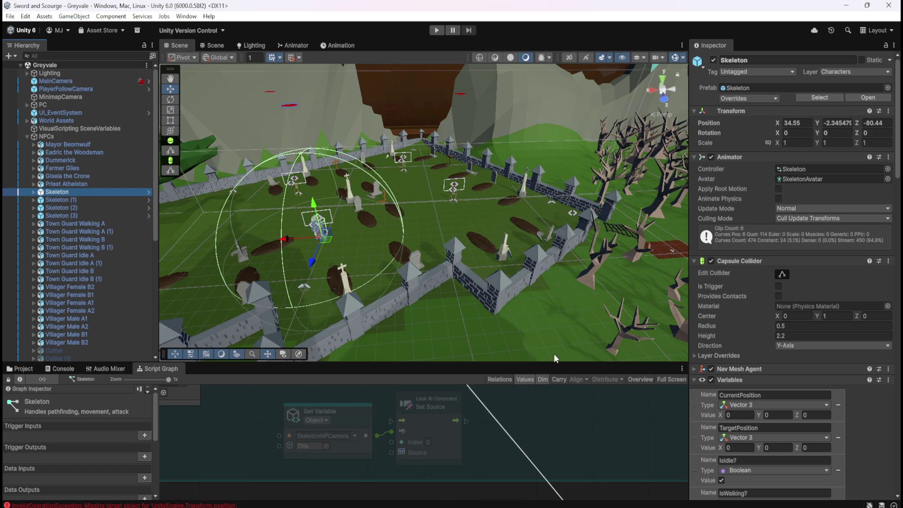
click(28, 370)
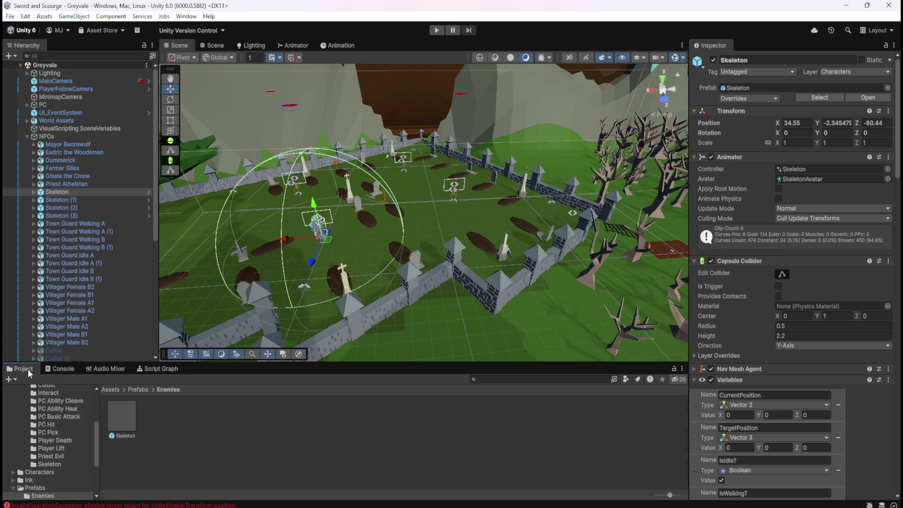
Reopen the Skeleton prefab and bring back its script graph
double_click(122, 416)
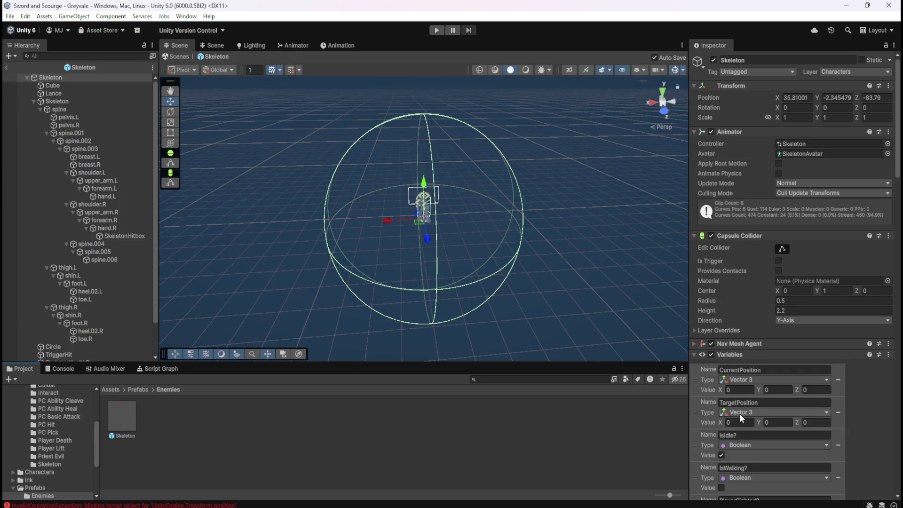
scroll(120, 303, down, 3)
scroll(747, 405, down, 5)
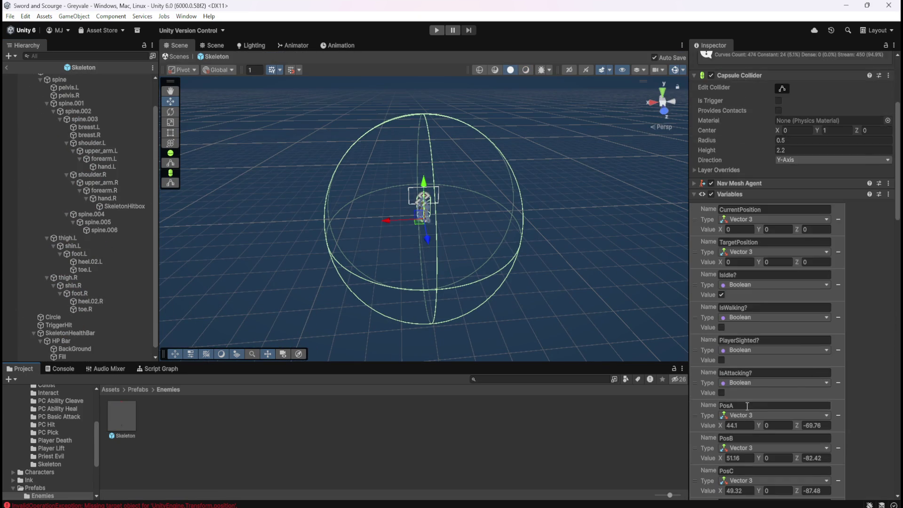
scroll(753, 408, down, 10)
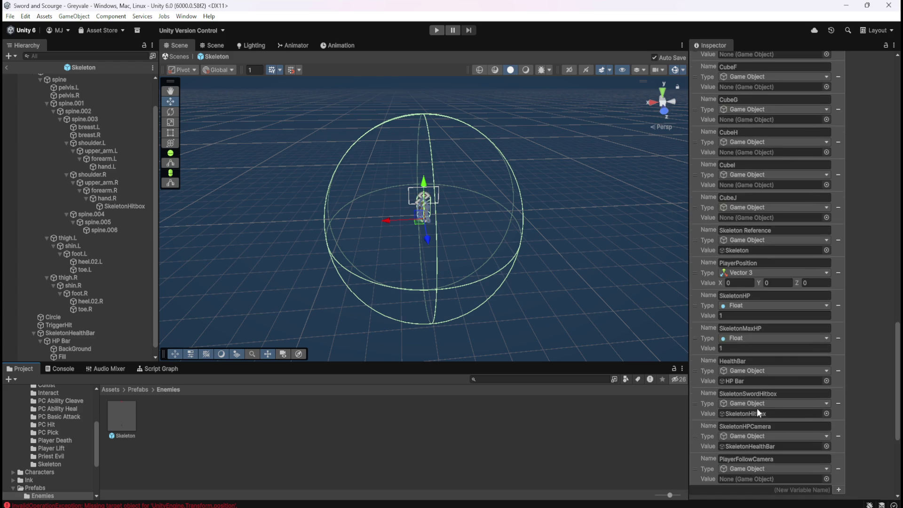
scroll(758, 408, down, 5)
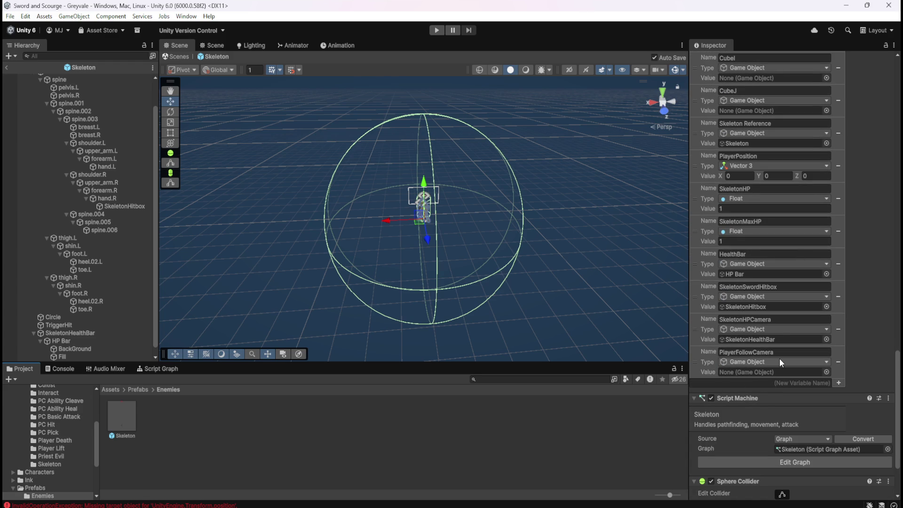
click(157, 369)
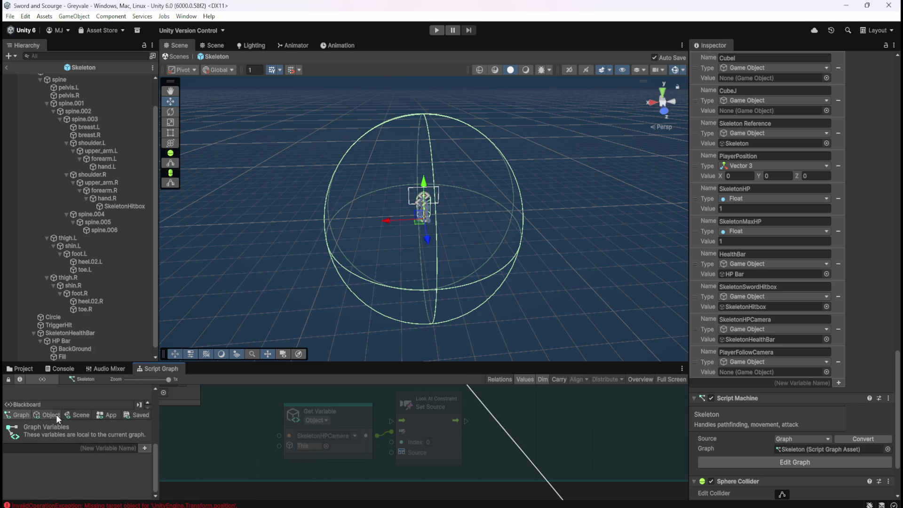
List the Object variables in the Blackboard, down to the empty PlayerFollowCamera
click(56, 415)
scroll(134, 473, down, 5)
scroll(149, 447, down, 5)
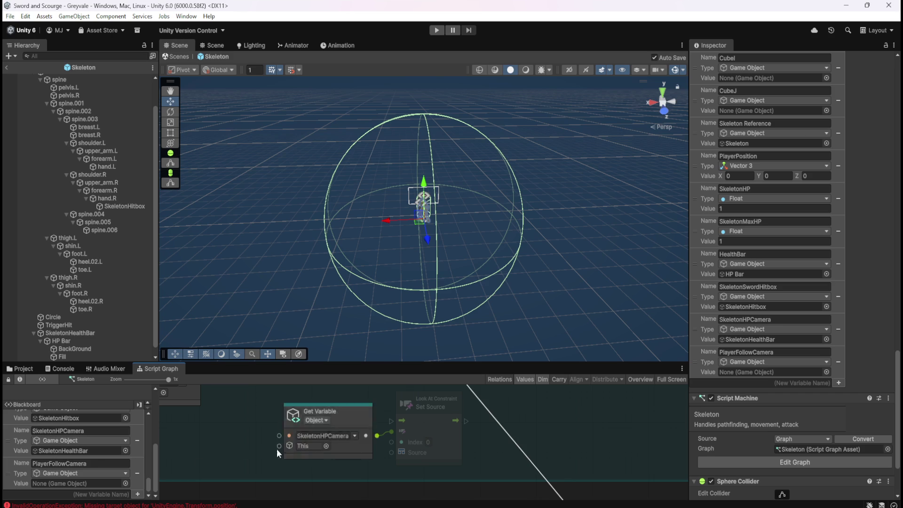
scroll(127, 461, up, 10)
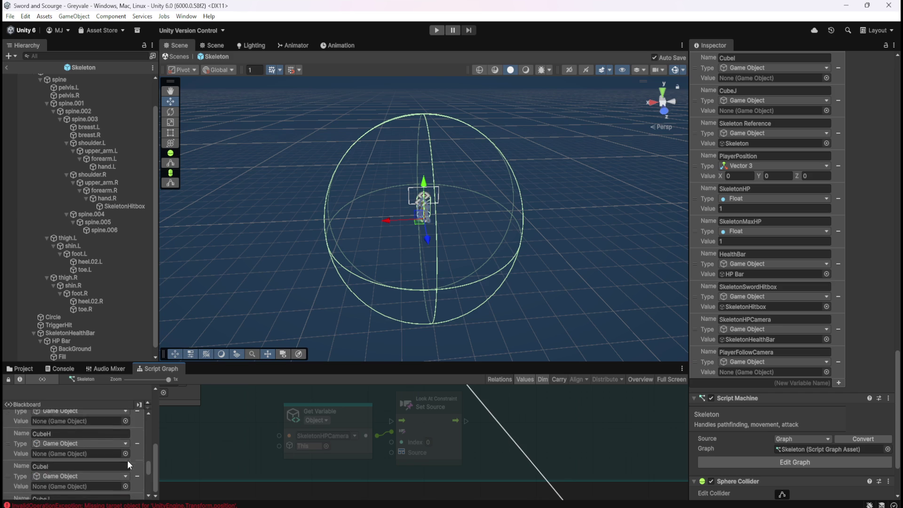
scroll(128, 462, down, 5)
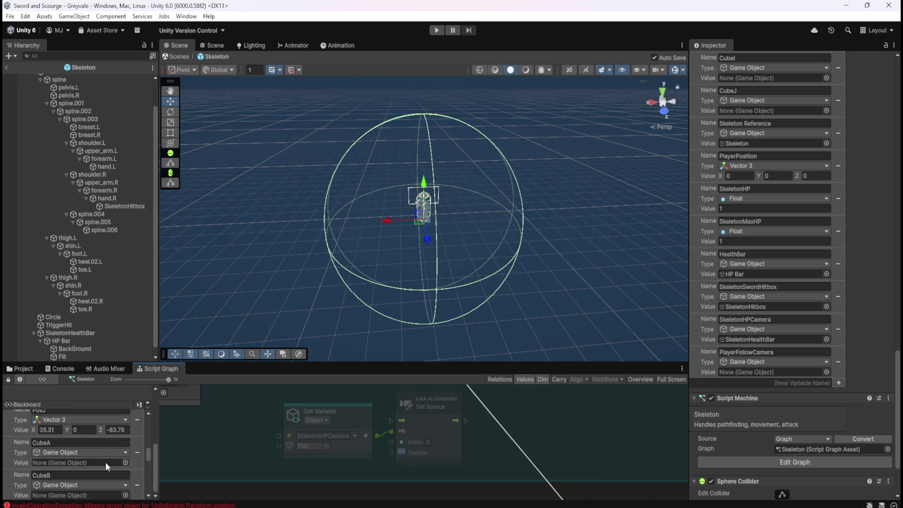
scroll(106, 478, up, 1)
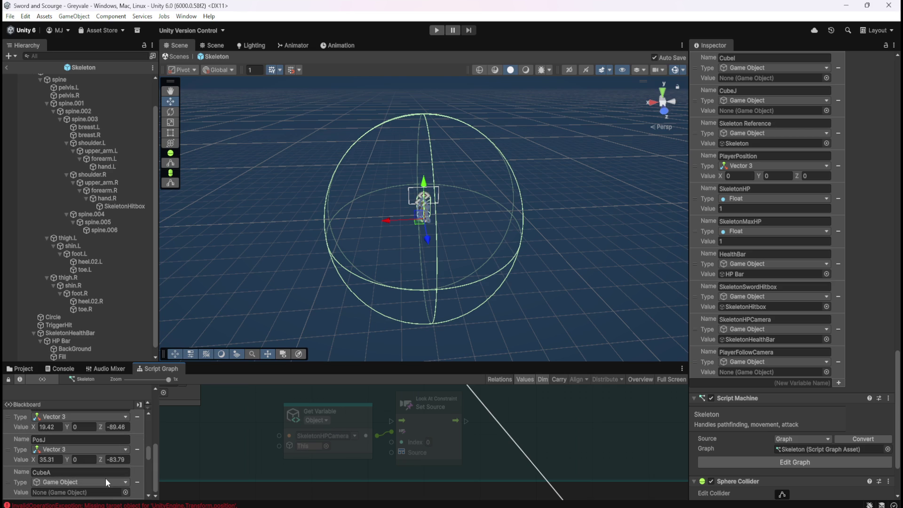
scroll(106, 478, down, 1)
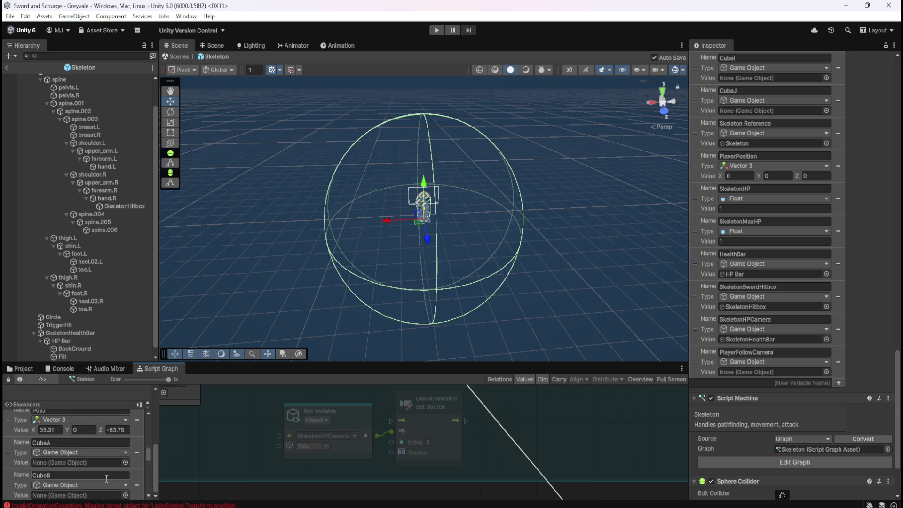
scroll(106, 478, down, 15)
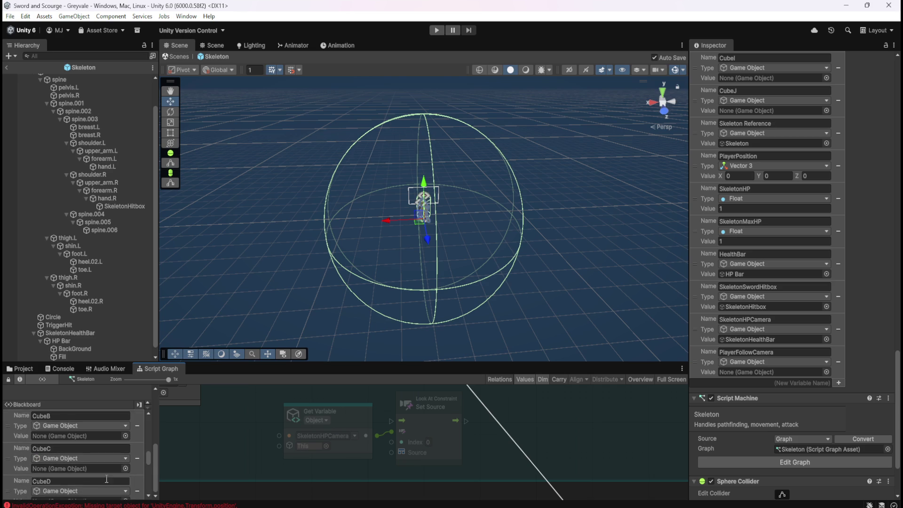
scroll(105, 478, up, 1)
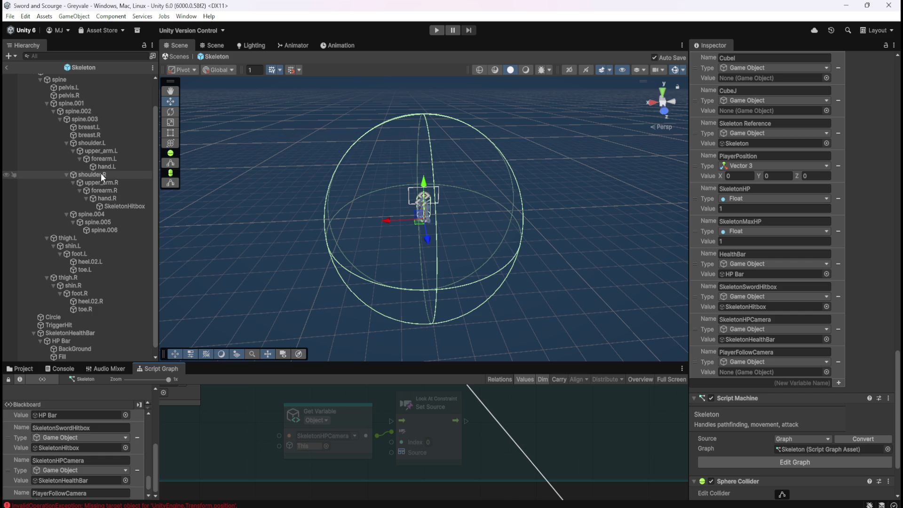
scroll(74, 137, up, 2)
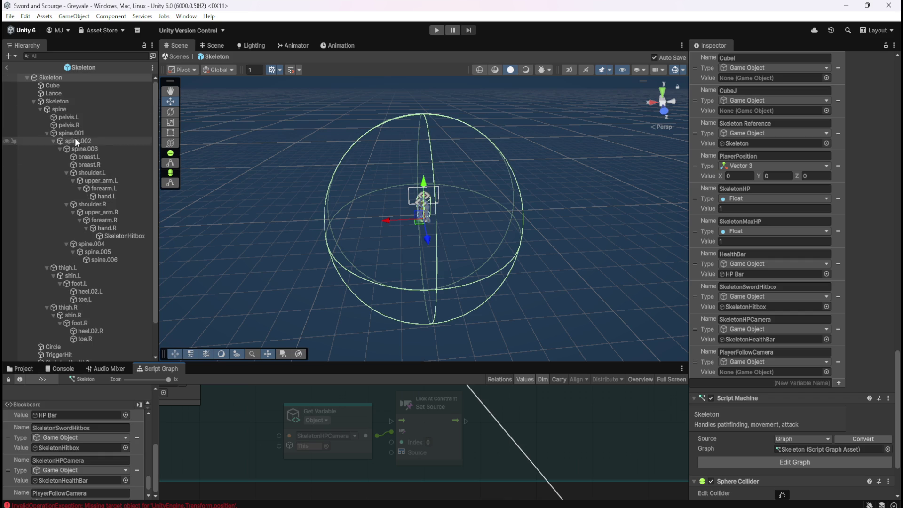
Leave prefab editing and frame the MainCamera in the Scene view
click(6, 68)
click(69, 81)
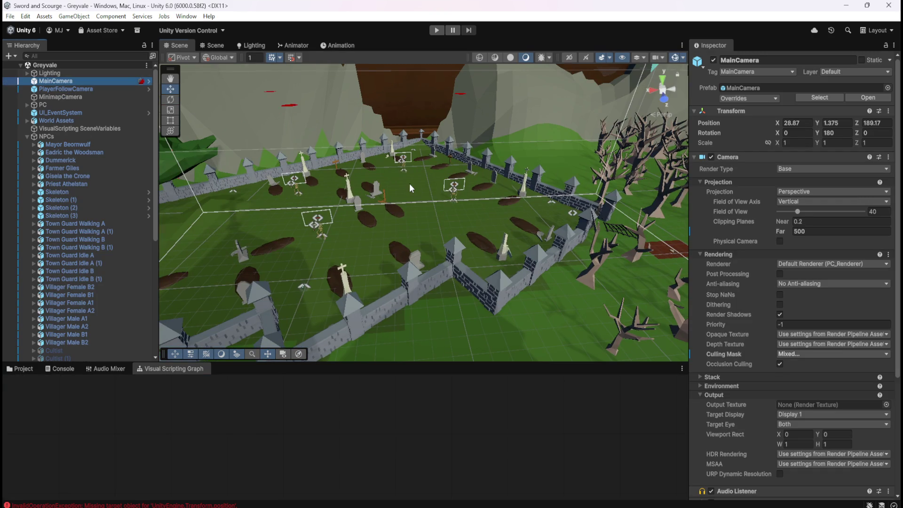
key(f)
Compare PlayerFollowCamera's settings against MainCamera's by switching between them
click(82, 89)
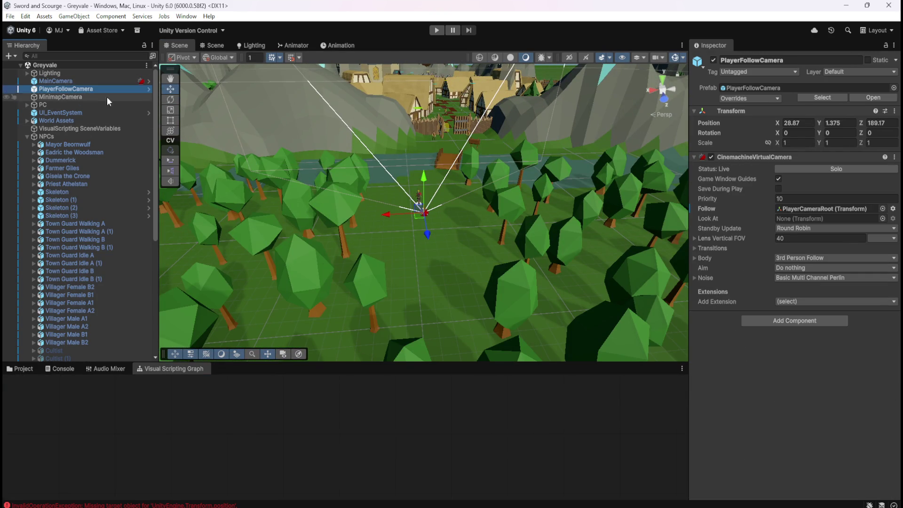
scroll(434, 150, up, 2)
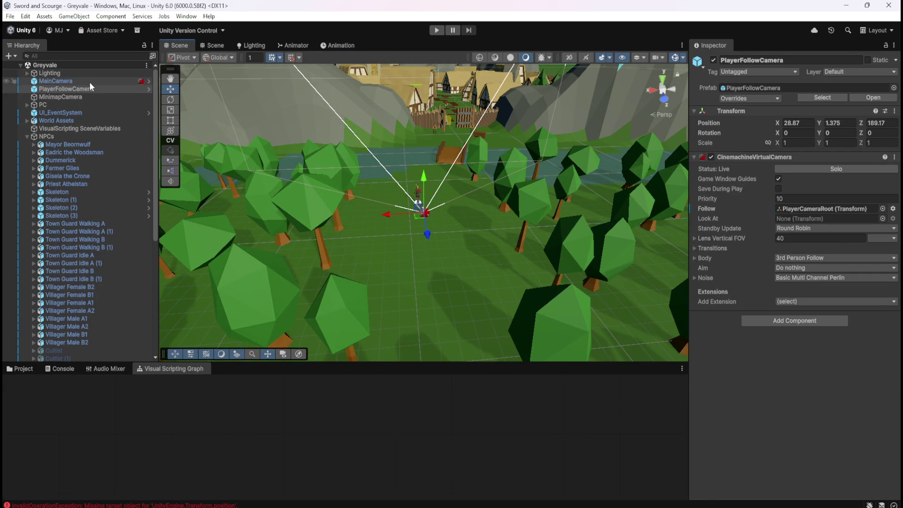
click(90, 82)
click(90, 87)
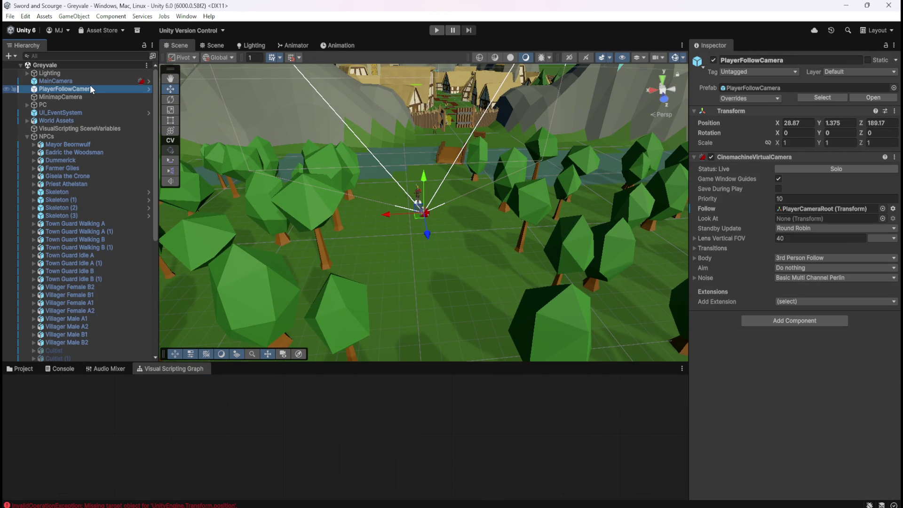
click(101, 80)
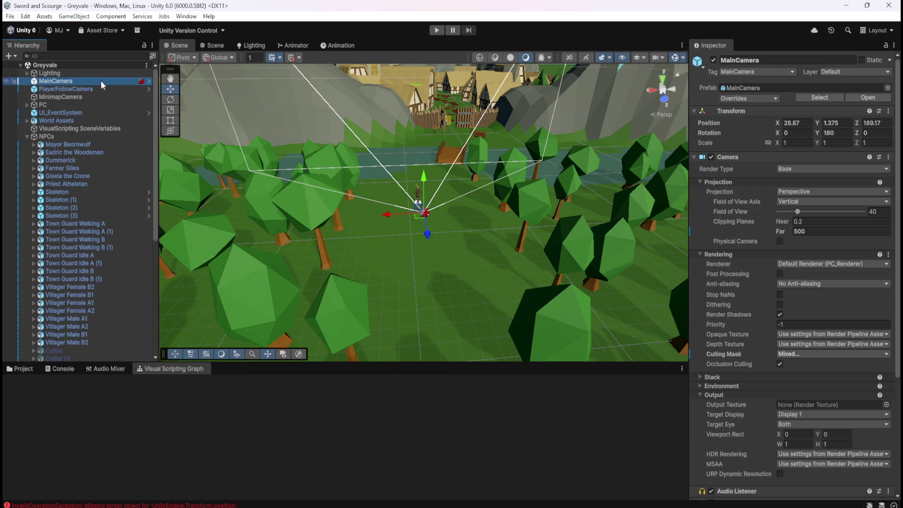
click(96, 89)
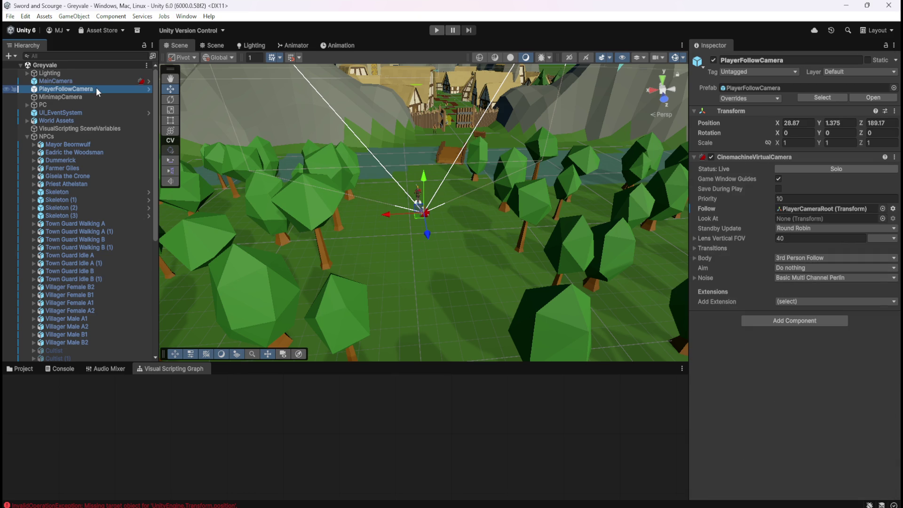
click(100, 82)
click(97, 89)
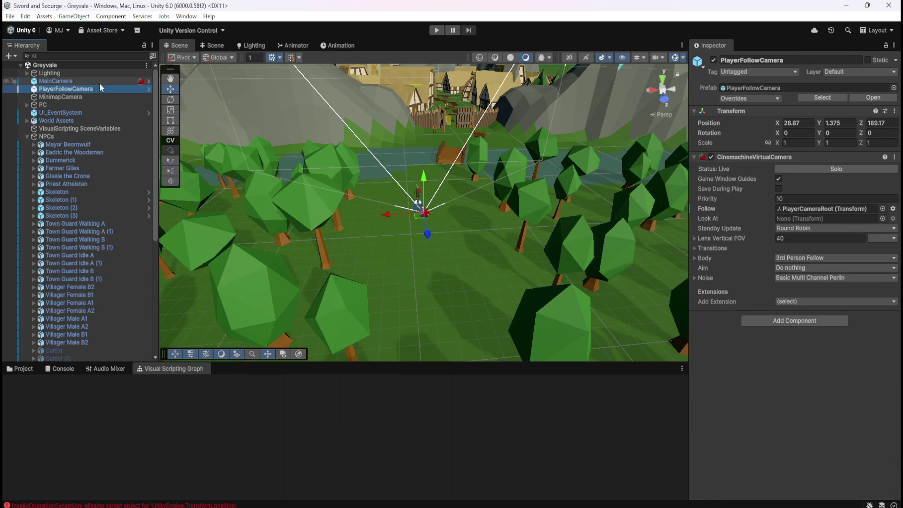
click(100, 83)
click(97, 87)
click(102, 81)
click(99, 88)
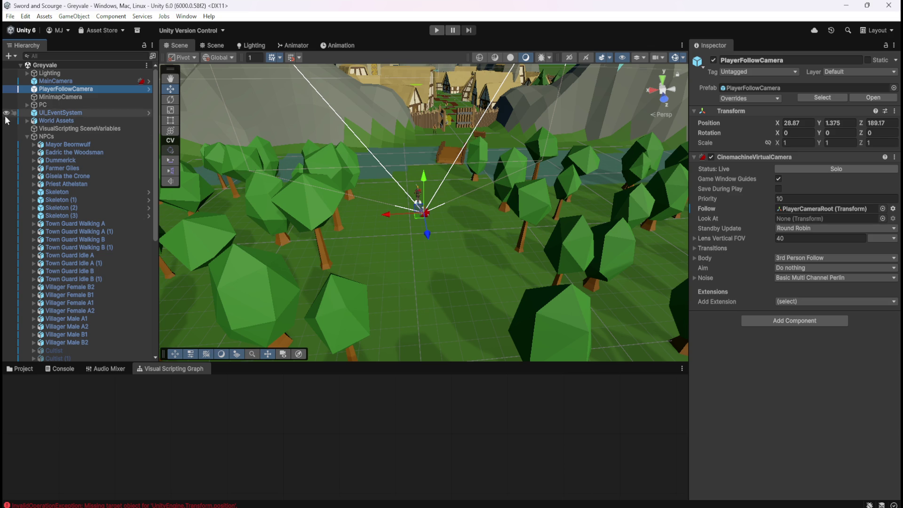
Inspect the RespawnManager's variables and graph, then the scene Skeleton
scroll(95, 217, down, 5)
scroll(101, 228, down, 4)
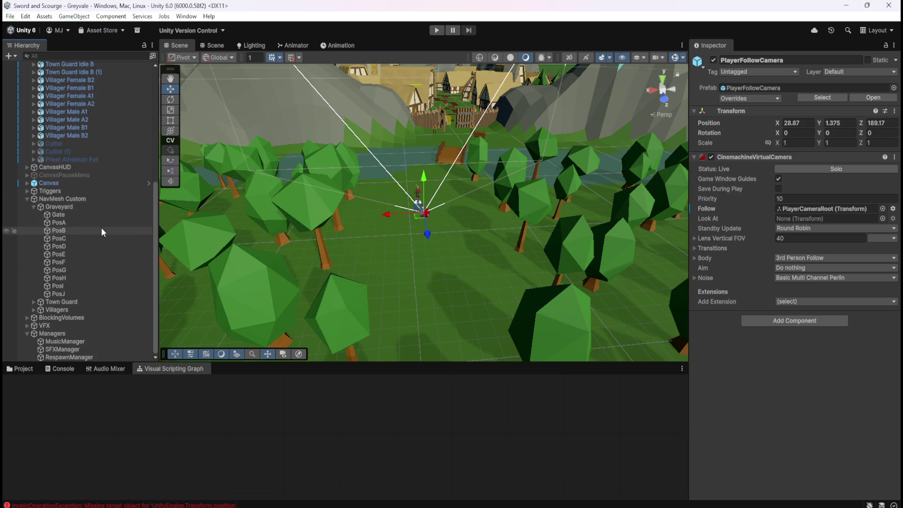
click(97, 356)
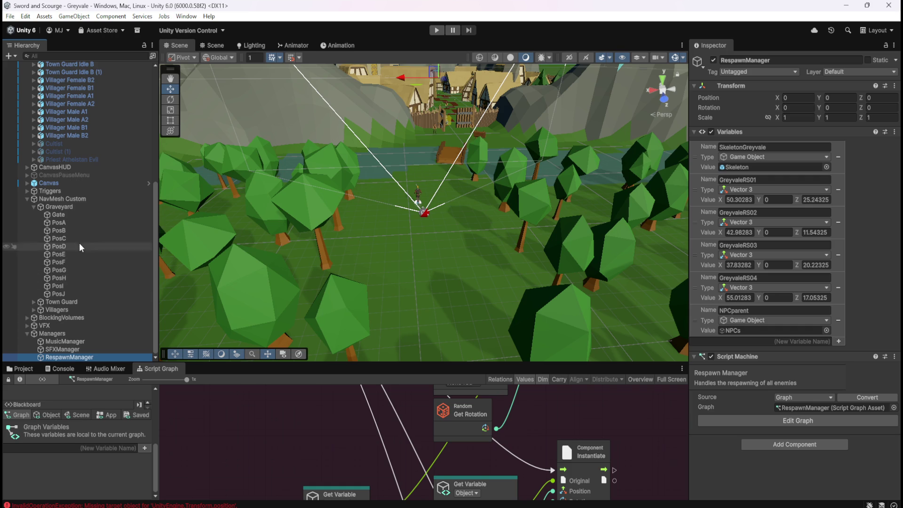
scroll(88, 222, up, 5)
scroll(96, 199, up, 3)
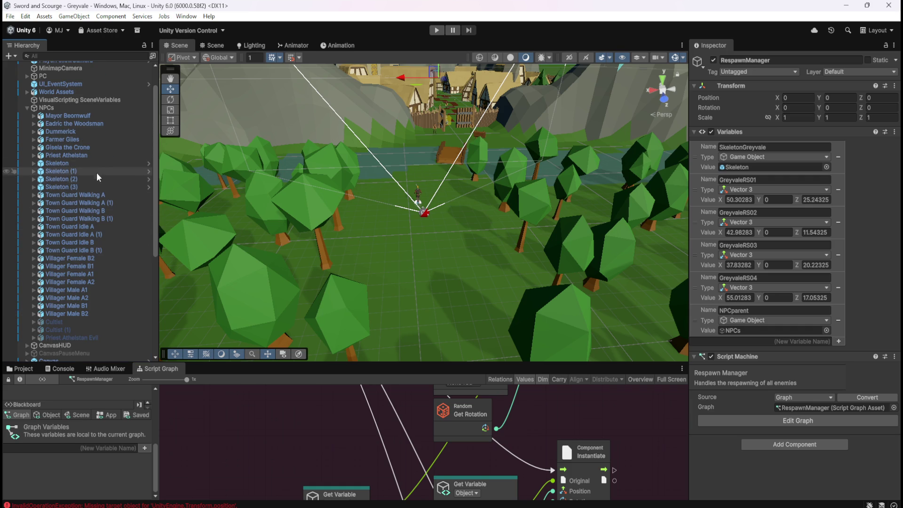
click(98, 166)
Select the Skeleton prefab asset in the Enemies folder
scroll(98, 280, down, 6)
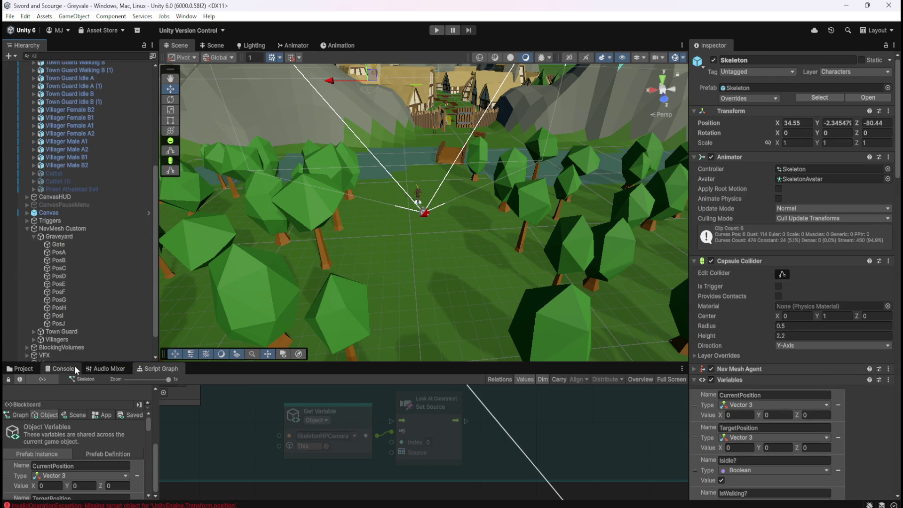
click(20, 368)
click(126, 413)
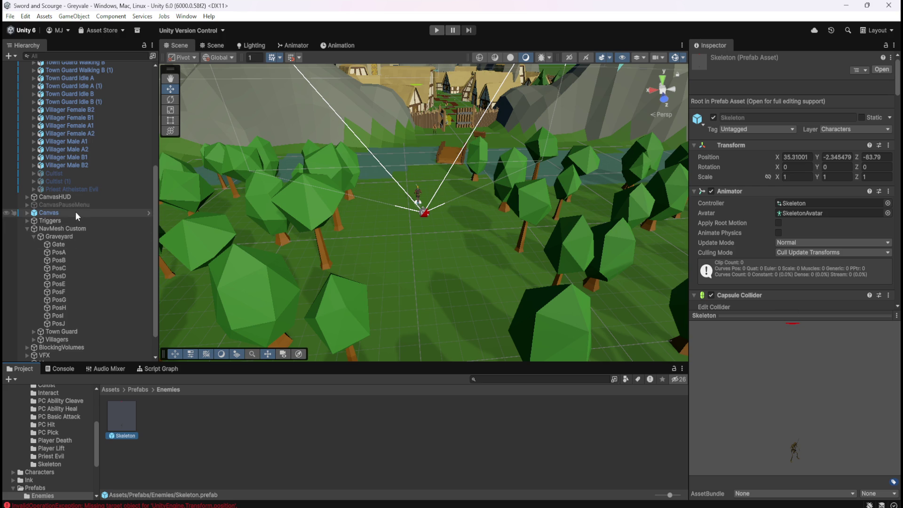
Reopen the Skeleton prefab and check SkeletonHealthBar's Look At Constraint
double_click(128, 419)
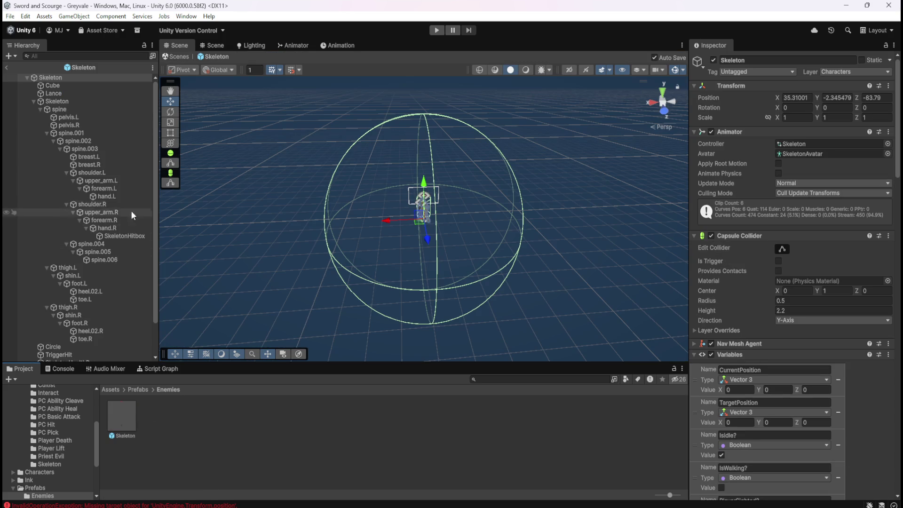
click(69, 325)
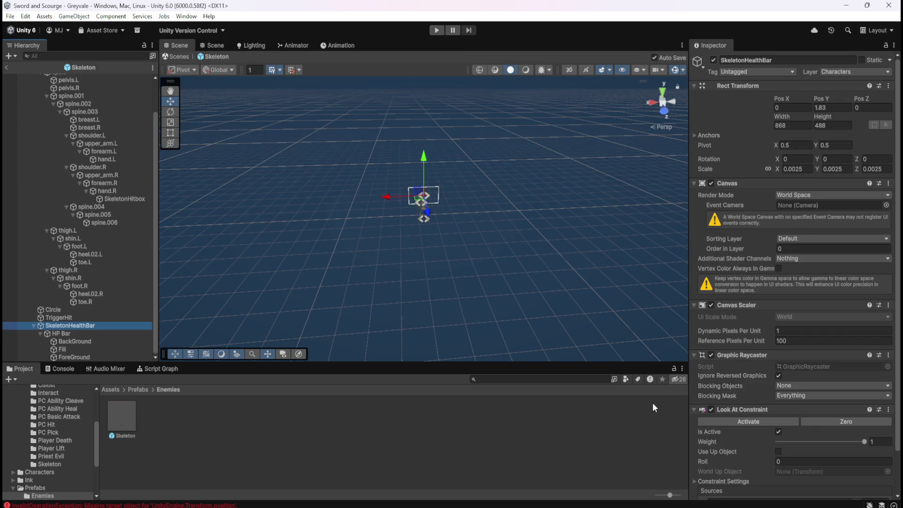
scroll(755, 407, down, 3)
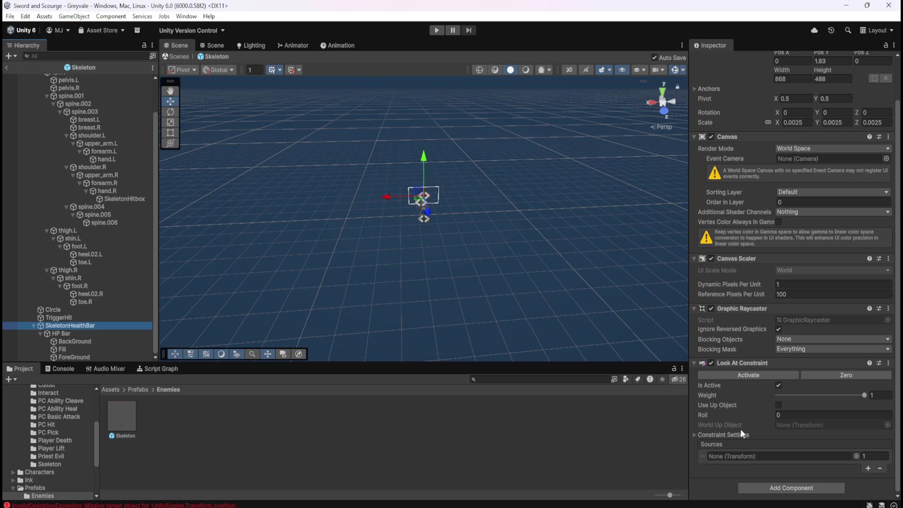
In the script graph Blackboard, scroll variables to PlayerFollowCamera (Game Object, None)
click(147, 370)
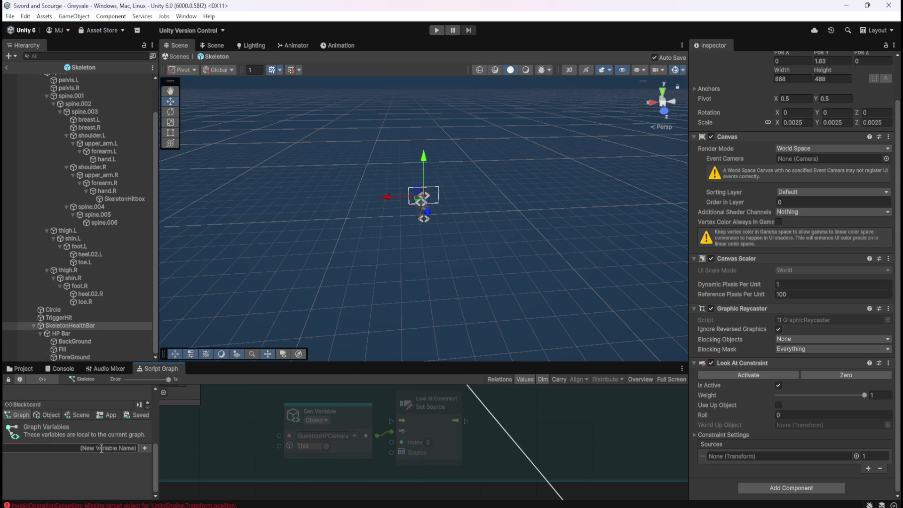
click(70, 415)
scroll(100, 456, down, 1)
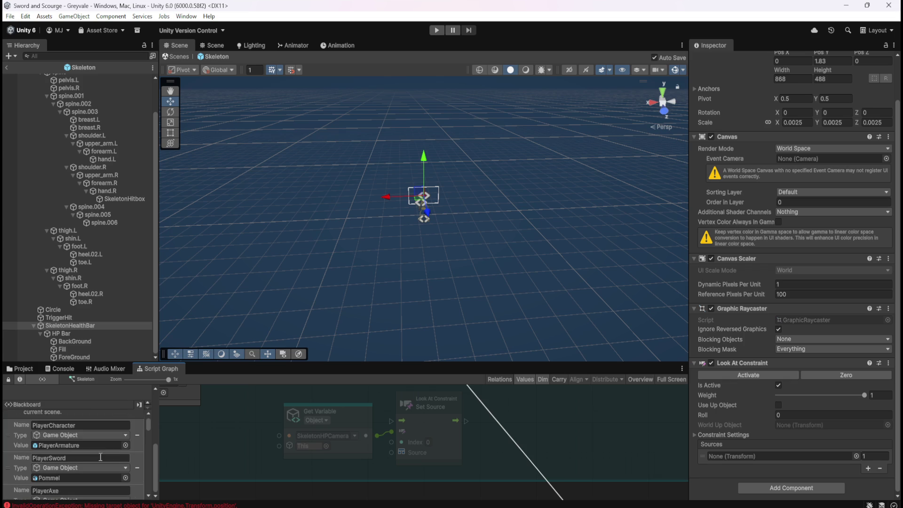
scroll(100, 457, down, 10)
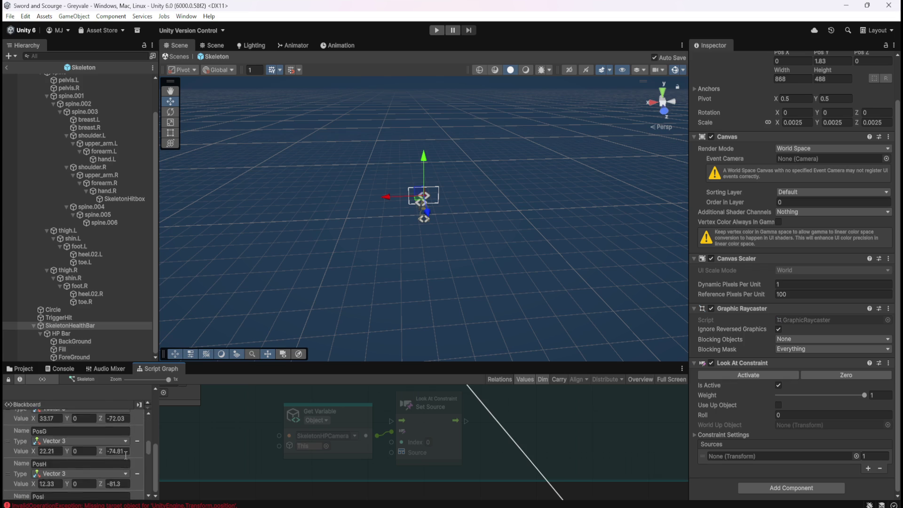
scroll(126, 456, down, 10)
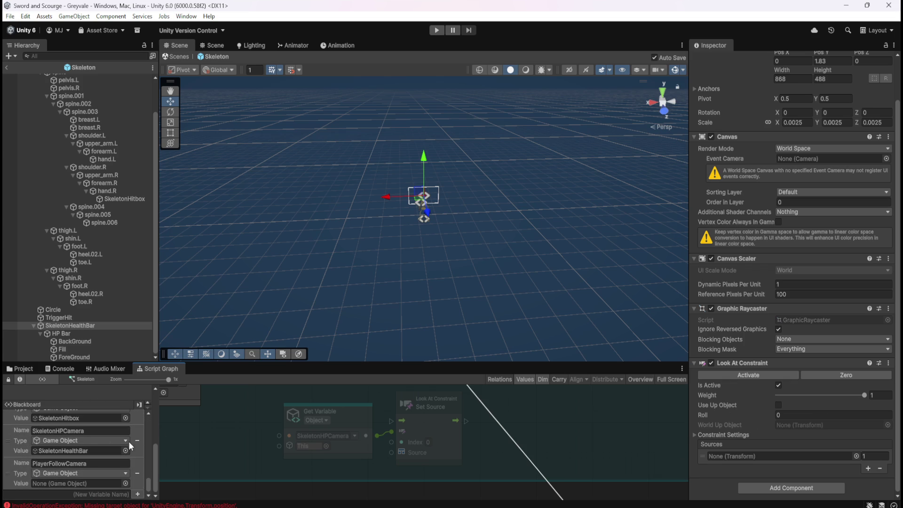
scroll(50, 436, up, 1)
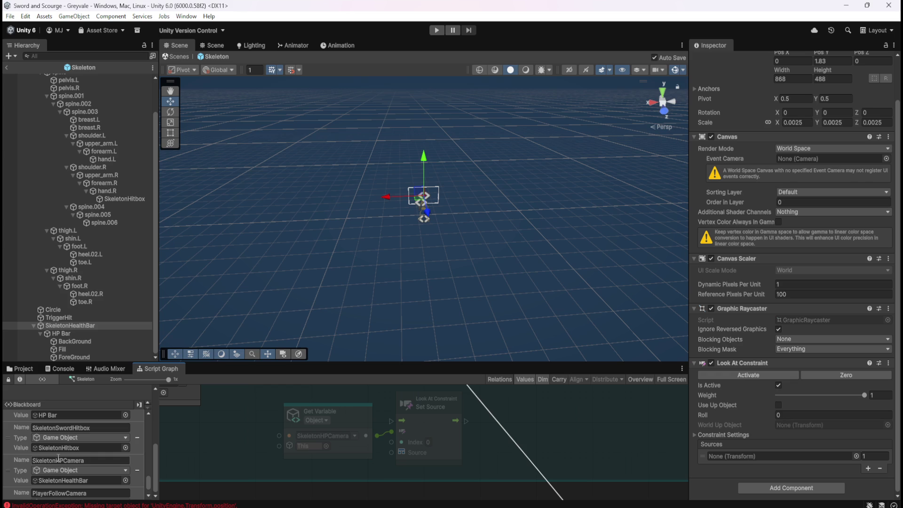
scroll(84, 473, down, 1)
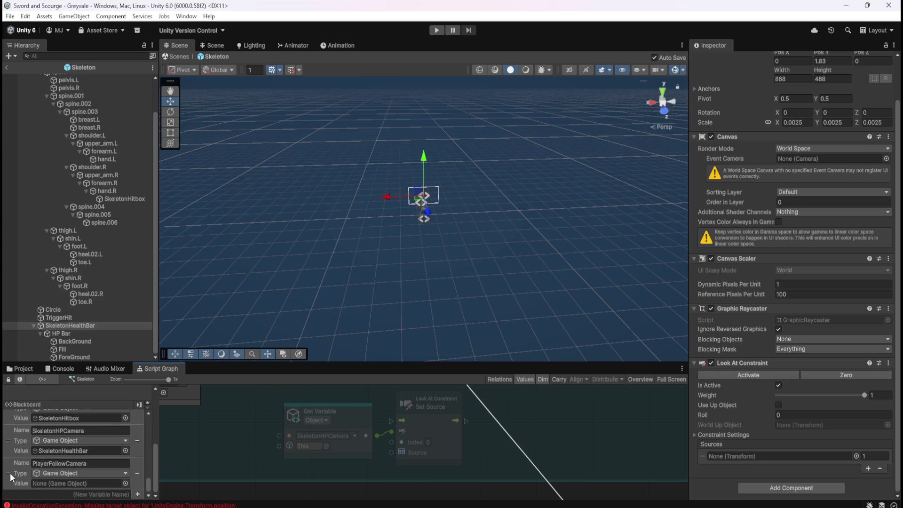
Drag PlayerFollowCamera onto the graph as a Set Variable node beside Set Source
mouse_move(9, 475)
mouse_down()
mouse_move(581, 440)
mouse_move(515, 417)
mouse_up()
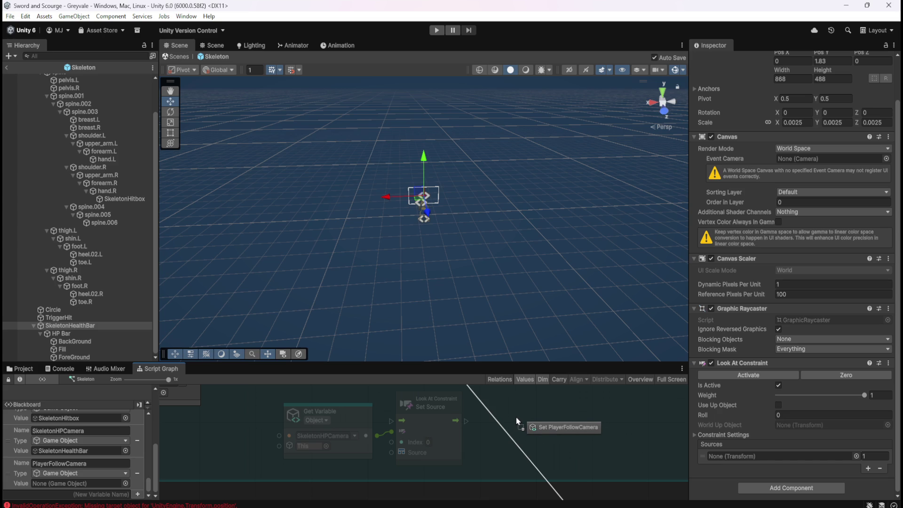
drag(515, 416, 516, 417)
drag(586, 432, 593, 418)
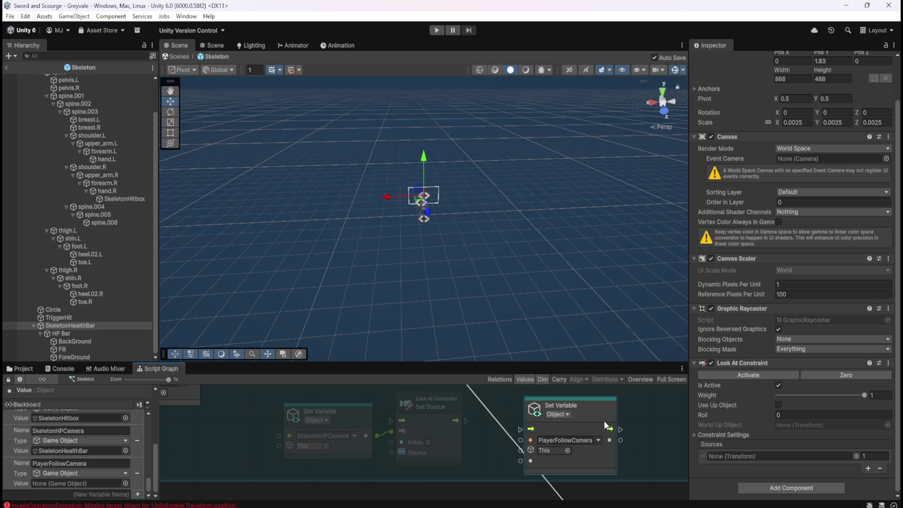
Return to Greyvale, select the scene Skeleton and center its graph nodes
click(8, 69)
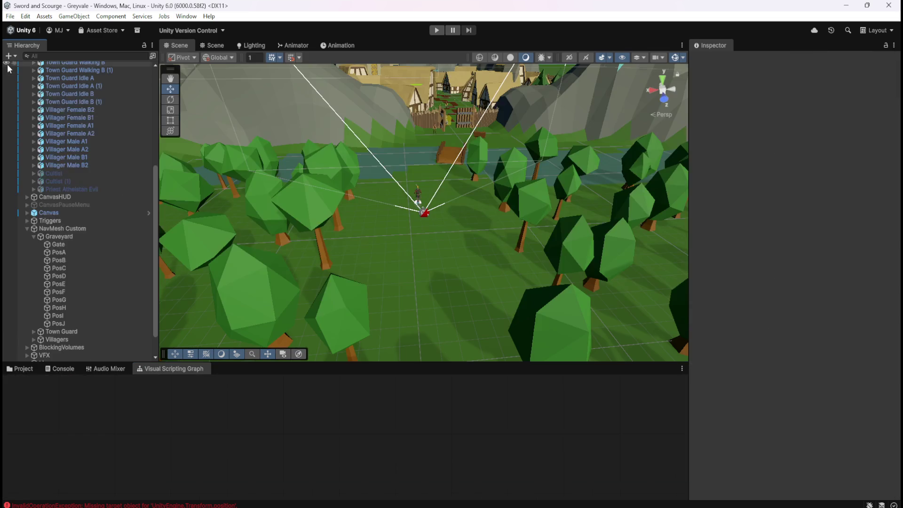
scroll(86, 188, up, 5)
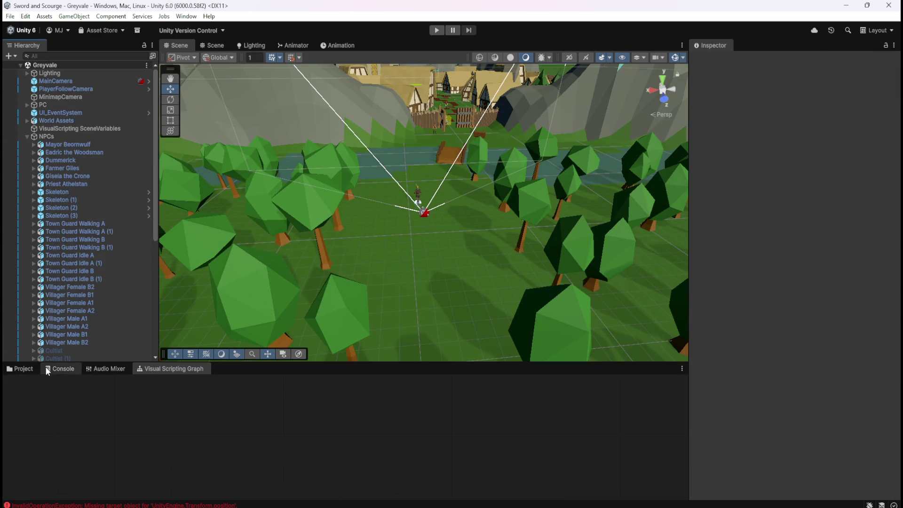
click(61, 192)
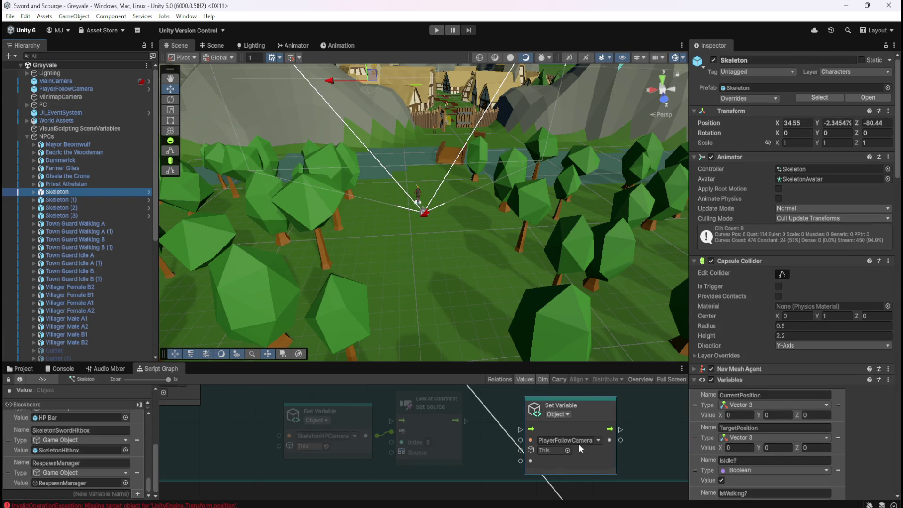
drag(637, 442, 461, 448)
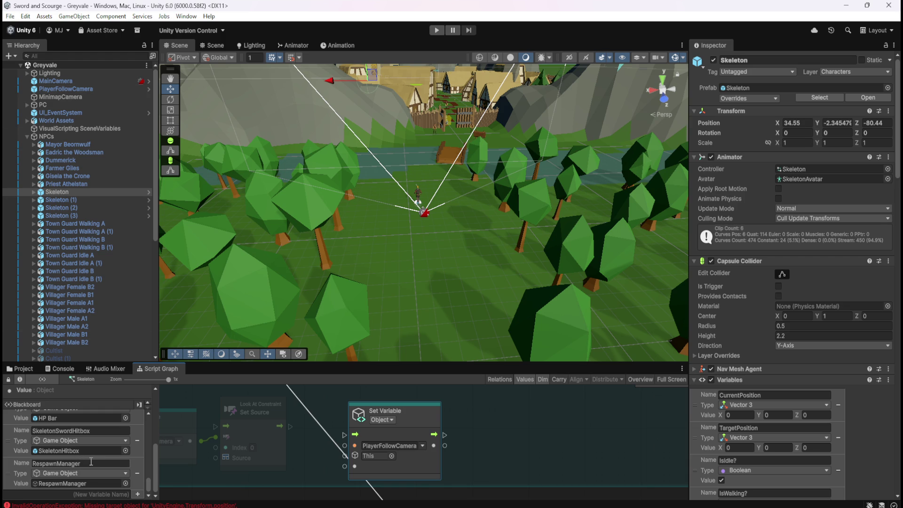
scroll(75, 298, down, 3)
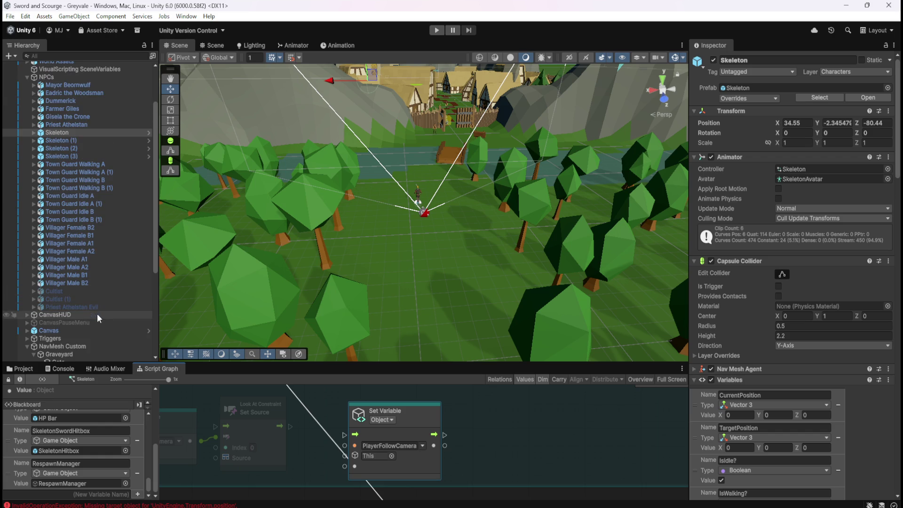
Reopen the Skeleton prefab from Prefabs > Enemies and show its script graph
click(29, 369)
double_click(125, 416)
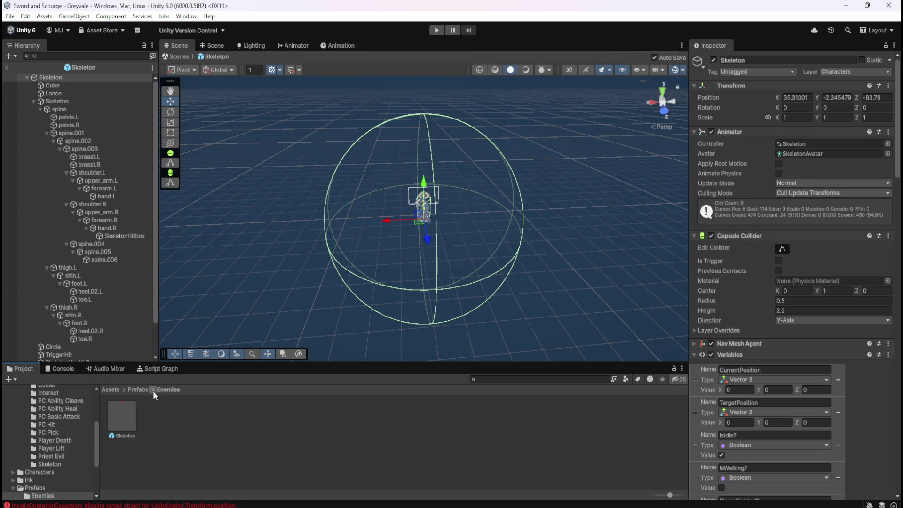
click(159, 370)
Check the Object variables list, then exit prefab editing back to the Greyvale scene
click(61, 415)
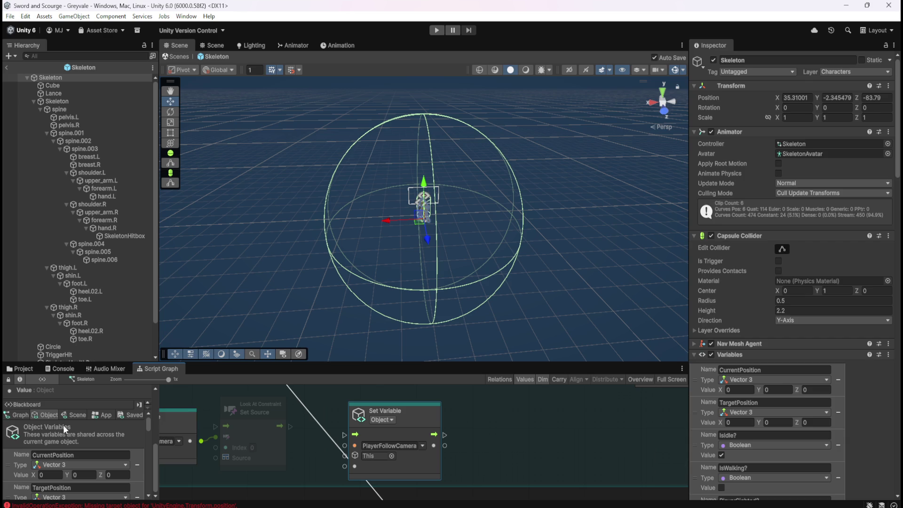
scroll(795, 413, down, 15)
scroll(797, 415, down, 20)
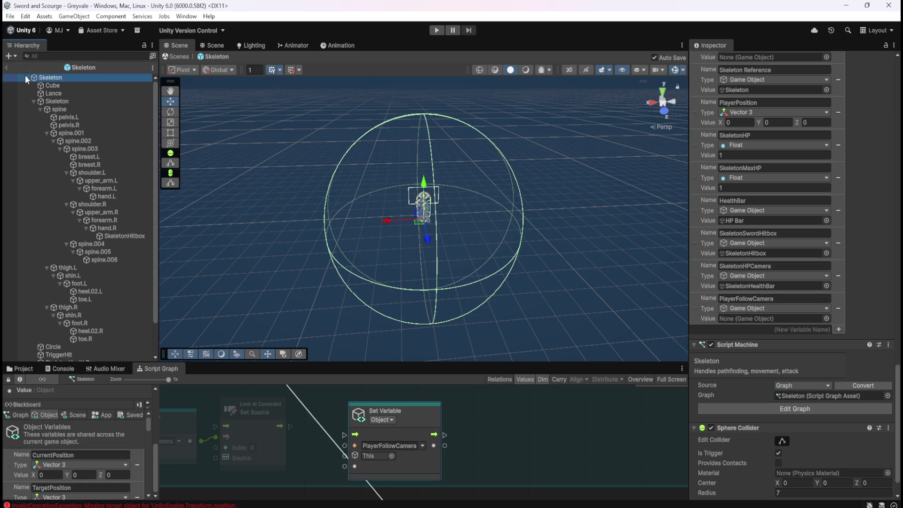
click(7, 67)
scroll(77, 157, up, 3)
scroll(77, 157, up, 2)
click(71, 191)
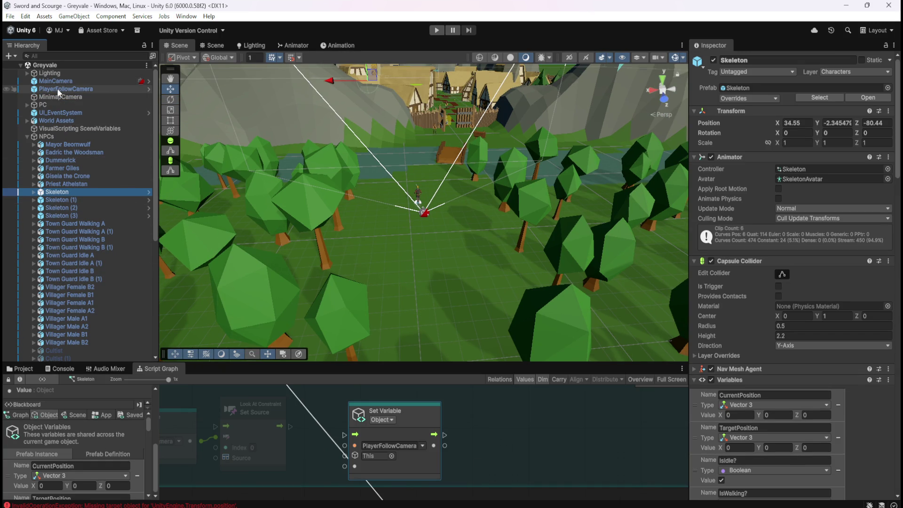
scroll(139, 473, down, 10)
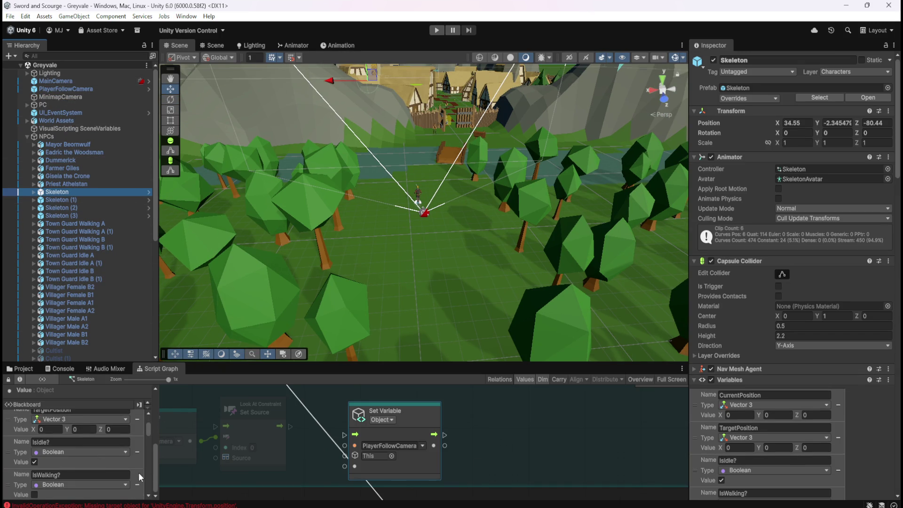
scroll(148, 470, up, 8)
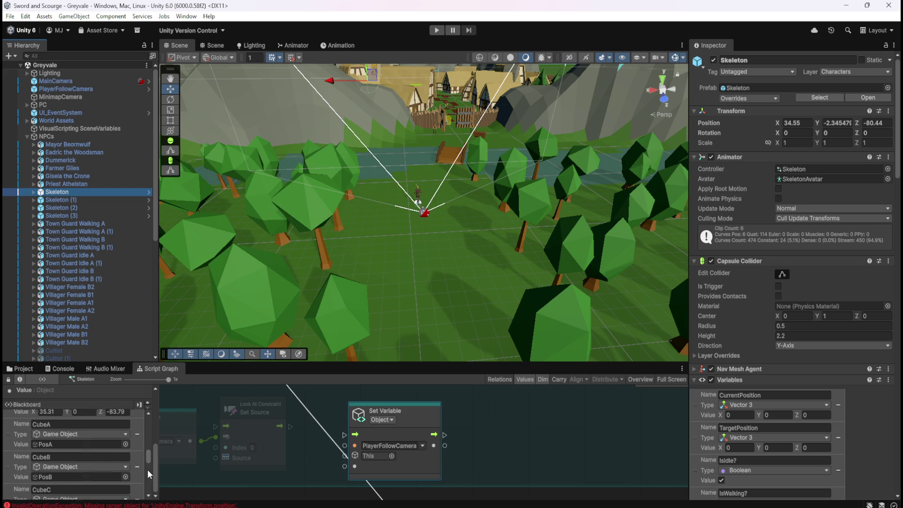
scroll(148, 470, up, 5)
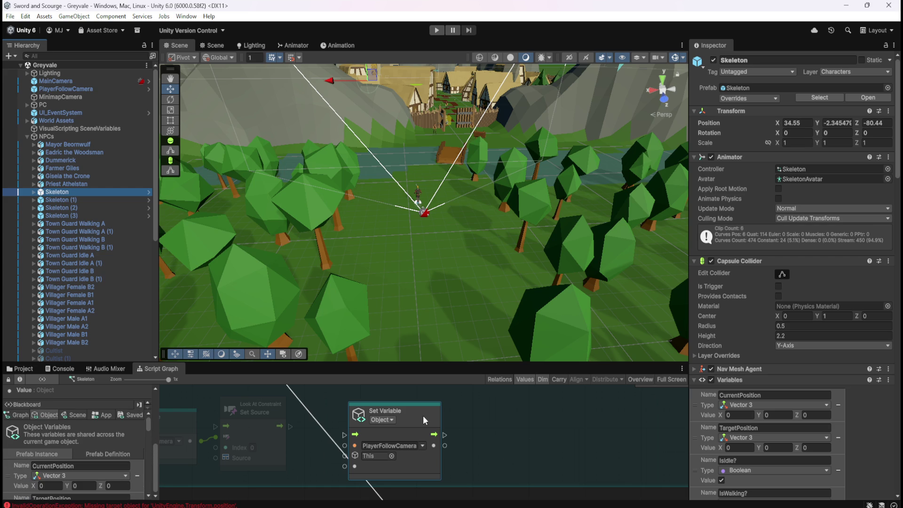
drag(426, 415, 458, 409)
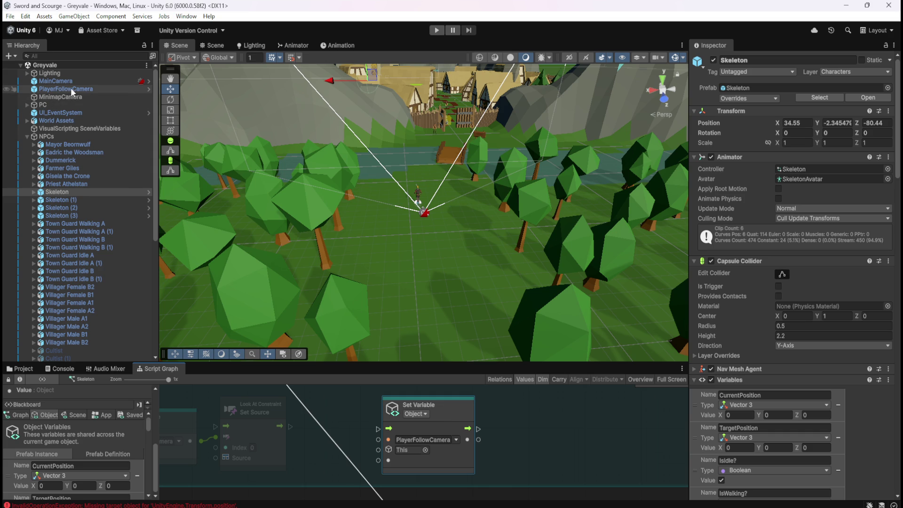
drag(71, 87, 542, 441)
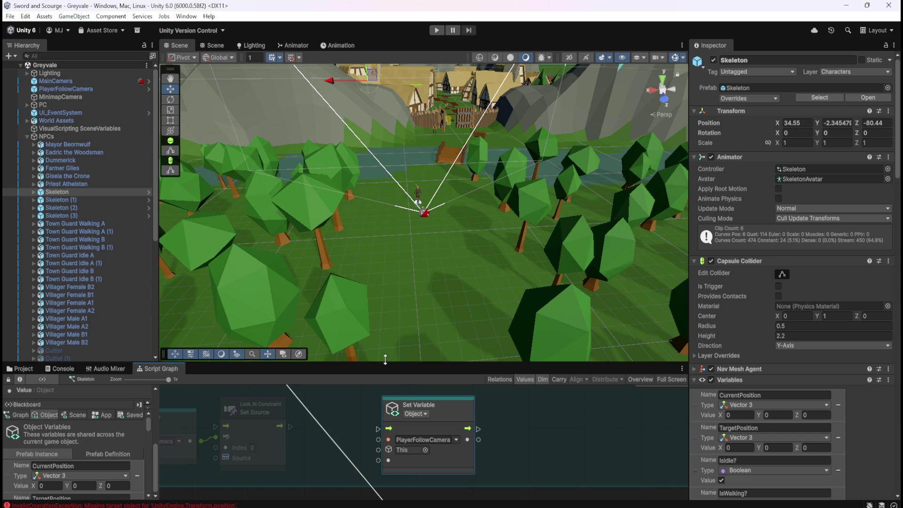
Locate and inspect the PlayerFollowCamera prefab in StarterAssets > ThirdPersonController > Prefabs
click(31, 368)
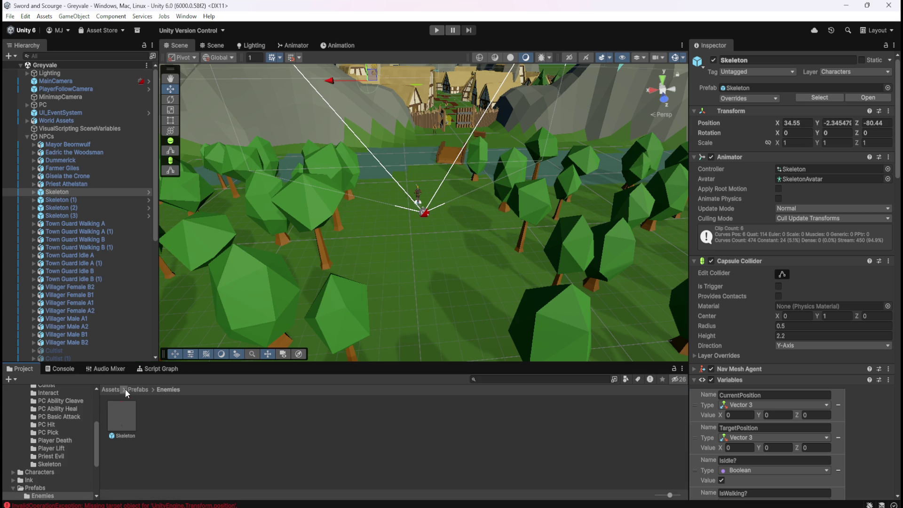
click(121, 389)
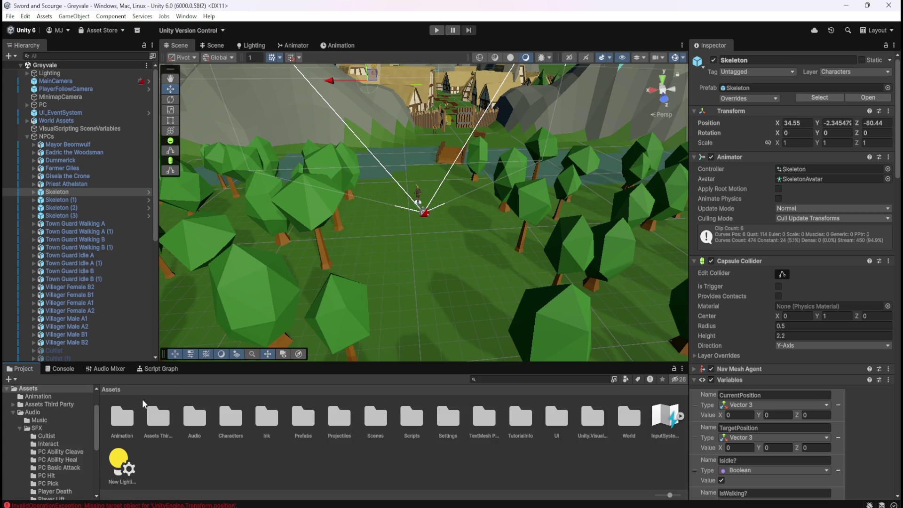
double_click(518, 420)
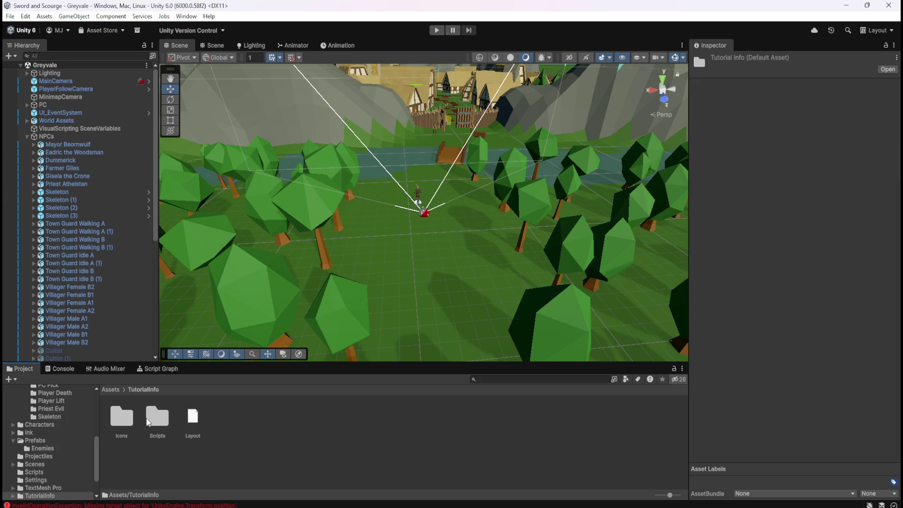
double_click(158, 419)
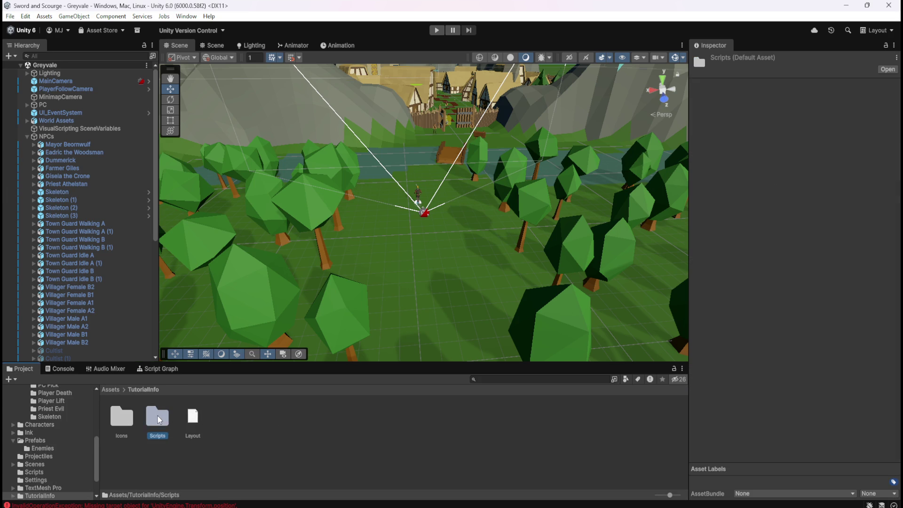
click(111, 391)
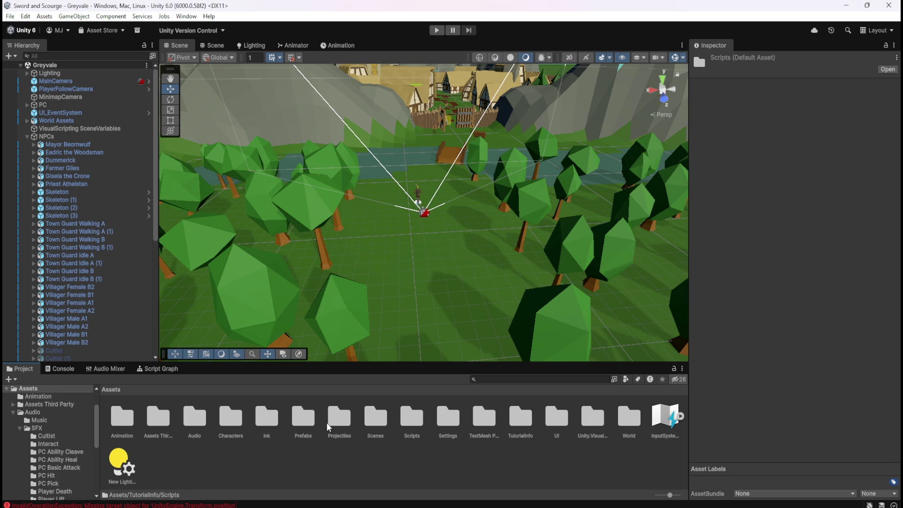
double_click(170, 425)
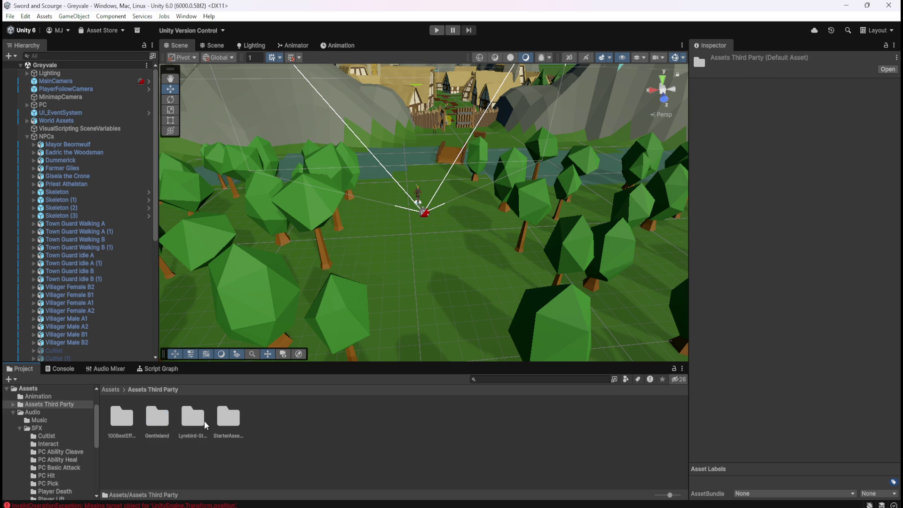
double_click(229, 420)
double_click(230, 421)
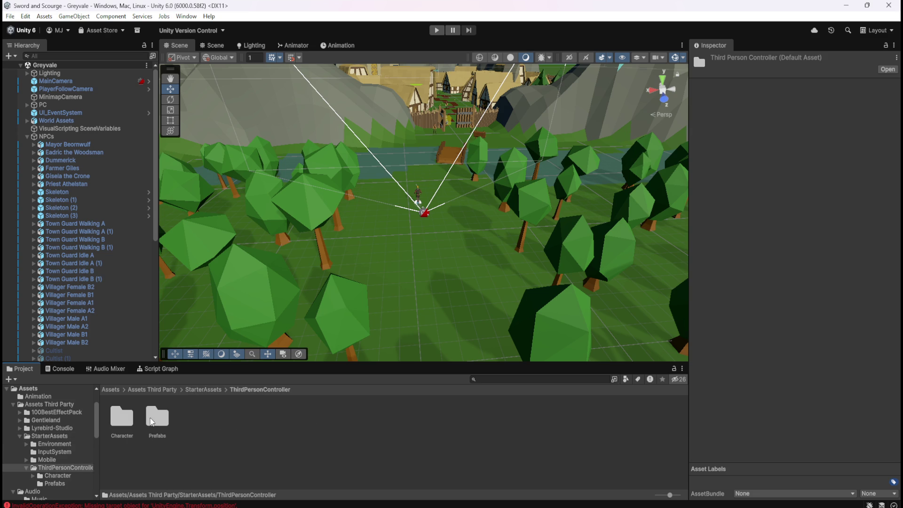
double_click(151, 418)
click(303, 420)
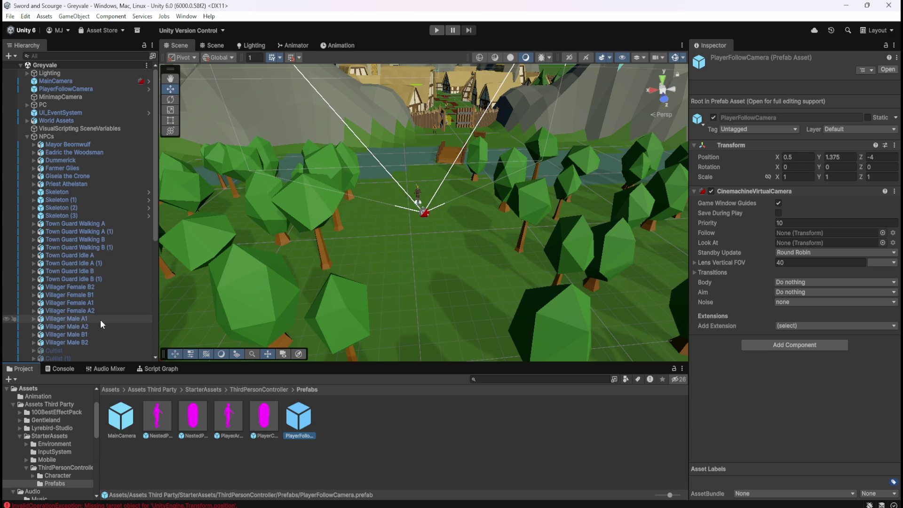
scroll(101, 320, down, 10)
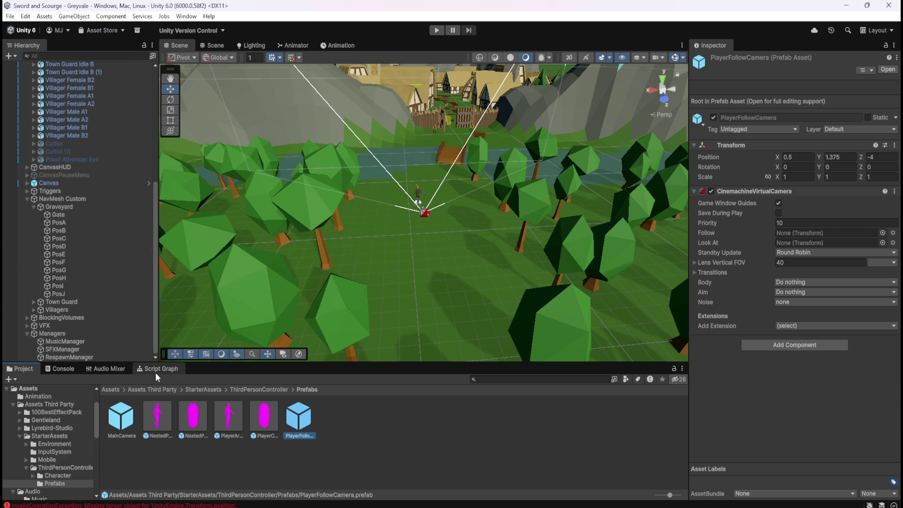
Reopen the Skeleton prefab via Prefabs > Enemies
click(111, 389)
double_click(298, 419)
double_click(125, 418)
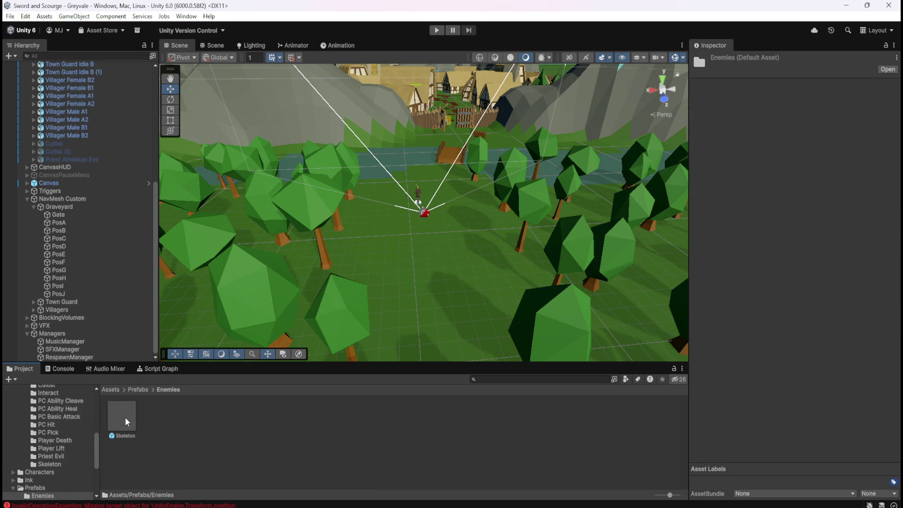
double_click(125, 416)
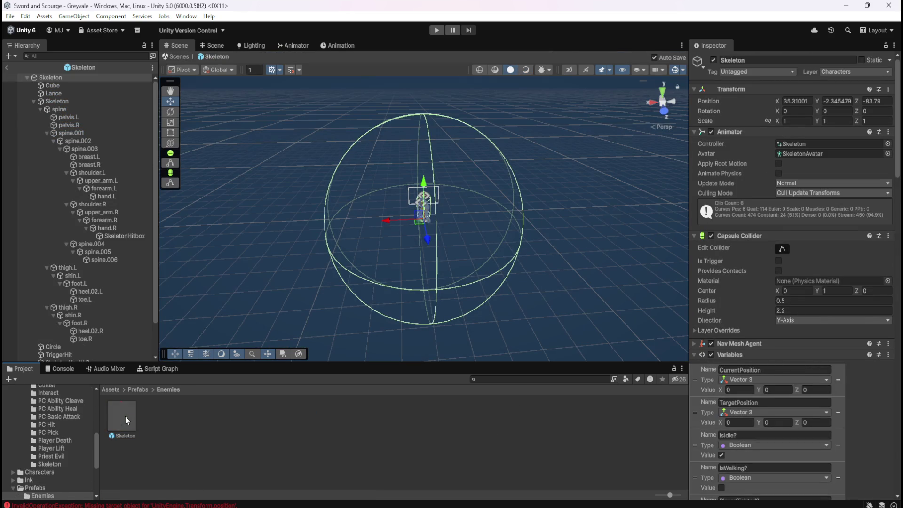
Browse to ThirdPersonController > Prefabs with the Skeleton root object selected
click(111, 390)
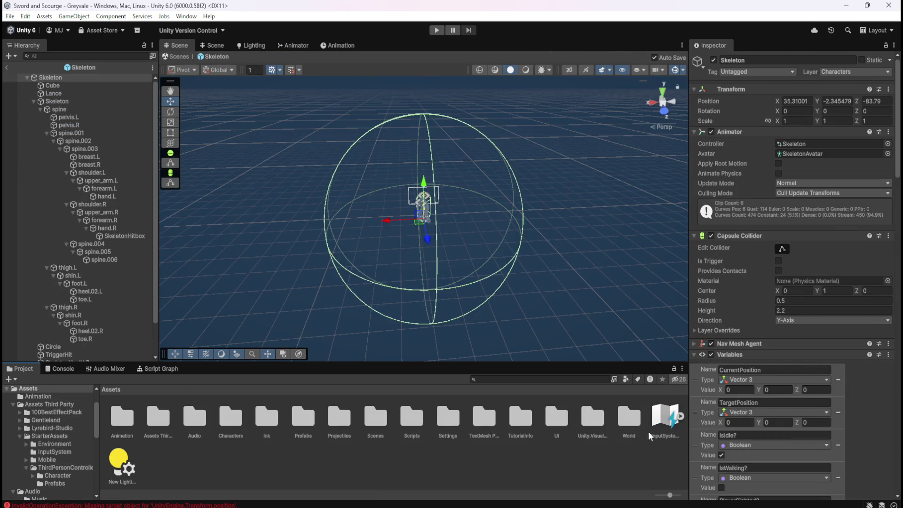
scroll(794, 436, down, 10)
scroll(795, 435, down, 15)
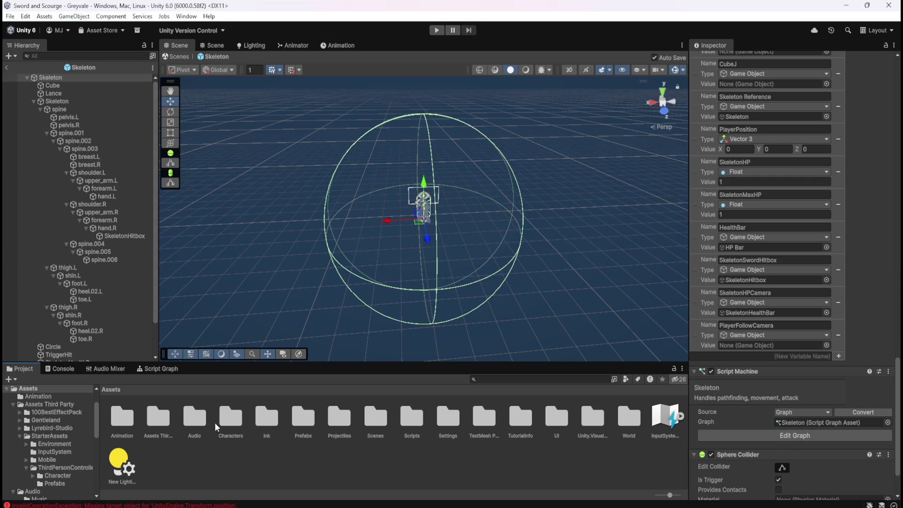
click(167, 425)
double_click(165, 423)
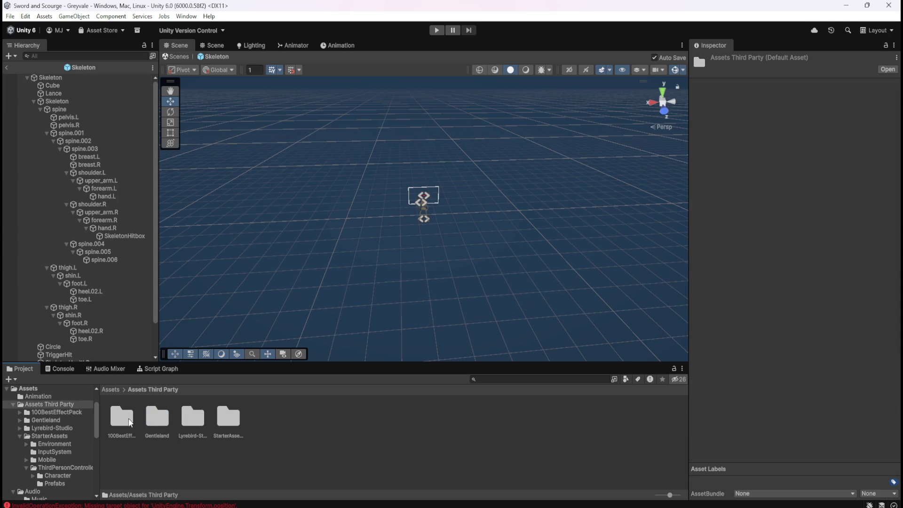
click(64, 79)
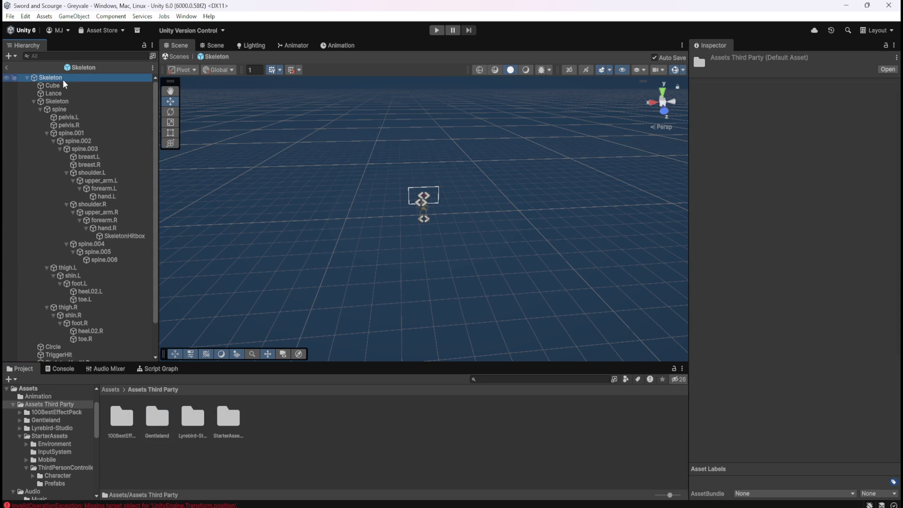
double_click(229, 418)
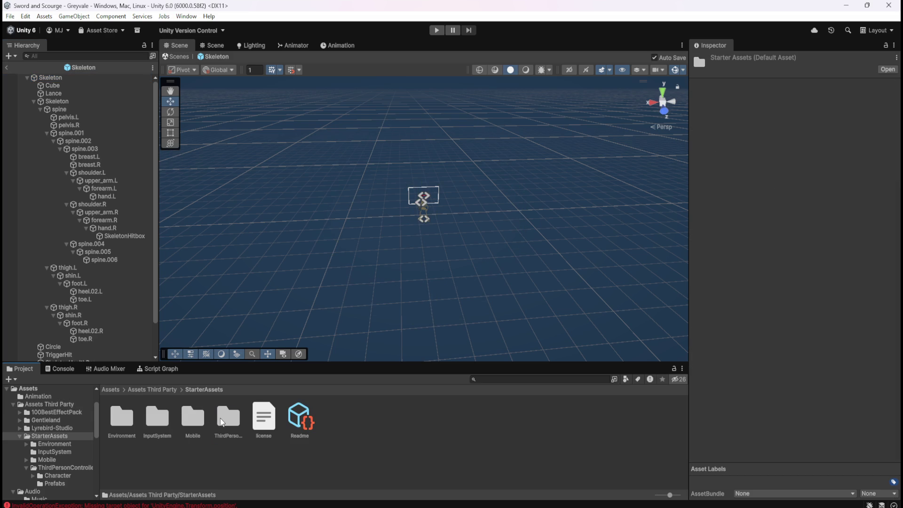
click(224, 422)
double_click(224, 423)
double_click(167, 420)
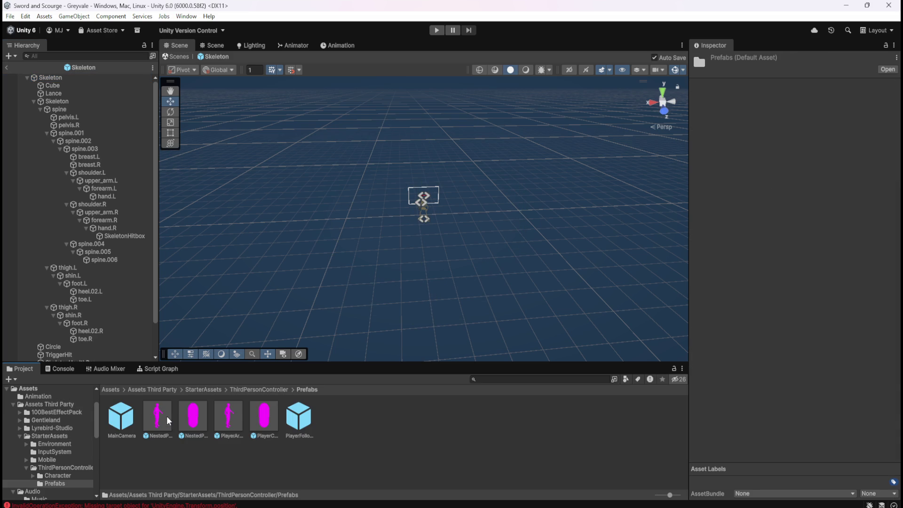
click(52, 78)
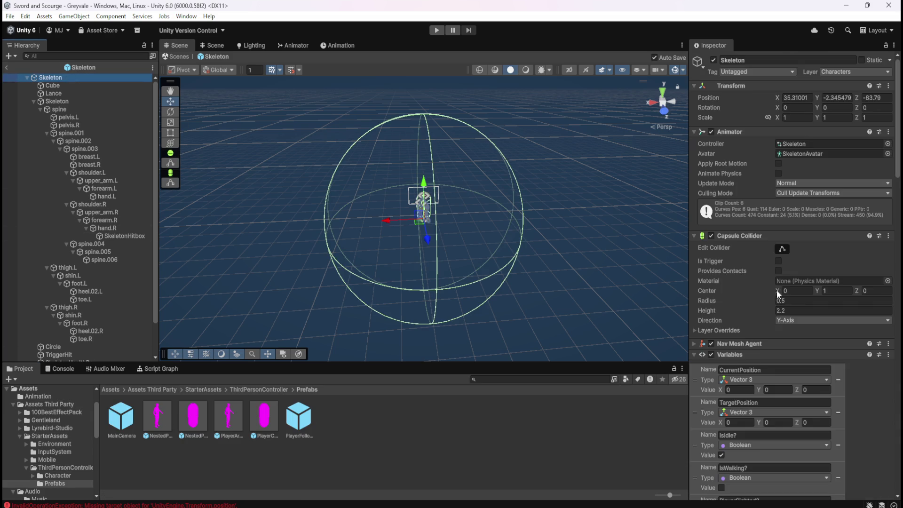
Drag the PlayerFollowCamera prefab into the PlayerFollowCamera variable's value
scroll(816, 323, down, 10)
scroll(842, 299, down, 15)
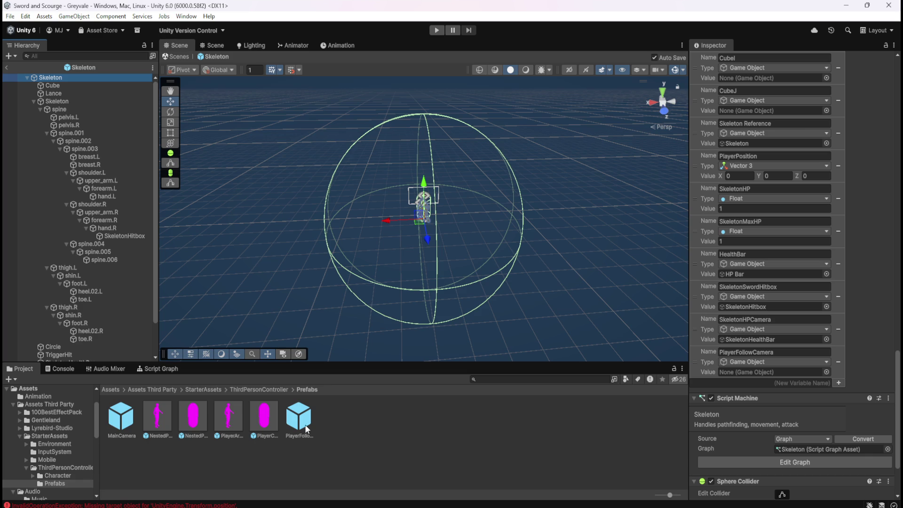
mouse_move(305, 424)
mouse_down()
mouse_move(414, 435)
mouse_move(754, 372)
mouse_up()
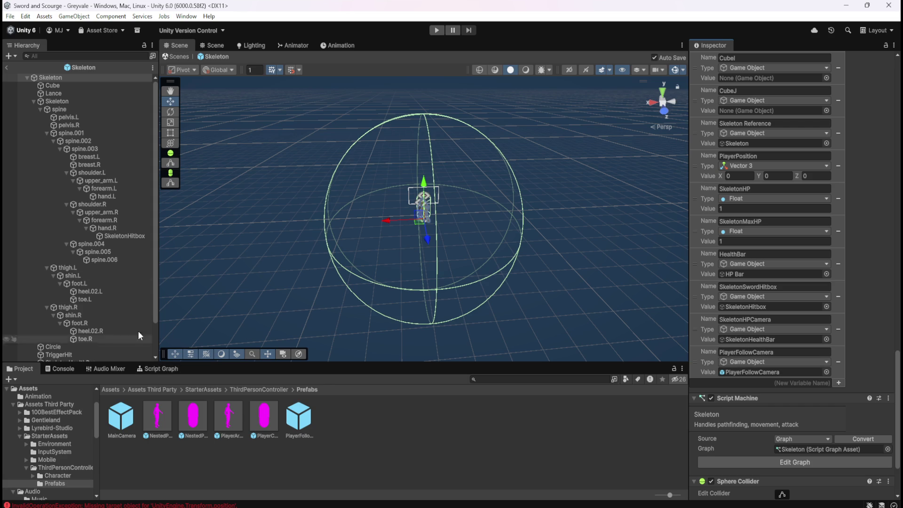
click(168, 368)
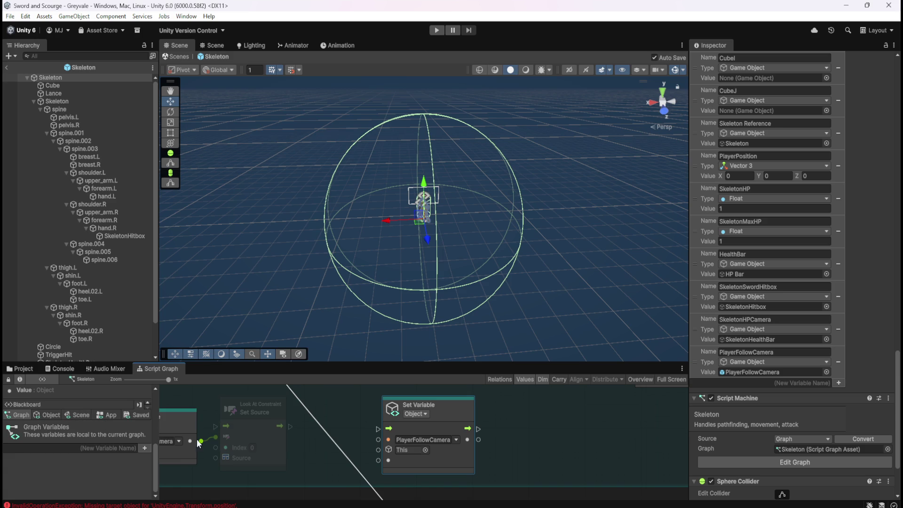
Delete the old Set Variable node from the event group
mouse_move(514, 418)
mouse_down()
mouse_move(454, 448)
mouse_move(554, 416)
mouse_up()
key(Delete)
key(shift+space)
drag(575, 300, 537, 375)
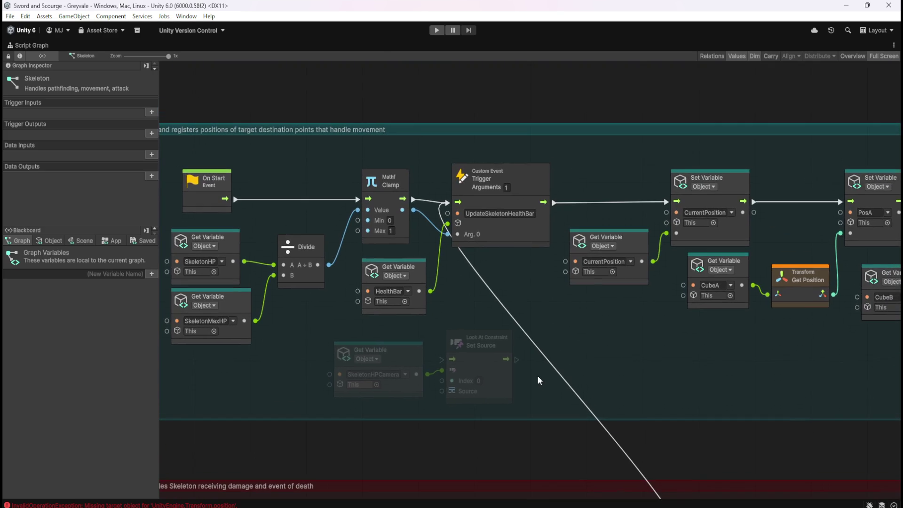
Add a PlayerFollowCamera Get Variable node and wire it to Set Source's Source port
click(44, 240)
scroll(23, 471, down, 5)
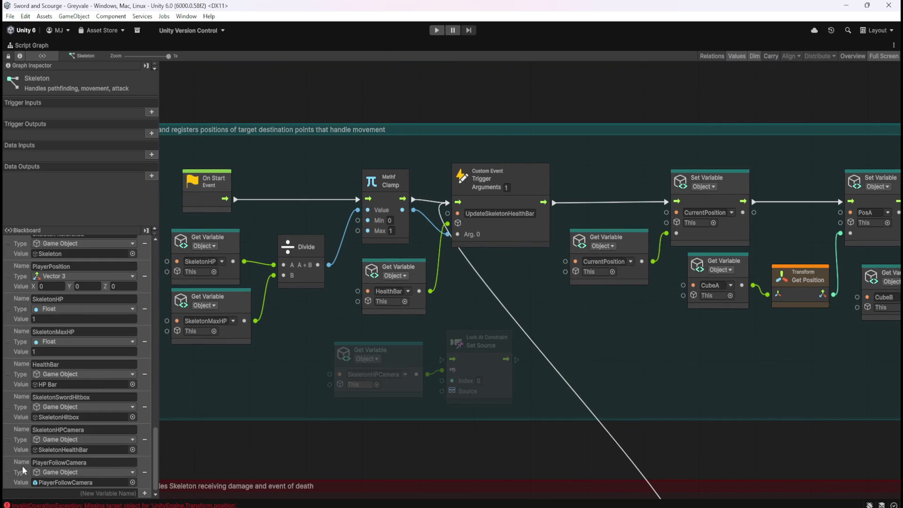
mouse_move(23, 469)
mouse_down()
mouse_move(15, 475)
mouse_move(261, 394)
mouse_move(247, 391)
mouse_up()
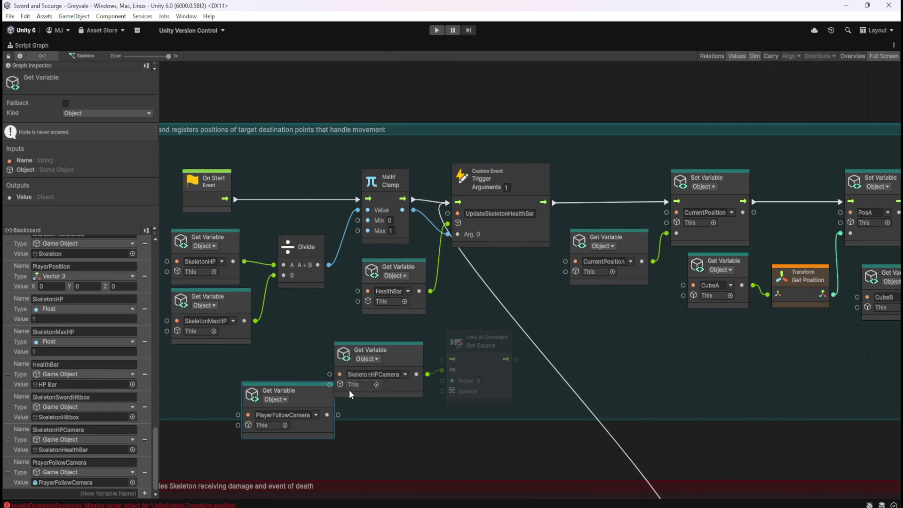
mouse_move(338, 415)
mouse_down()
mouse_move(426, 403)
mouse_move(444, 392)
mouse_up()
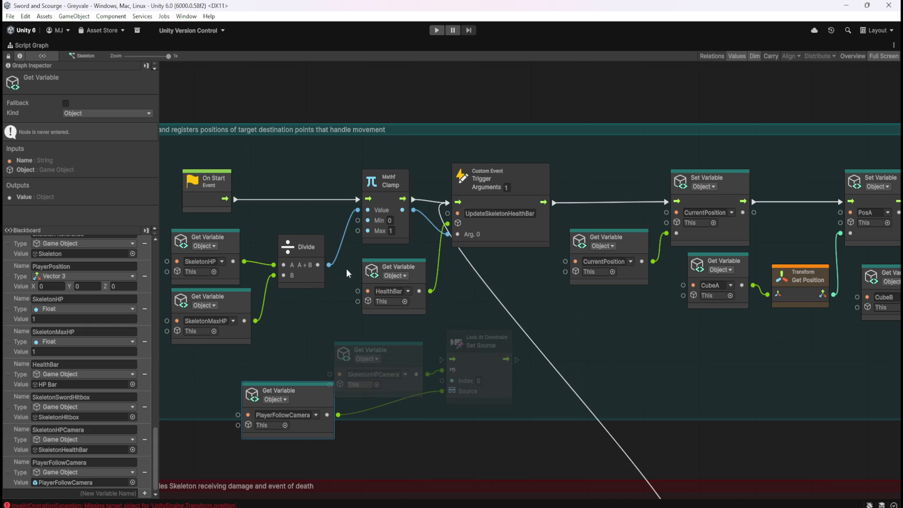
Widen the teal group to the right and review all node groups
scroll(317, 239, down, 5)
scroll(316, 235, down, 3)
scroll(834, 242, up, 5)
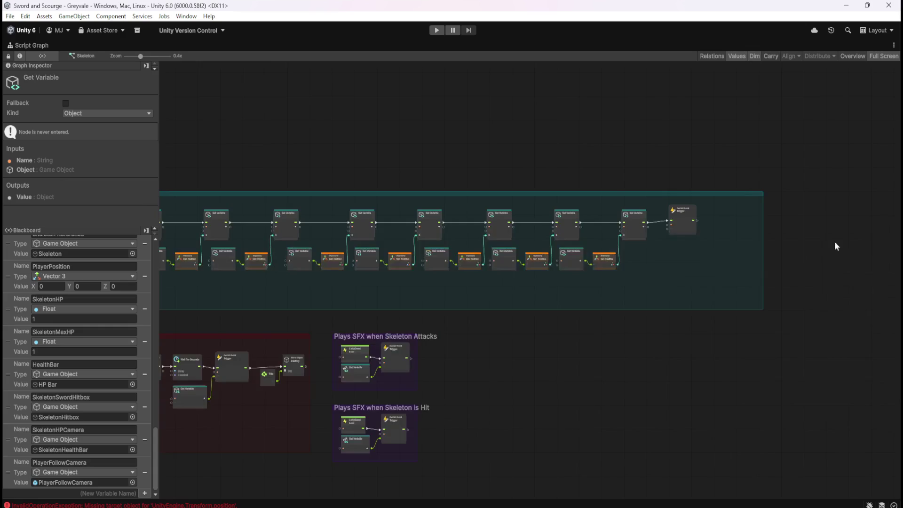
scroll(778, 259, up, 1)
mouse_move(777, 258)
mouse_down()
mouse_move(581, 252)
mouse_move(494, 262)
mouse_move(637, 278)
mouse_move(759, 272)
mouse_move(744, 276)
mouse_up()
scroll(464, 287, down, 3)
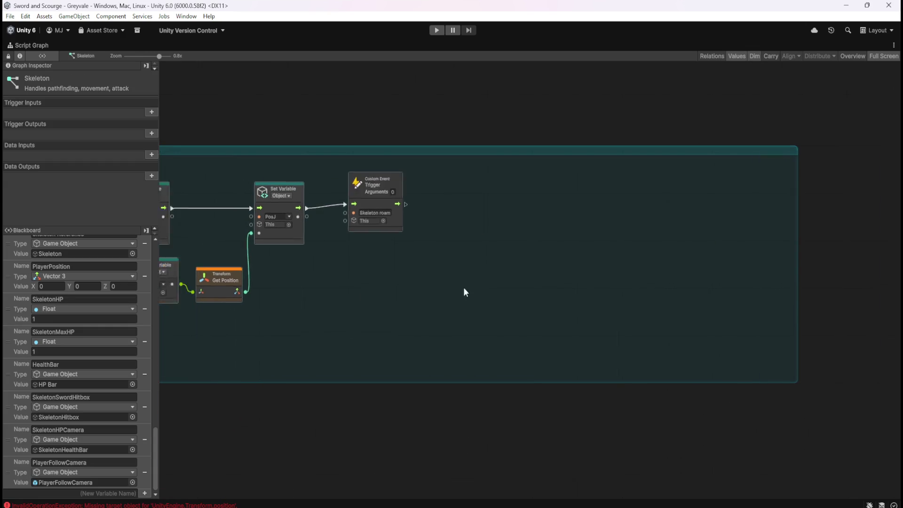
scroll(740, 293, down, 4)
mouse_move(630, 317)
mouse_down()
mouse_move(759, 308)
mouse_move(271, 249)
mouse_up()
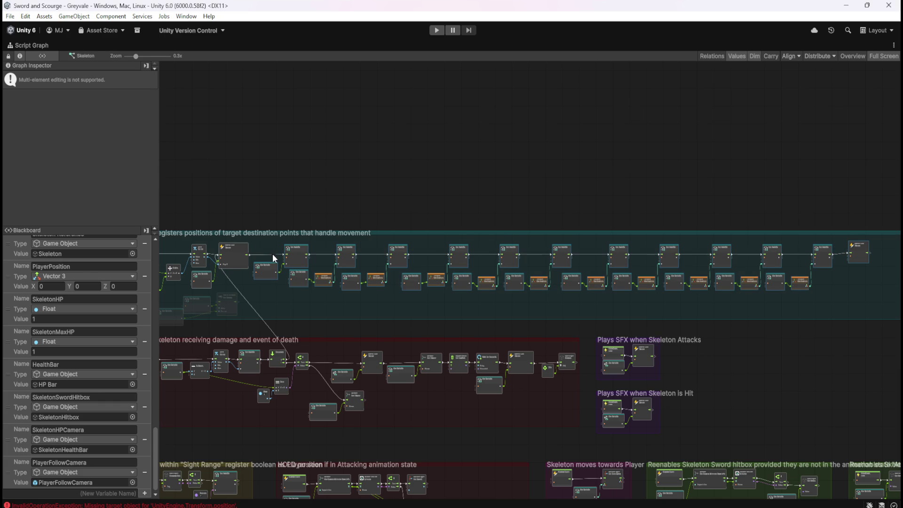
click(874, 297)
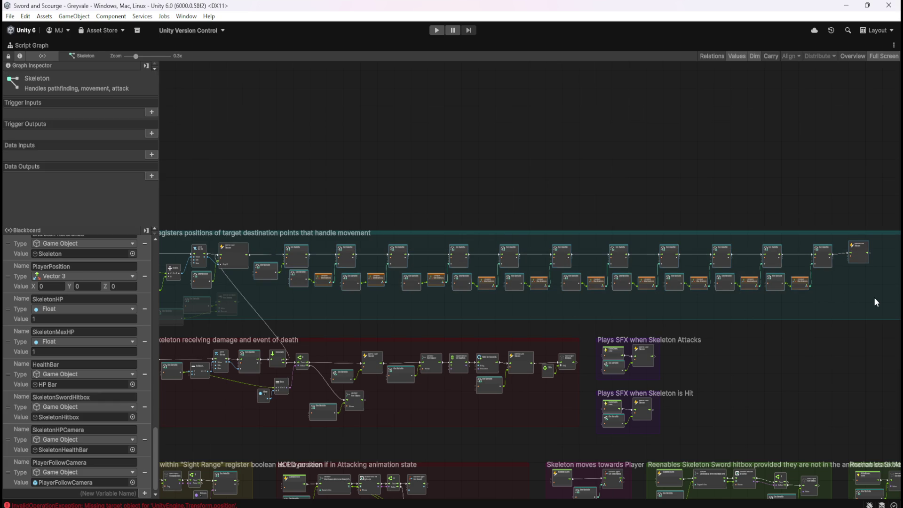
key(shift+space)
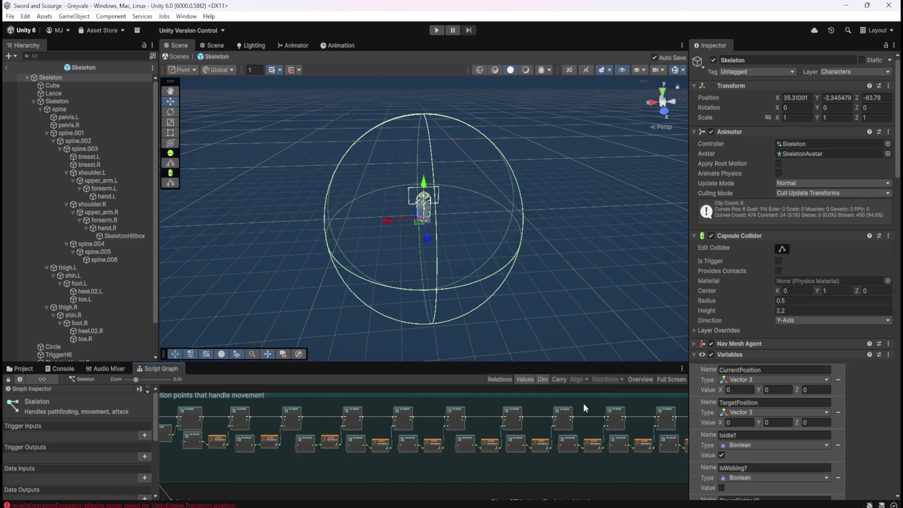
Shift the top-row nodes right and insert Set Source into the main flow after the Custom Event
key(shift+space)
mouse_move(872, 304)
mouse_down()
mouse_move(515, 278)
mouse_move(239, 273)
mouse_move(262, 252)
mouse_up()
scroll(261, 252, up, 5)
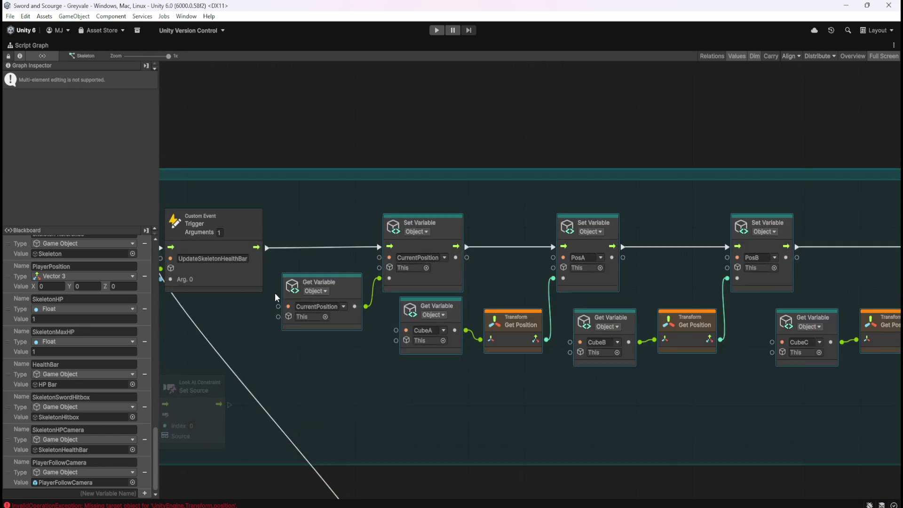
drag(655, 261, 886, 272)
mouse_move(256, 368)
mouse_down()
mouse_move(376, 429)
mouse_move(416, 433)
mouse_move(594, 391)
mouse_move(668, 346)
mouse_move(651, 338)
mouse_move(654, 250)
mouse_up()
click(674, 350)
click(669, 330)
drag(509, 232, 605, 236)
drag(667, 235, 855, 233)
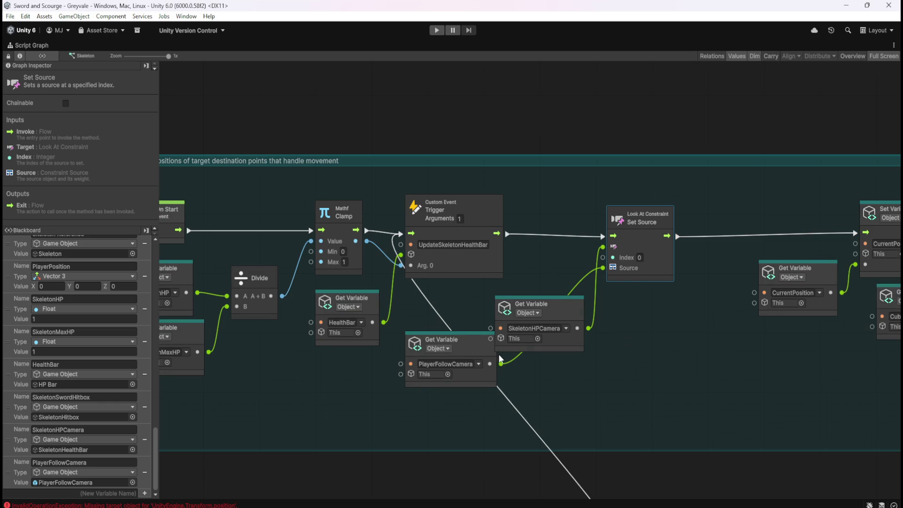
Stack the PlayerFollowCamera Get Variable node beneath SkeletonHPCamera and align both
mouse_move(473, 351)
mouse_down()
mouse_move(529, 382)
mouse_move(563, 375)
mouse_up()
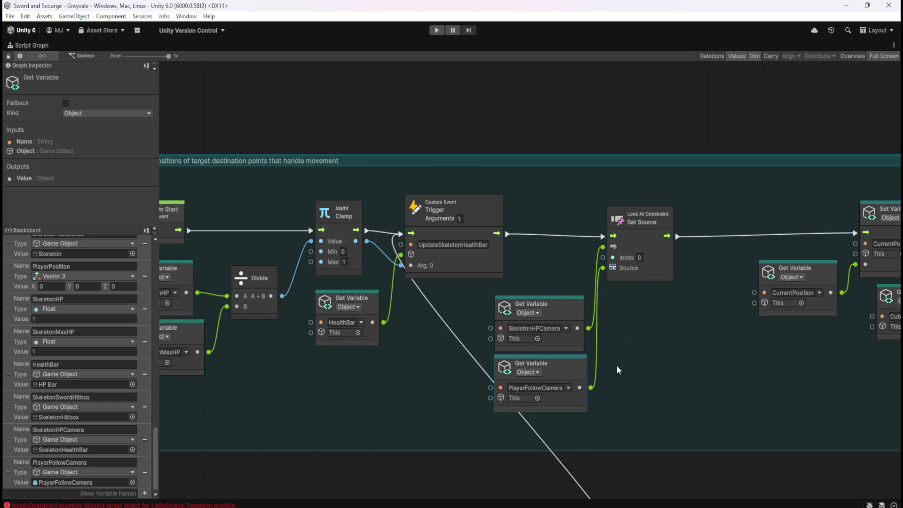
mouse_move(617, 370)
mouse_down()
mouse_move(554, 285)
mouse_move(544, 309)
mouse_move(538, 298)
mouse_up()
click(624, 332)
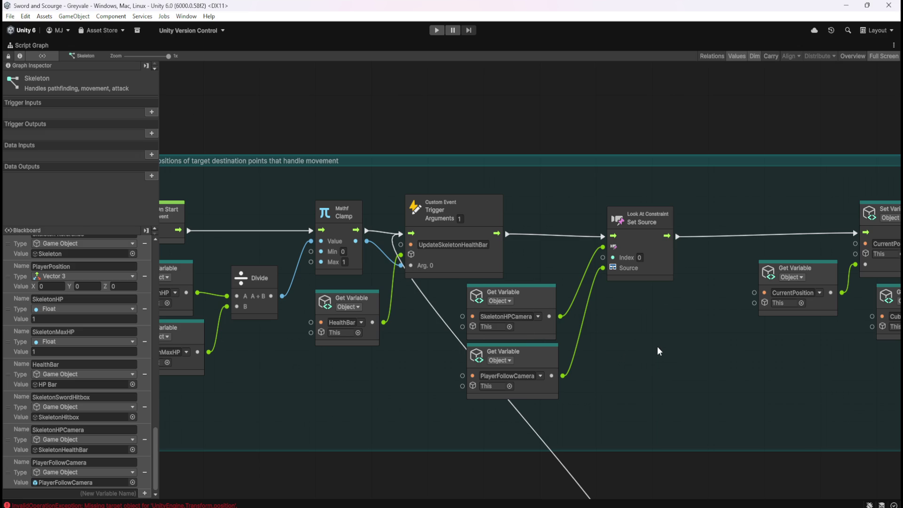
key(shift+space)
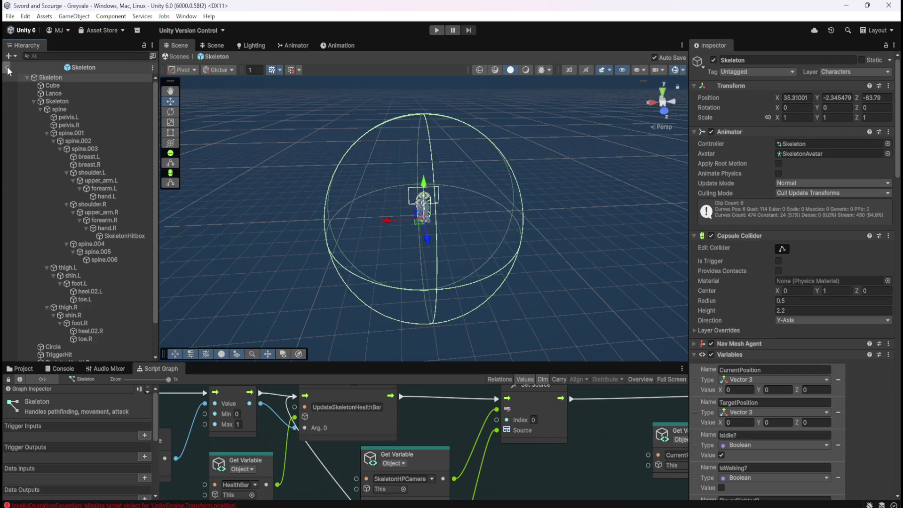
Return to the Greyvale scene and select the Skeleton's SkeletonHealthBar child
click(7, 69)
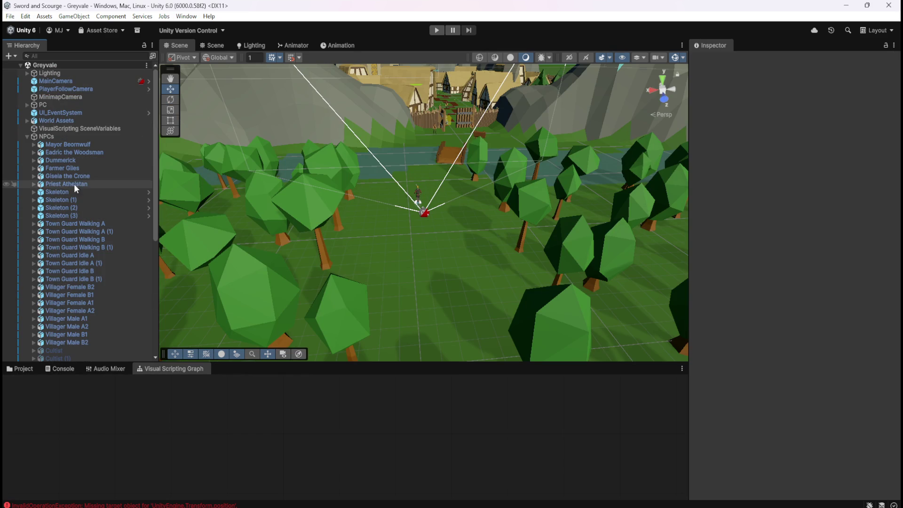
click(75, 191)
scroll(814, 416, down, 10)
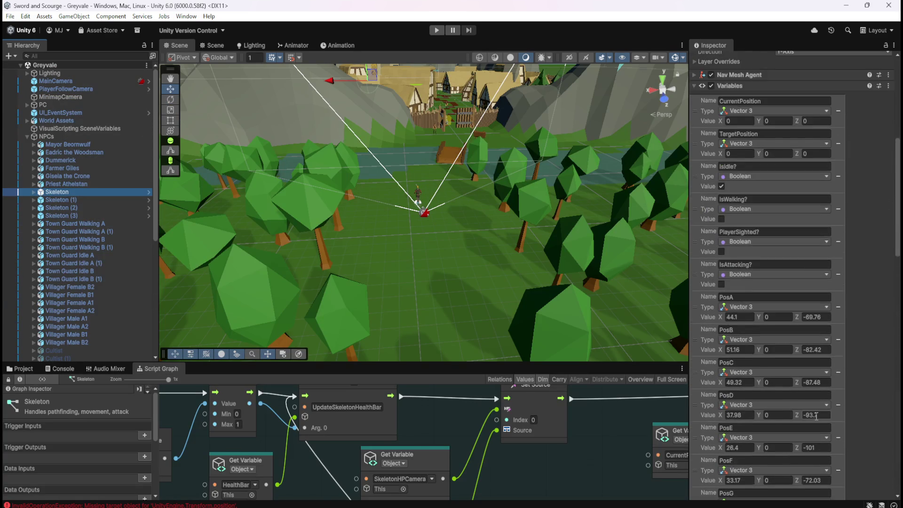
scroll(816, 416, down, 15)
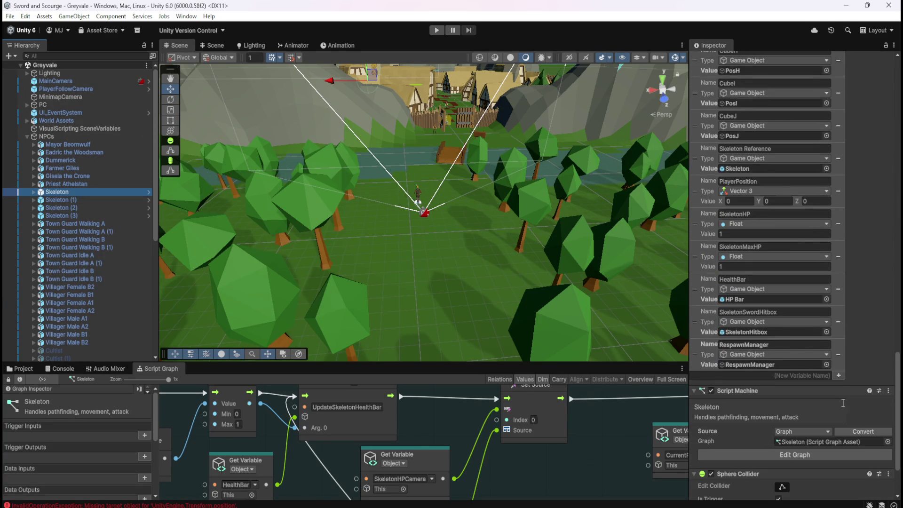
scroll(842, 401, down, 5)
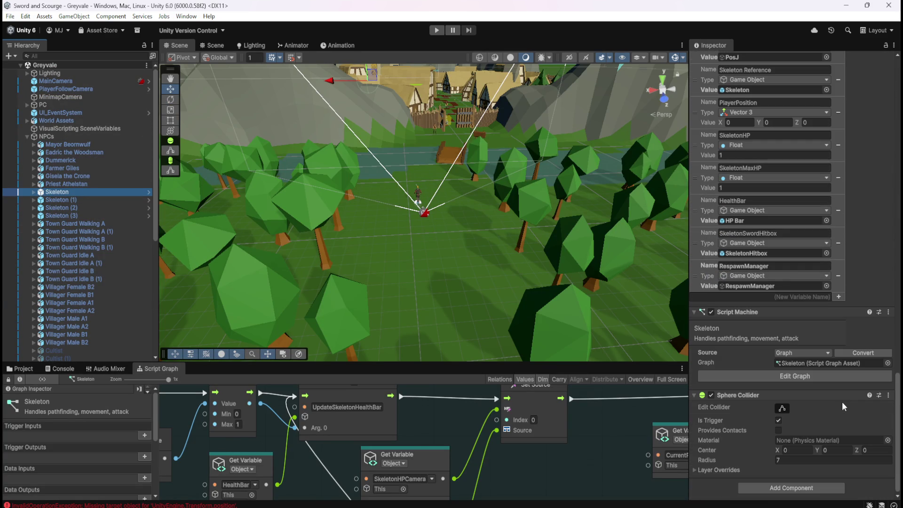
click(34, 192)
click(77, 239)
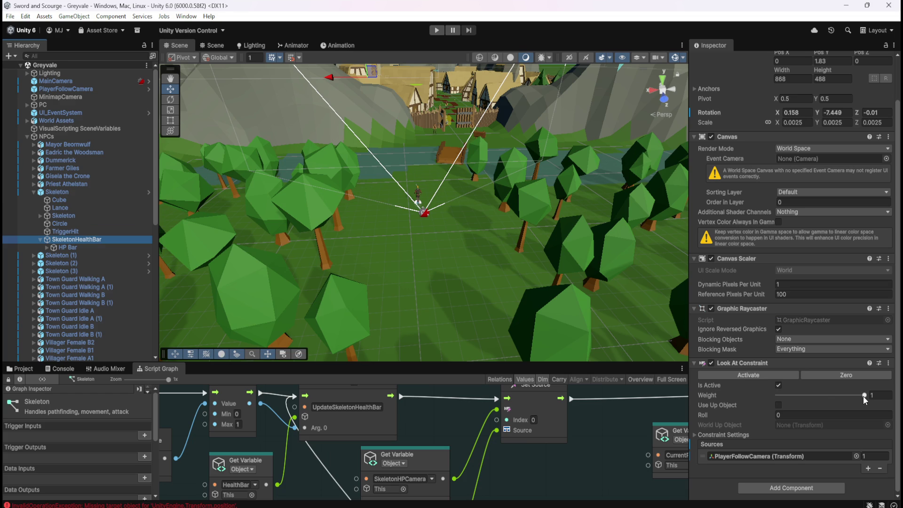
Try a lower constraint weight and extra source slots, then undo and remove them
drag(865, 396, 819, 401)
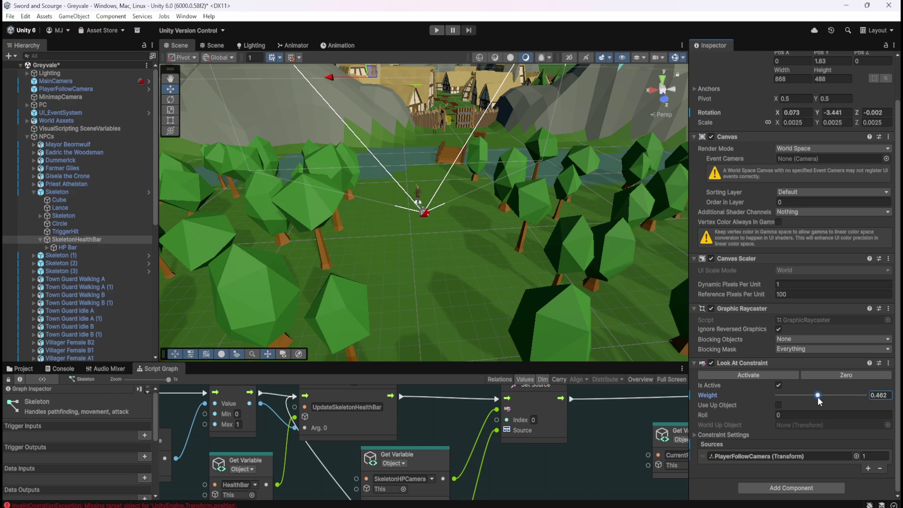
key(ctrl+z)
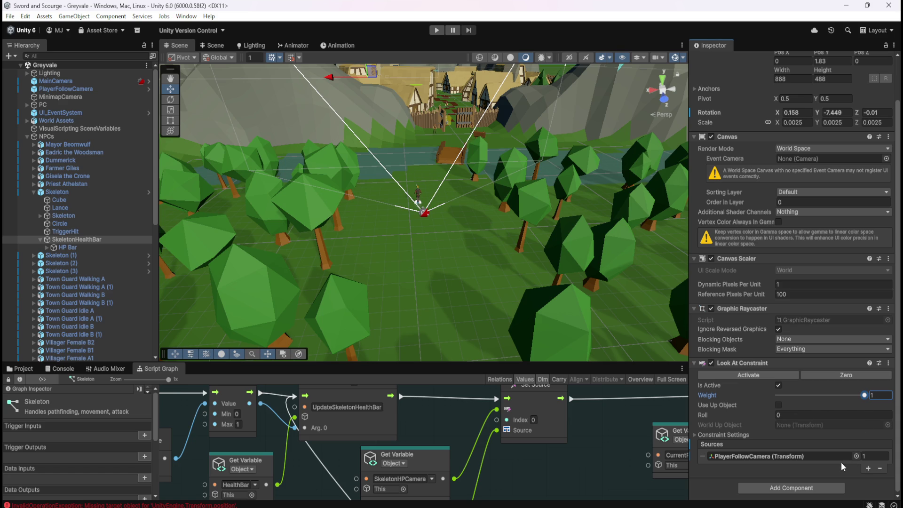
click(868, 469)
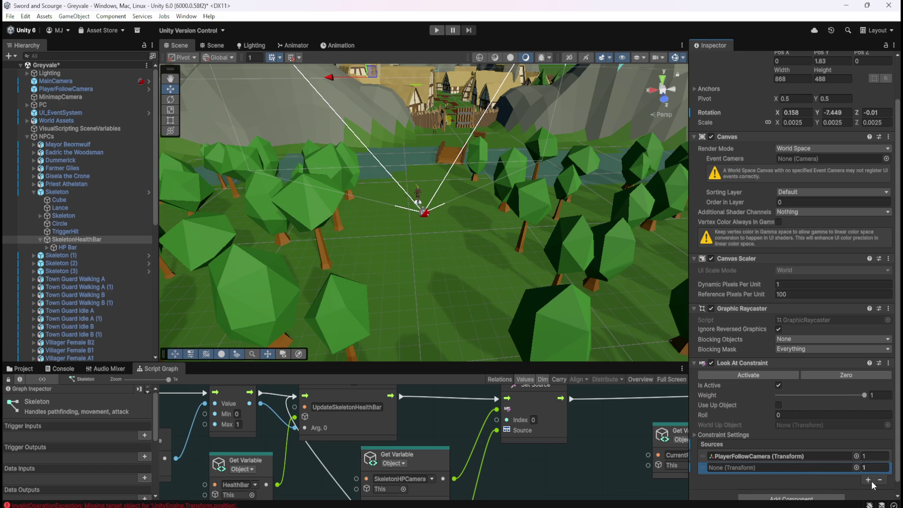
click(869, 480)
key(Delete)
key(Delete)
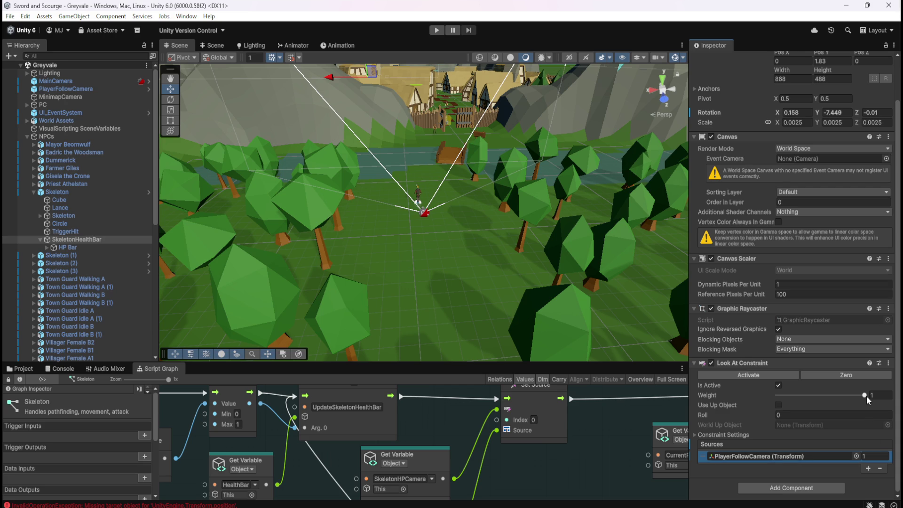
Set the PlayerFollowCamera source weight to 1
mouse_move(864, 396)
mouse_down()
mouse_move(824, 396)
mouse_move(887, 403)
mouse_up()
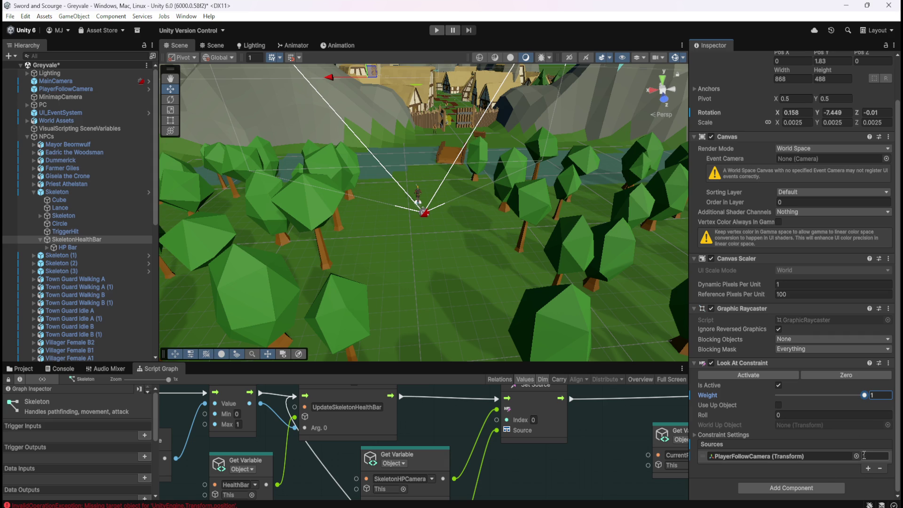
text(1)
key(Return)
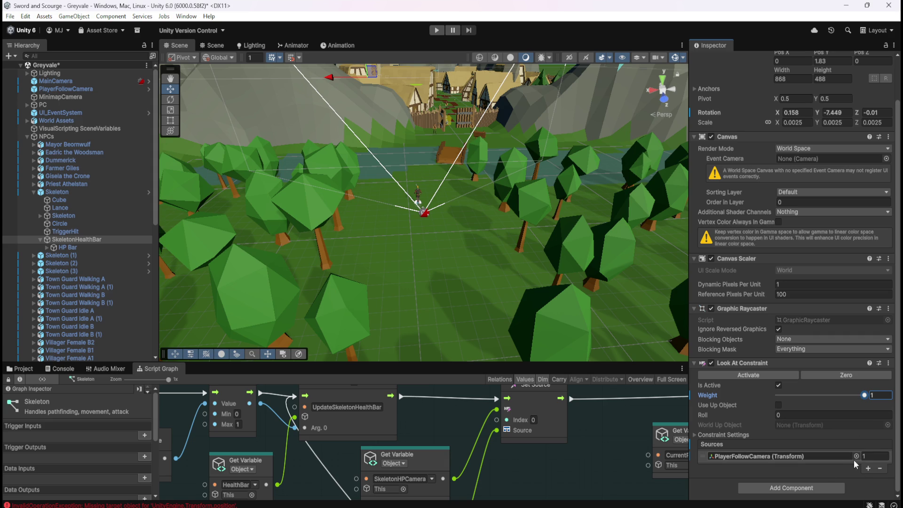
Set the Set Source node's Index to 1 and nudge the node into place
click(535, 420)
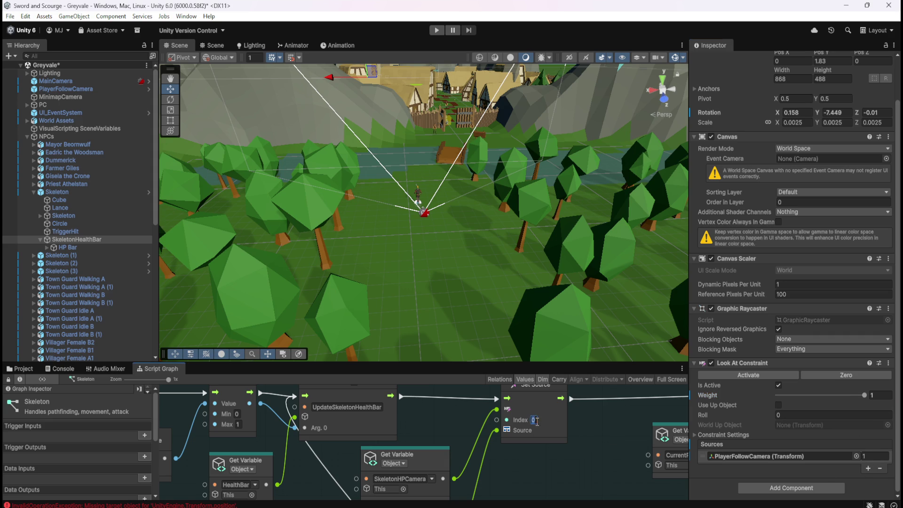
text(1)
key(Return)
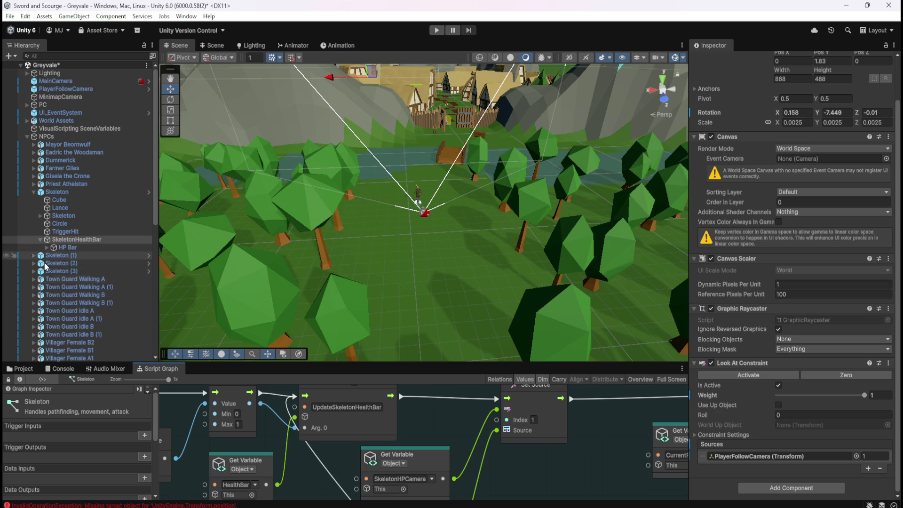
key(shift+space)
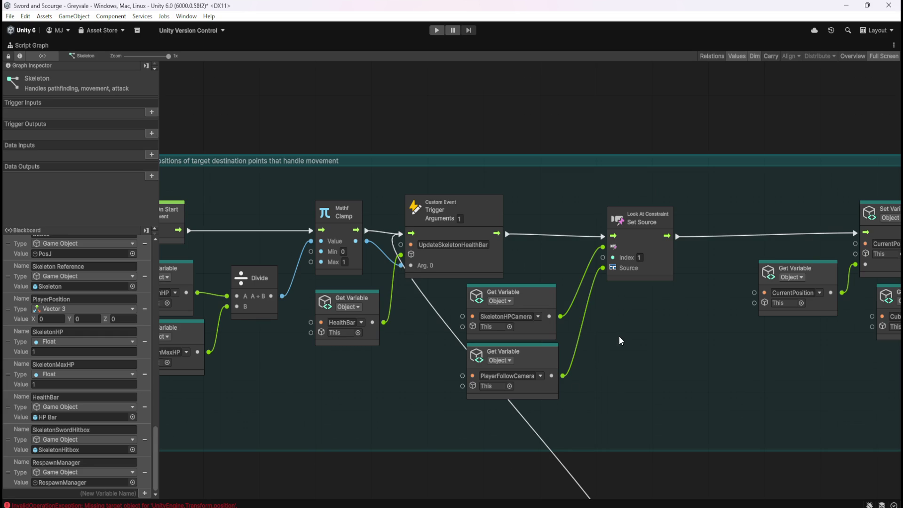
mouse_move(672, 335)
mouse_down()
mouse_move(520, 317)
mouse_move(583, 309)
mouse_up()
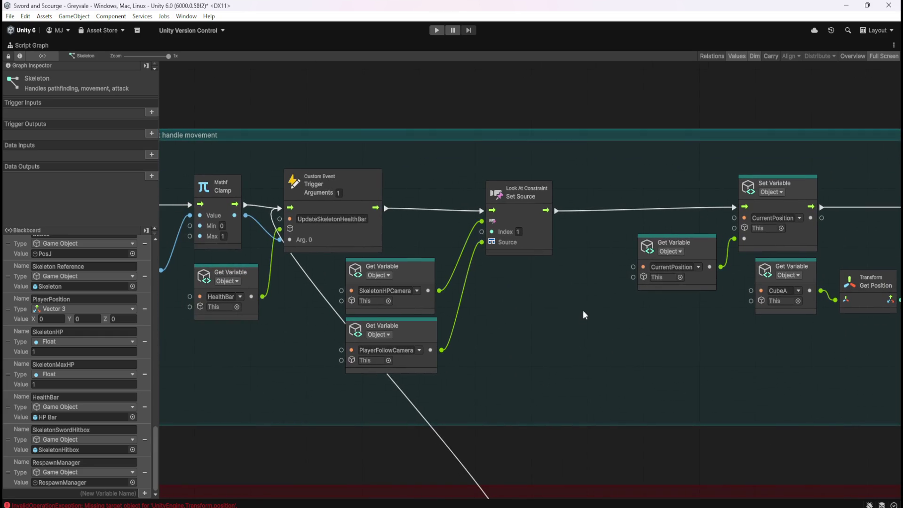
mouse_move(535, 242)
mouse_down()
mouse_move(510, 235)
mouse_move(519, 241)
mouse_up()
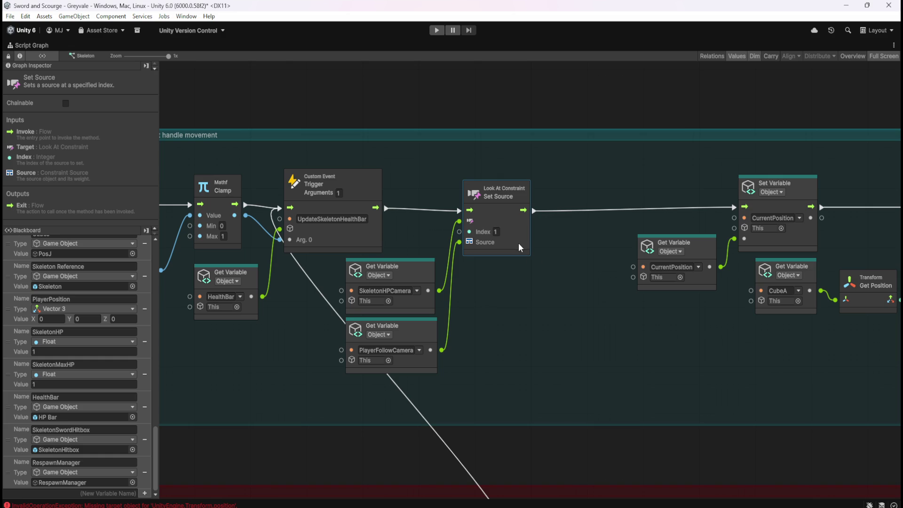
click(470, 278)
Move the nodes following Set Source left to close the gap
scroll(399, 309, down, 5)
scroll(621, 328, right, 6)
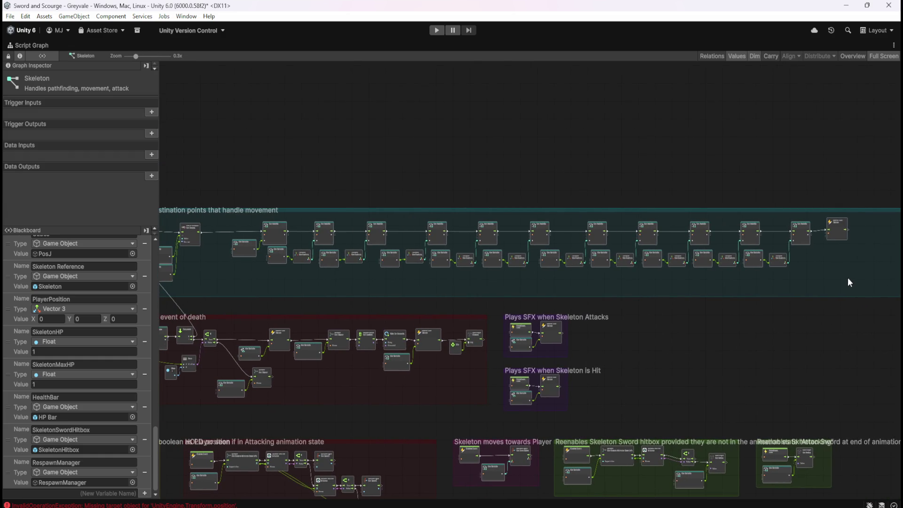
drag(853, 277, 229, 224)
scroll(235, 255, up, 5)
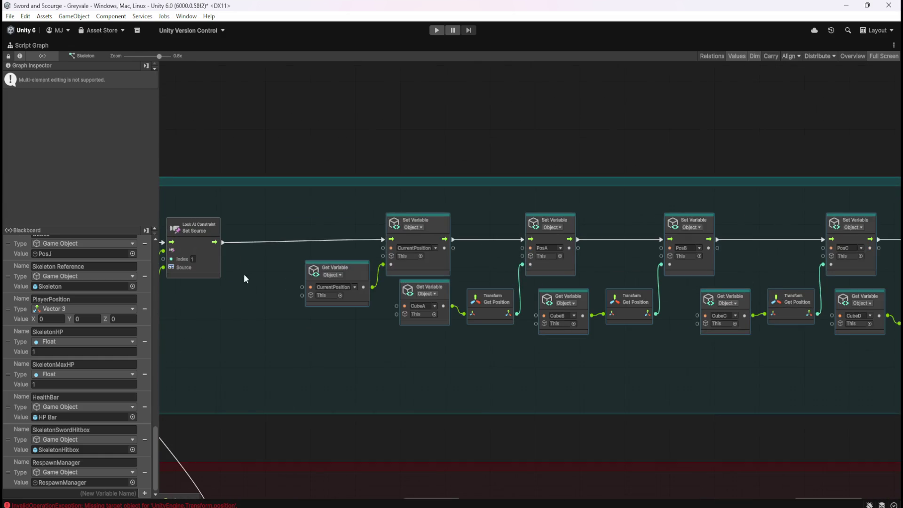
drag(244, 274, 538, 321)
drag(715, 273, 638, 277)
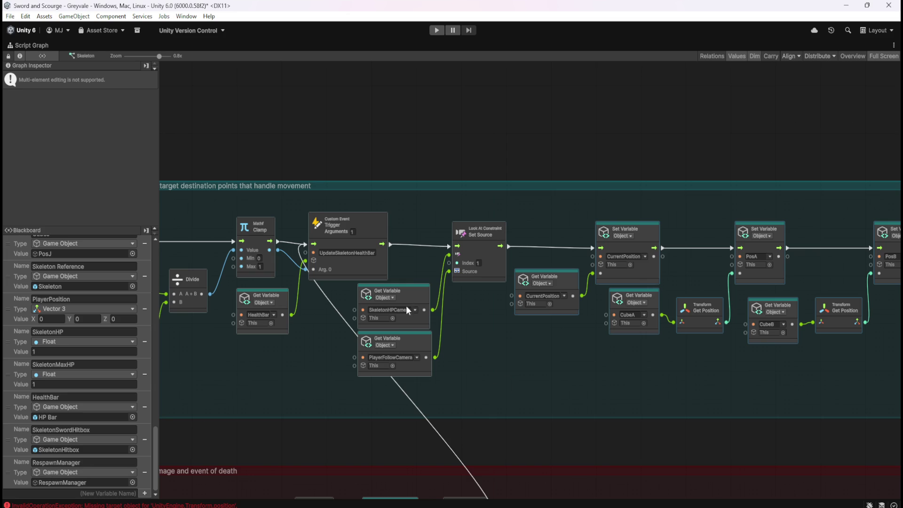
click(479, 337)
Save the project and open the Skeleton prefab from Assets/Prefabs/Enemies
key(shift+space)
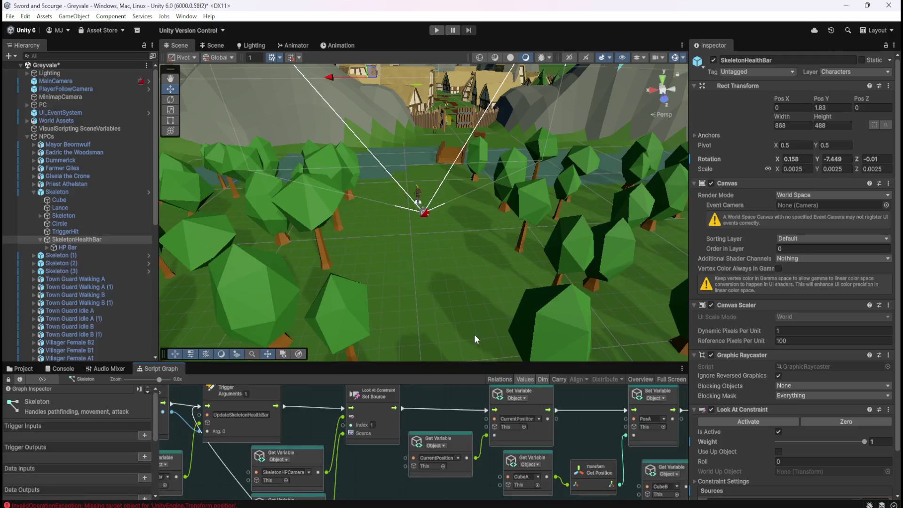
key(ctrl+s)
click(19, 369)
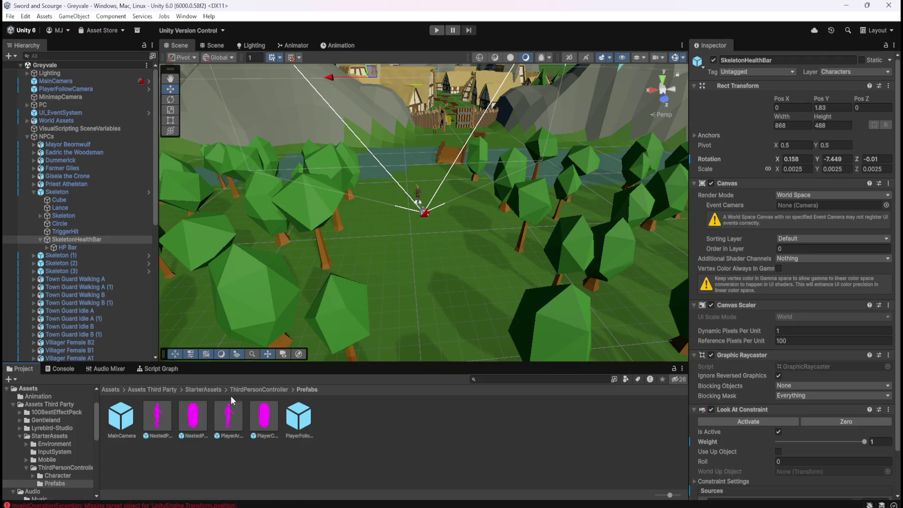
click(110, 389)
double_click(193, 411)
double_click(121, 417)
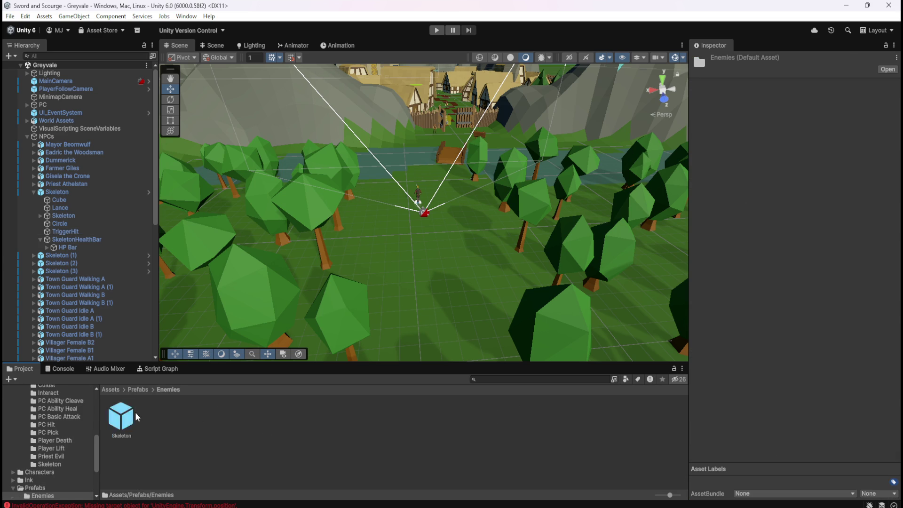
click(126, 417)
double_click(126, 416)
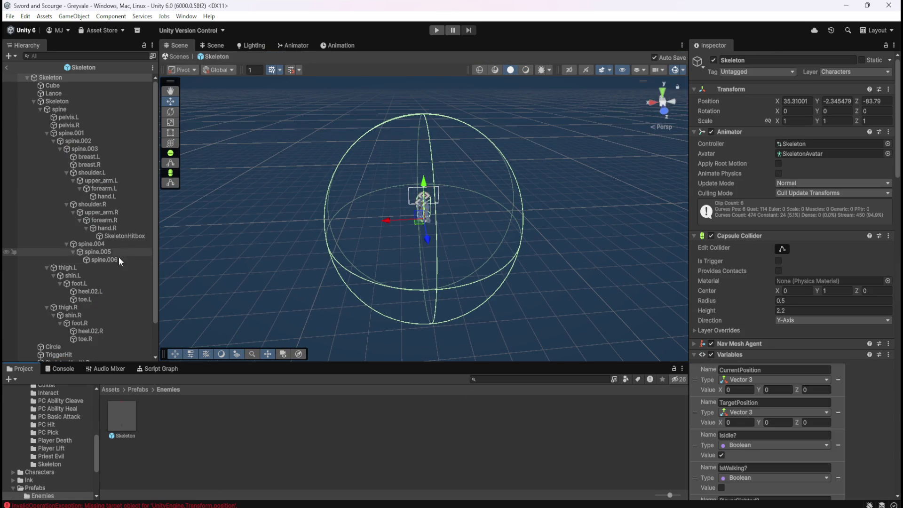
Select the prefab's SkeletonHealthBar to inspect its Look At Constraint
scroll(801, 411, down, 6)
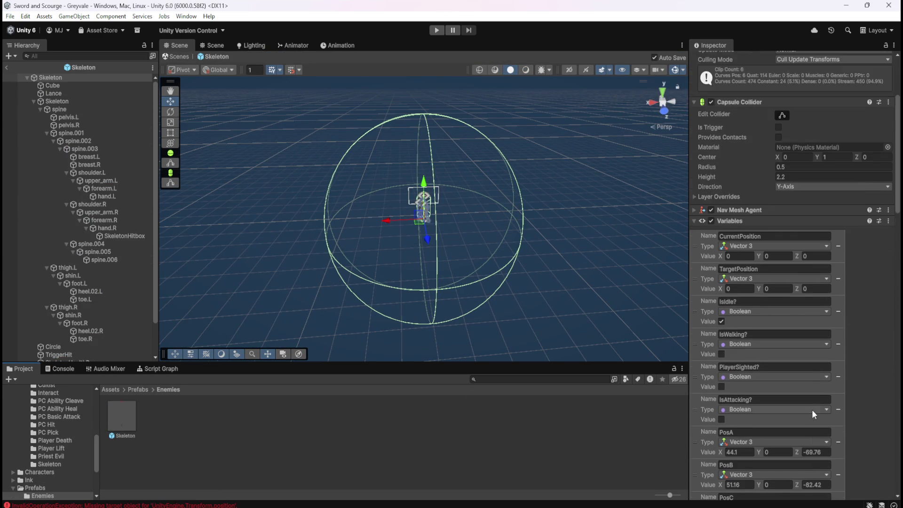
mouse_move(896, 242)
mouse_down()
mouse_move(885, 483)
mouse_move(890, 470)
mouse_up()
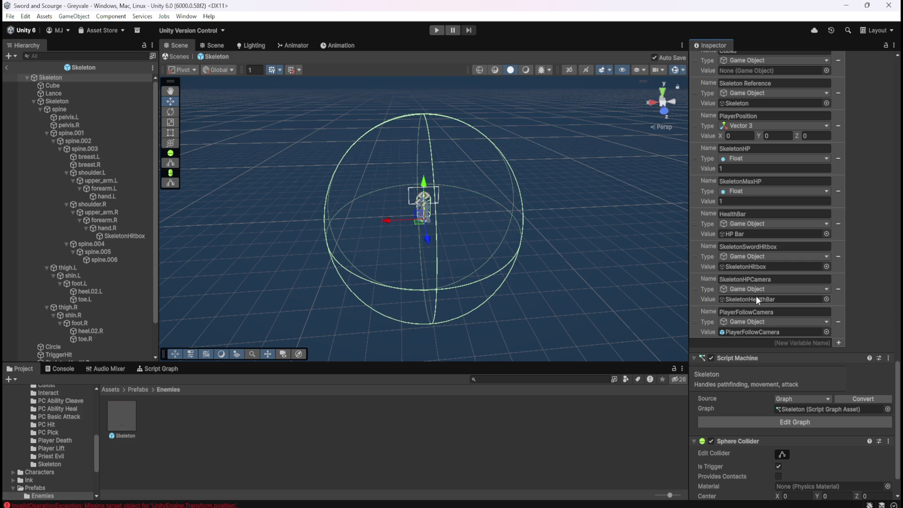
scroll(112, 292, down, 3)
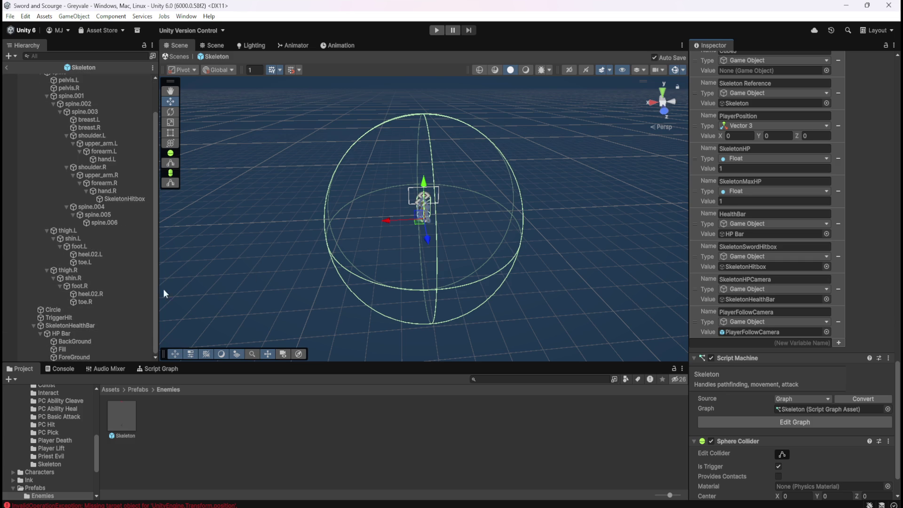
click(81, 327)
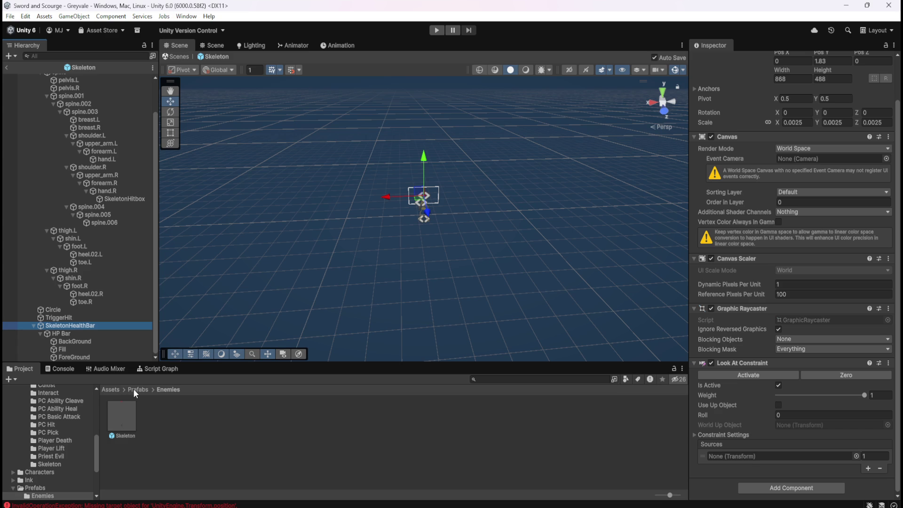
Browse to the StarterAssets/ThirdPersonController/Prefabs folder in the Project panel
click(115, 388)
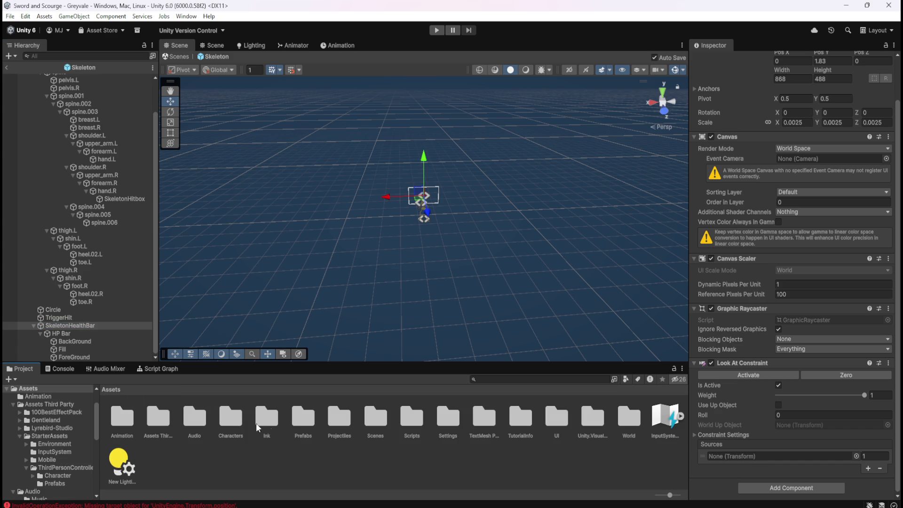
double_click(301, 427)
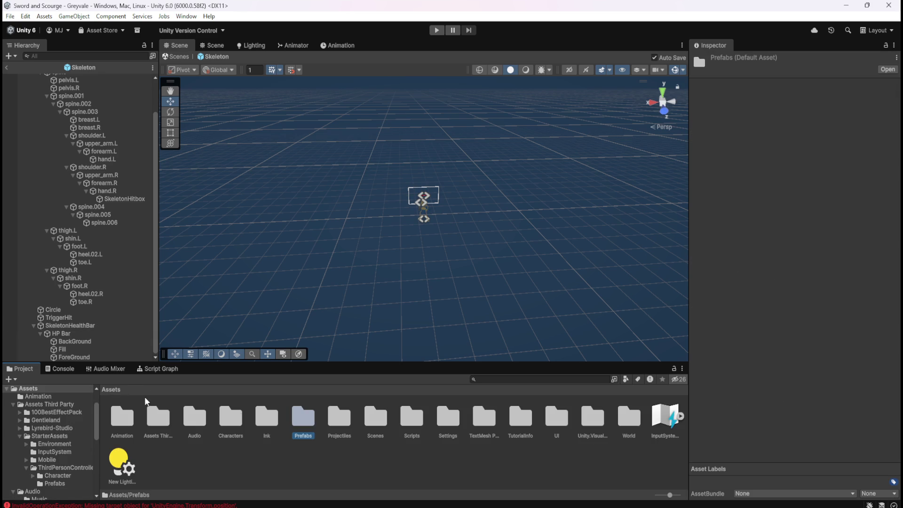
click(116, 390)
double_click(159, 420)
double_click(229, 419)
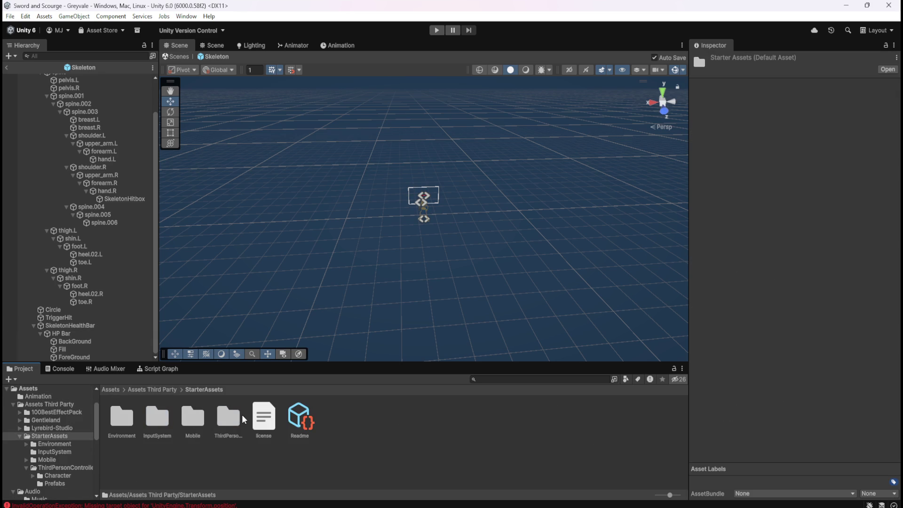
click(223, 421)
double_click(224, 421)
double_click(157, 416)
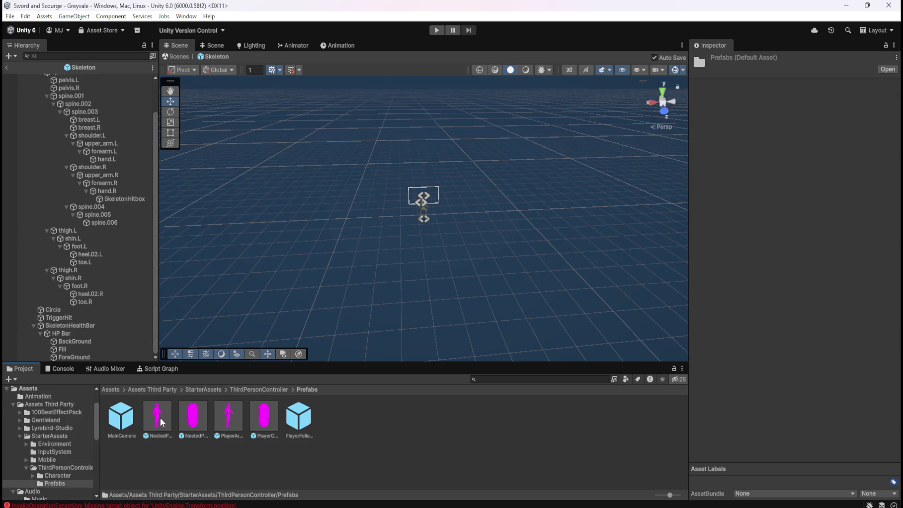
Drag the PlayerFollowCamera prefab into SkeletonHealthBar's Look At Constraint Sources slot
click(77, 327)
scroll(757, 425, down, 3)
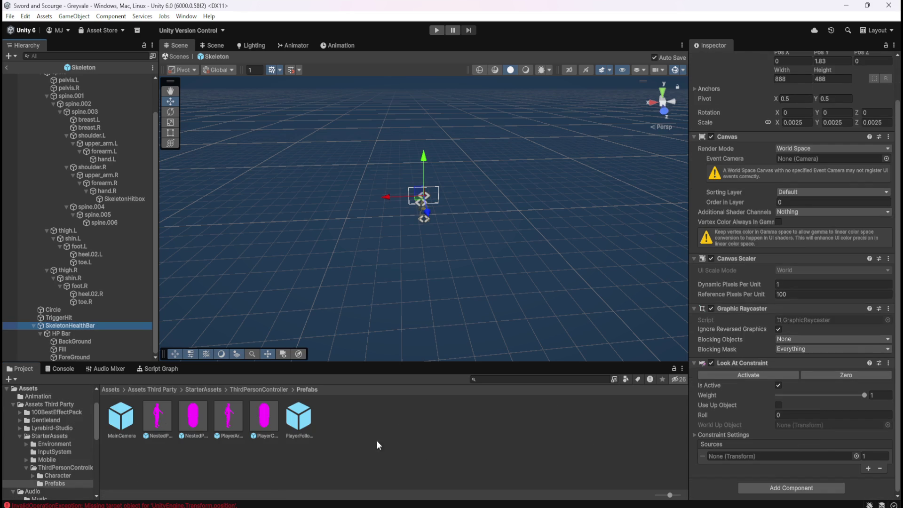
drag(303, 420, 741, 456)
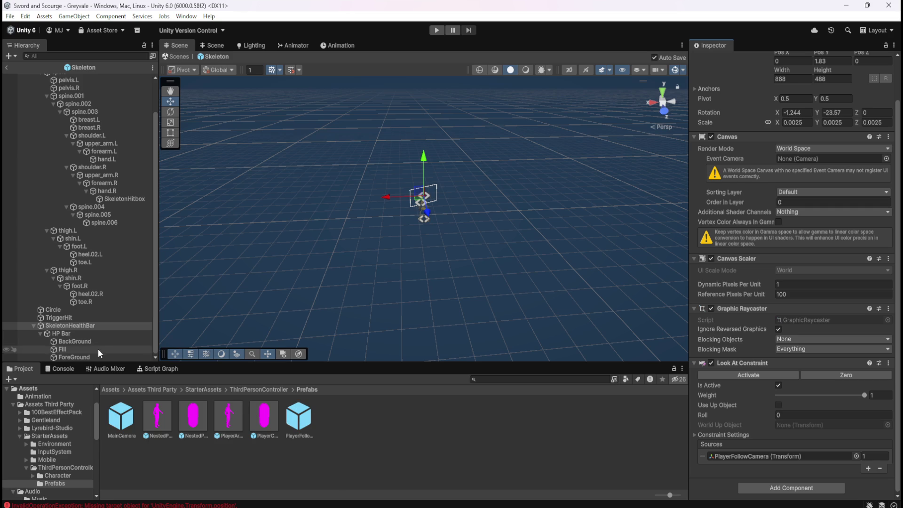
Inspect the HP Bar and SkeletonHealthBar objects and bring up the script graph
click(92, 334)
click(98, 328)
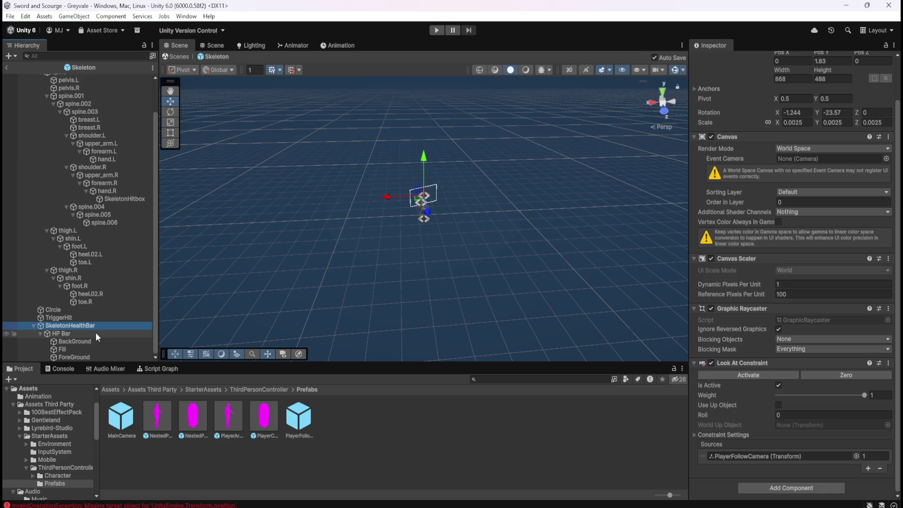
click(94, 335)
click(104, 324)
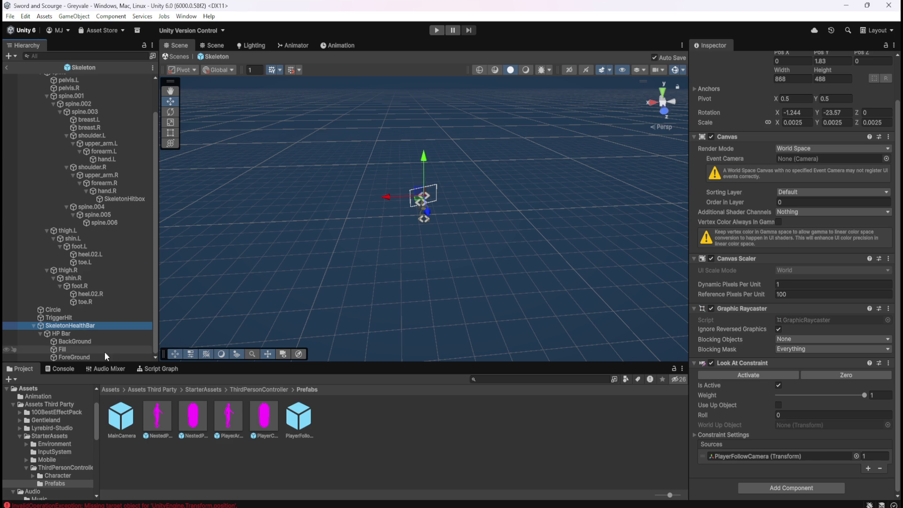
click(159, 369)
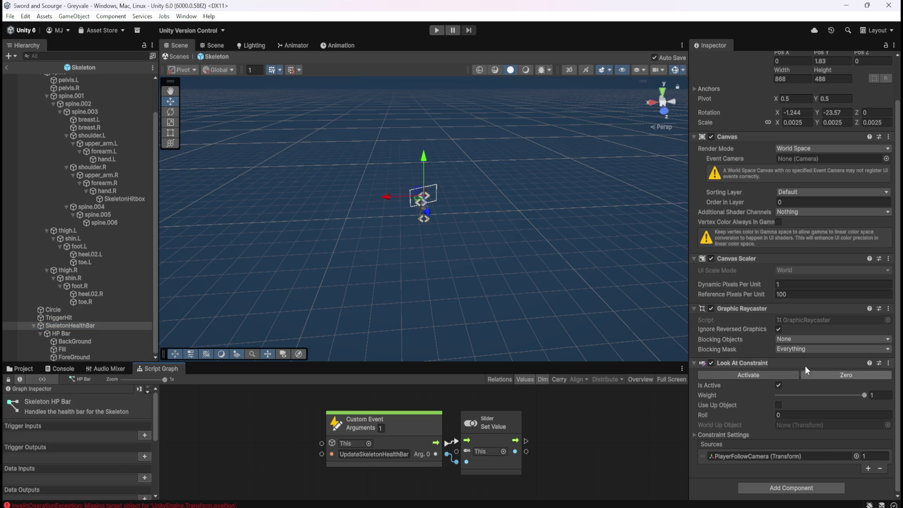
scroll(84, 259, up, 2)
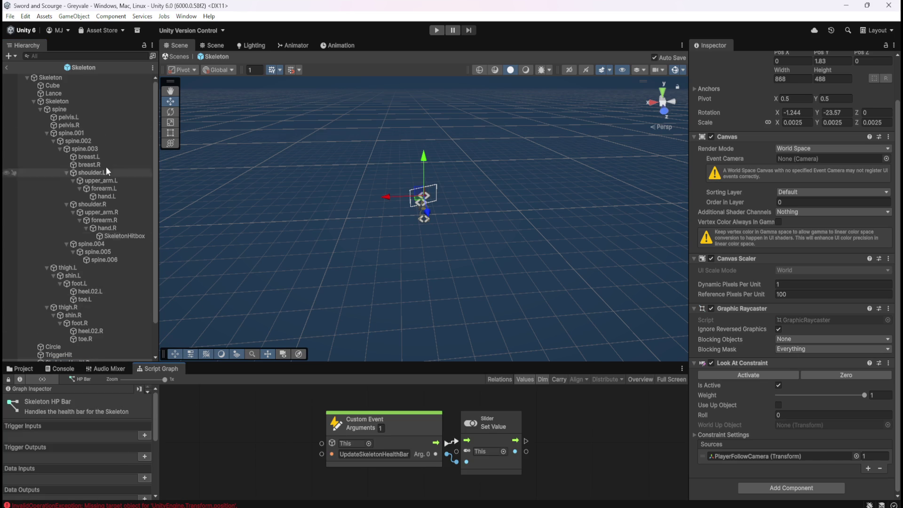
Remove the PlayerFollowCamera and SkeletonHPCamera variables from the root Skeleton
click(75, 77)
scroll(803, 390, down, 15)
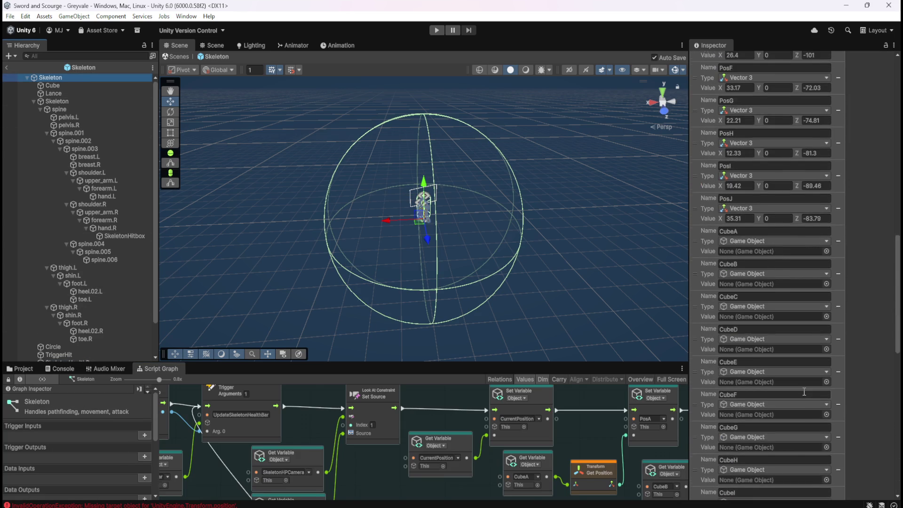
scroll(805, 390, down, 5)
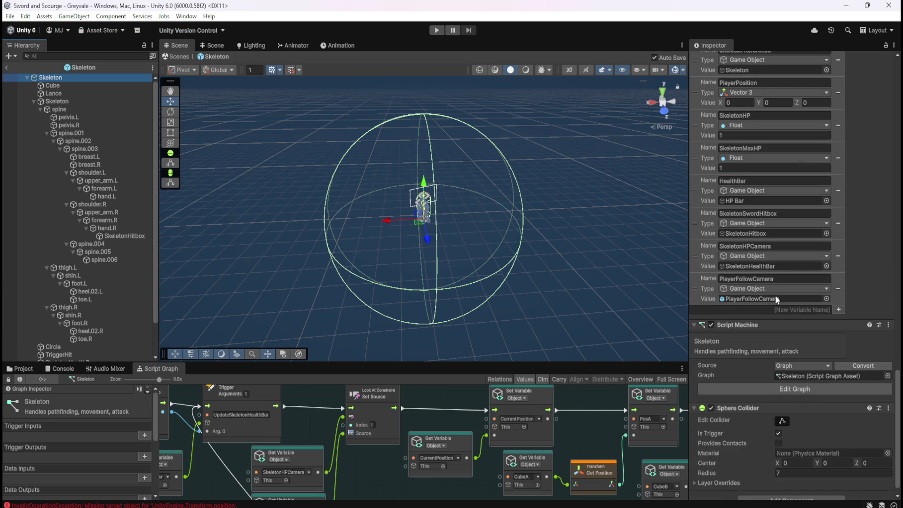
click(839, 289)
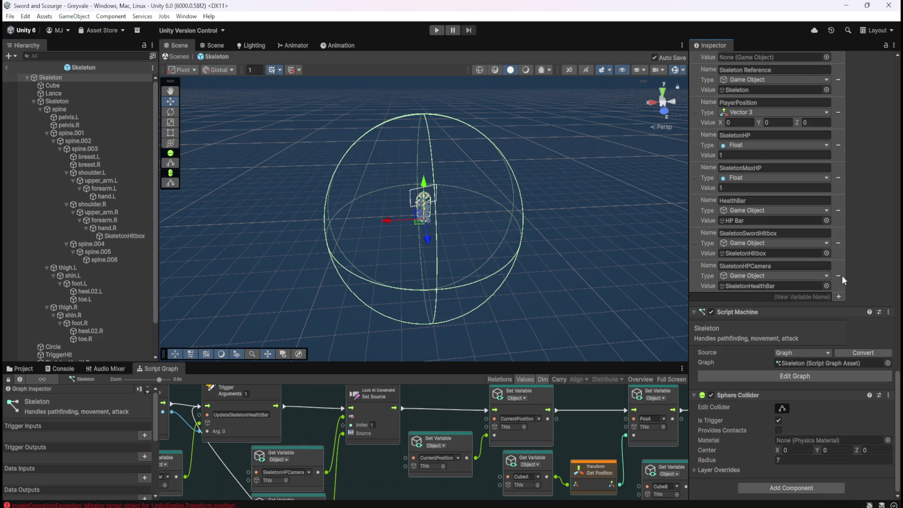
click(840, 277)
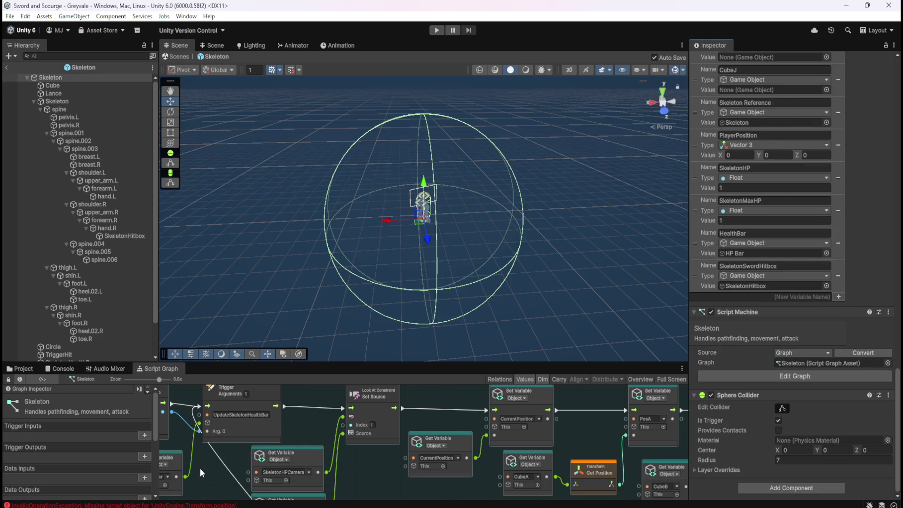
Delete the Set Source node and both camera Get Variable nodes
key(shift+space)
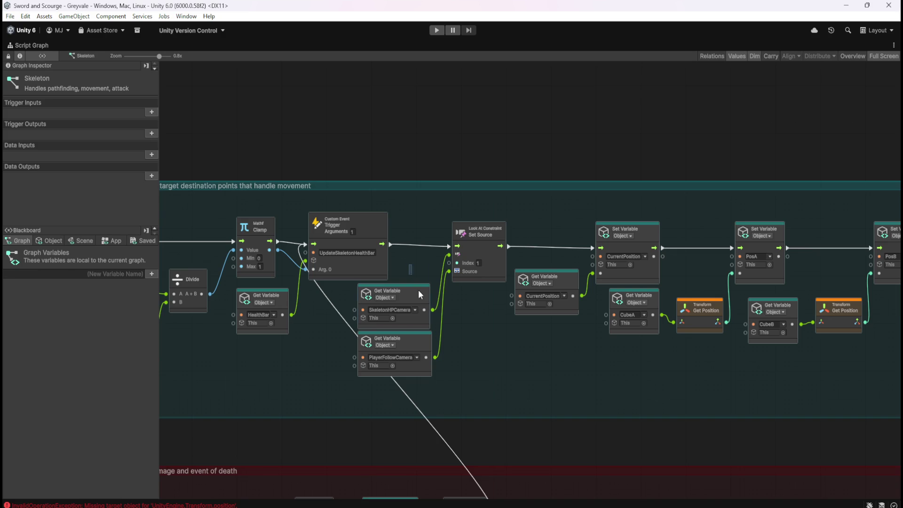
drag(419, 294, 474, 355)
key(Delete)
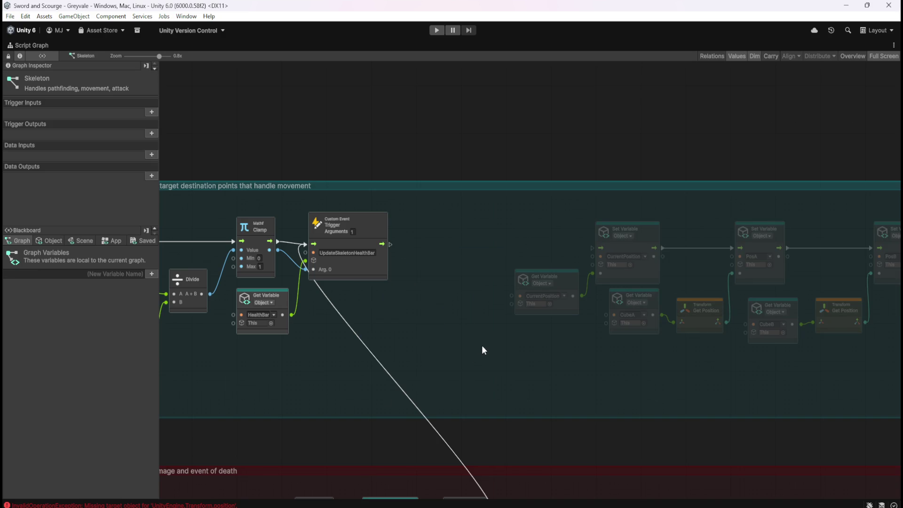
scroll(459, 333, down, 8)
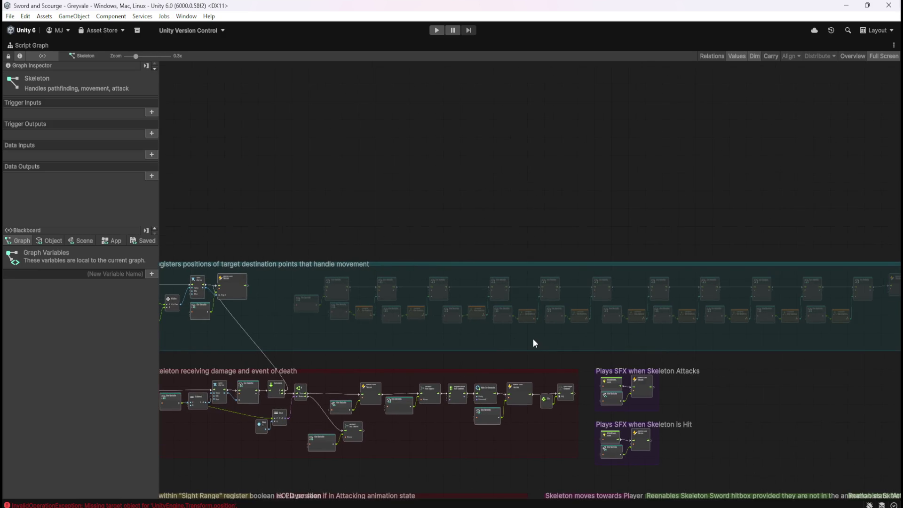
scroll(690, 347, up, 3)
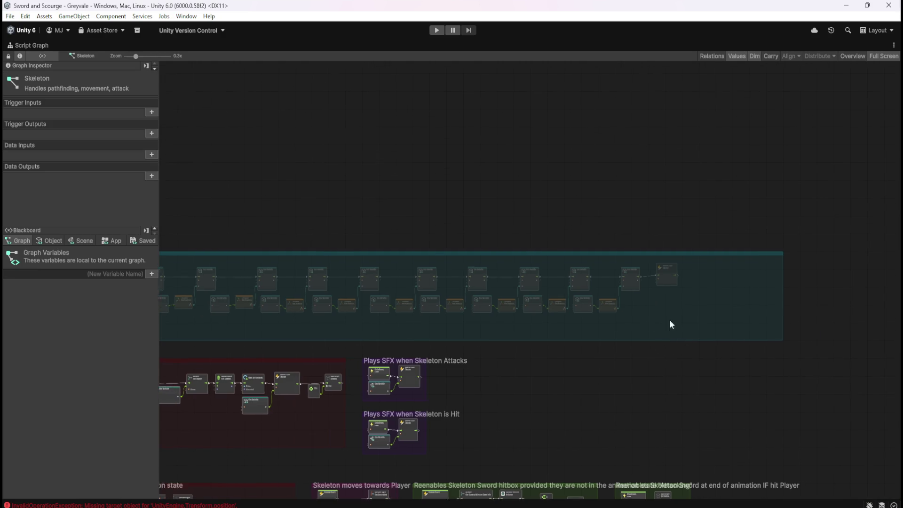
Shift the remaining movement-row nodes left to close the gap
mouse_move(669, 322)
mouse_down()
mouse_move(827, 313)
mouse_move(345, 289)
mouse_move(185, 267)
mouse_up()
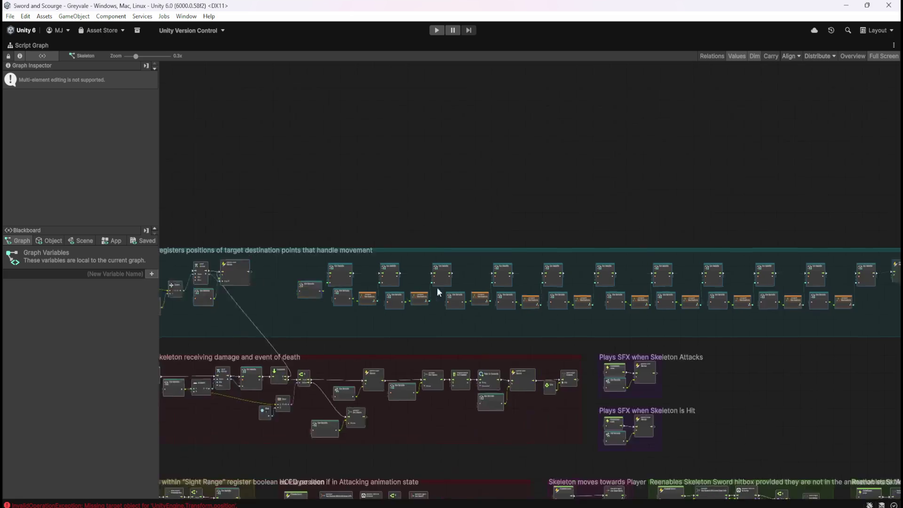
drag(472, 276, 436, 276)
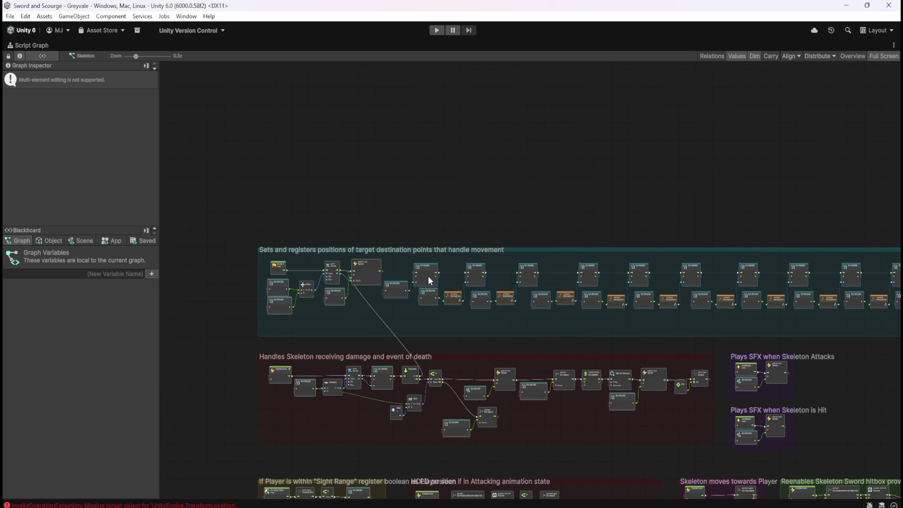
scroll(363, 278, up, 5)
click(449, 279)
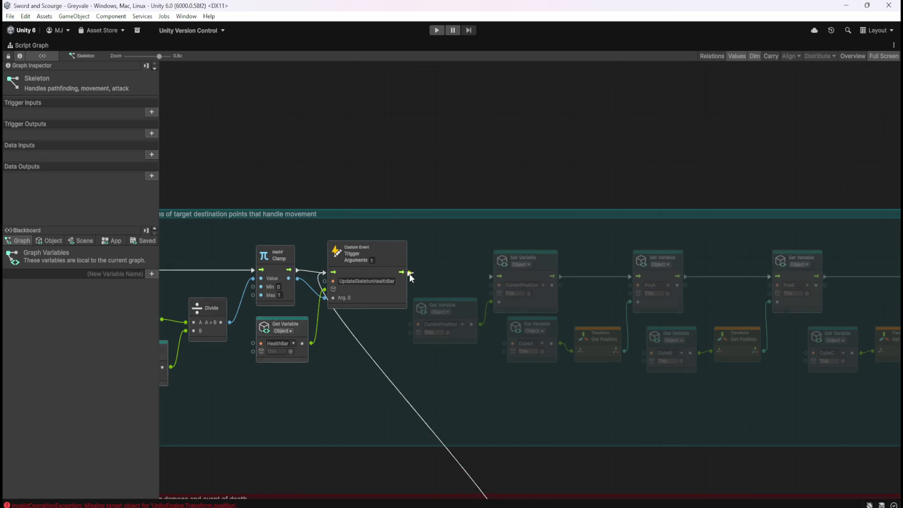
scroll(388, 261, down, 5)
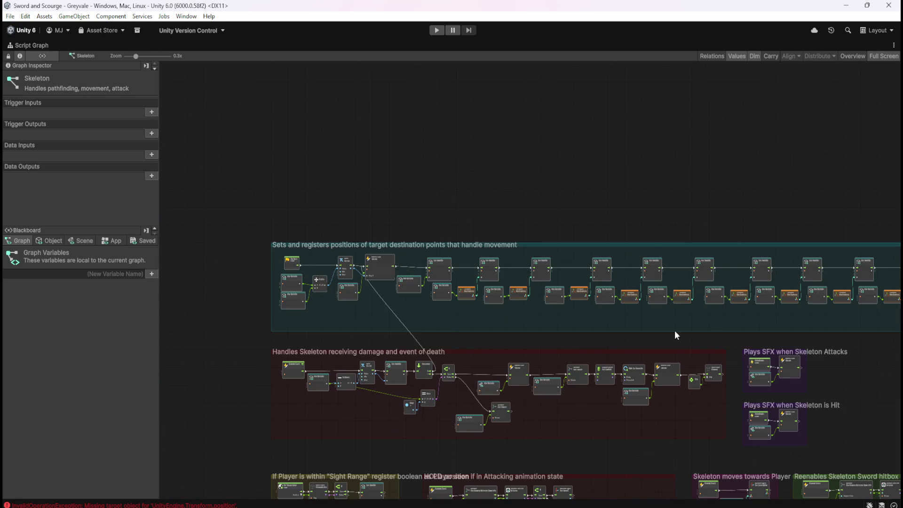
scroll(629, 329, up, 4)
Narrow the teal movement group to fit its nodes
drag(811, 298, 495, 352)
scroll(353, 359, down, 5)
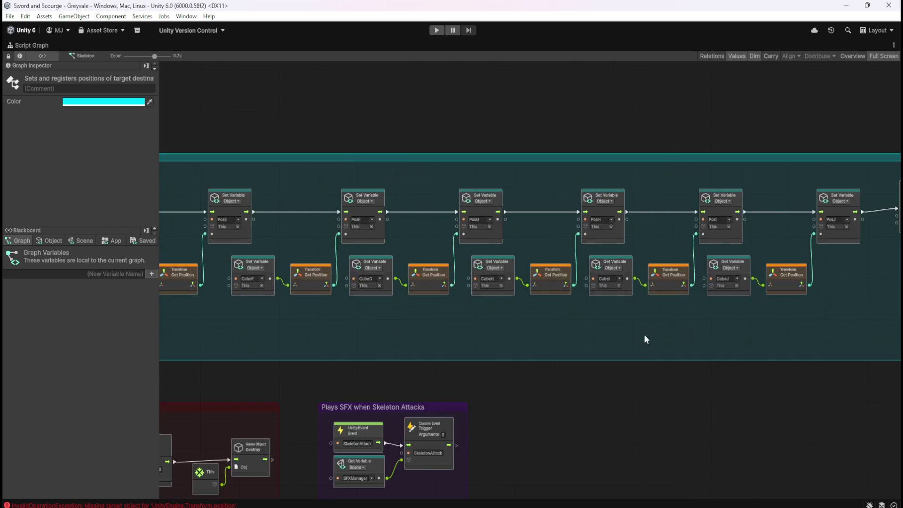
scroll(337, 314, up, 3)
click(418, 162)
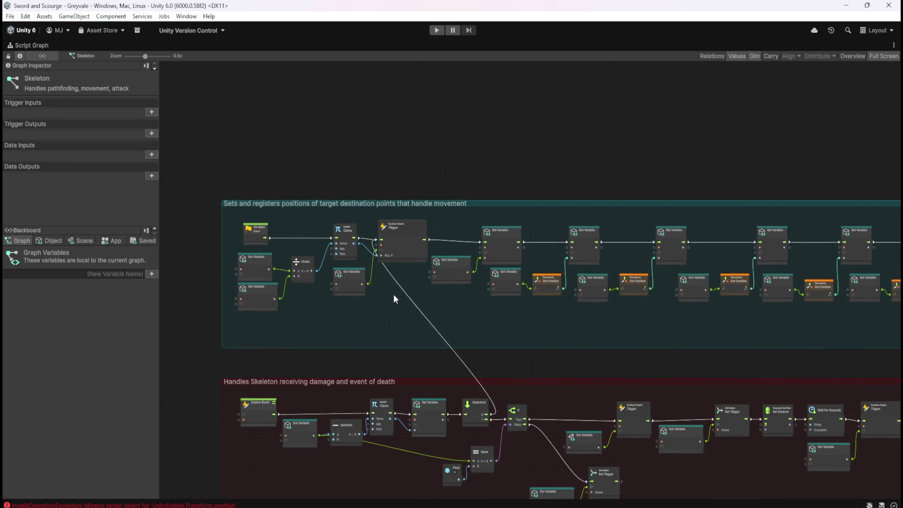
key(shift+space)
Check that SkeletonHealthBar's Look At Constraint uses PlayerFollowCamera (Transform) as its source
scroll(86, 272, down, 3)
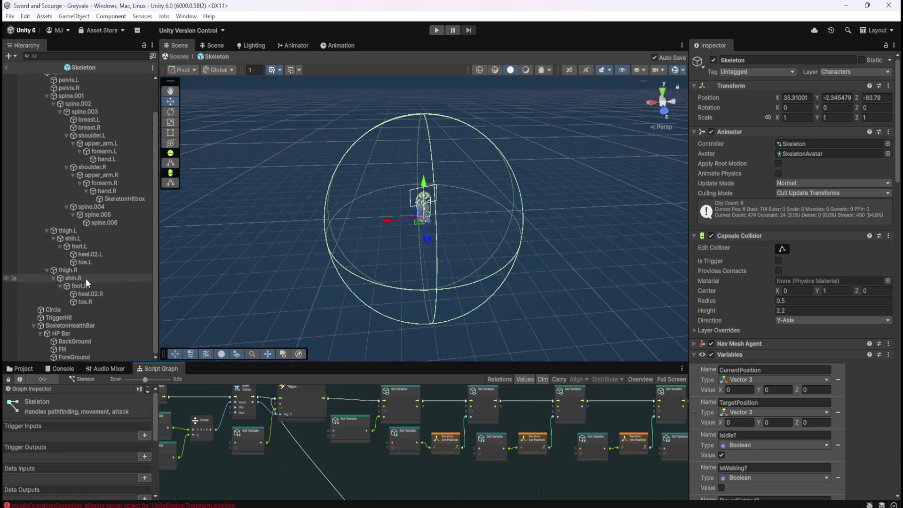
click(69, 326)
scroll(706, 422, down, 3)
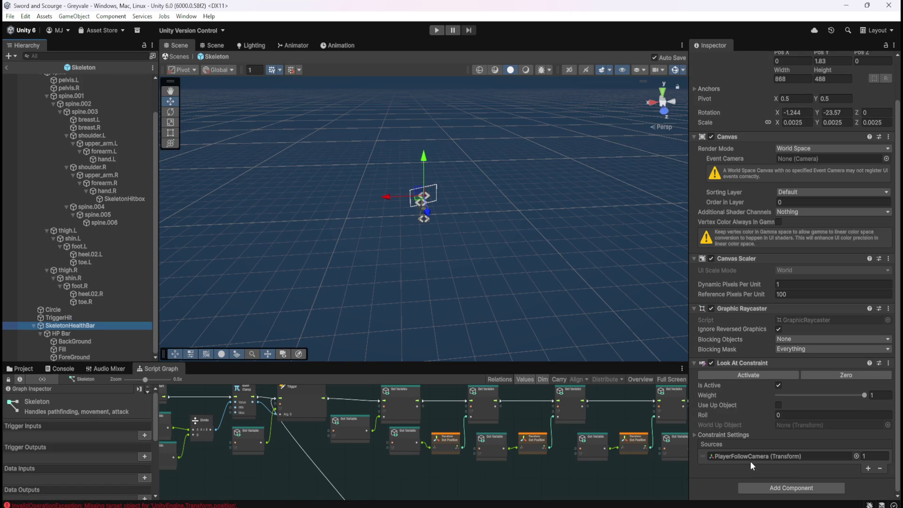
click(24, 371)
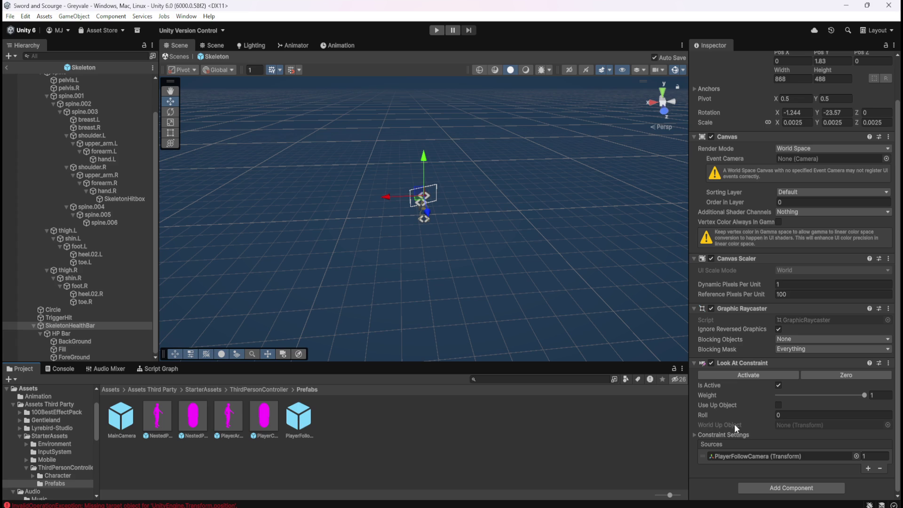
mouse_move(732, 425)
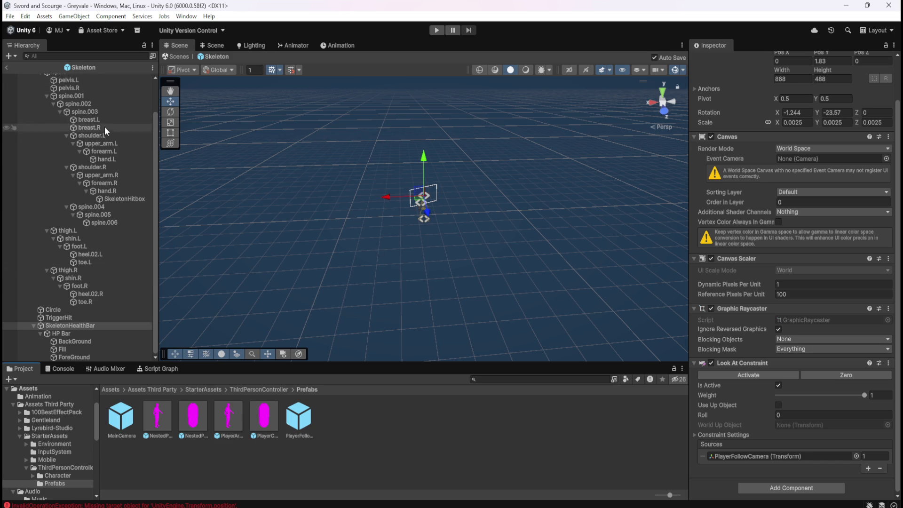
Review the root Skeleton's Variables list and return to its Script Graph
scroll(104, 126, up, 3)
click(81, 79)
scroll(739, 320, down, 10)
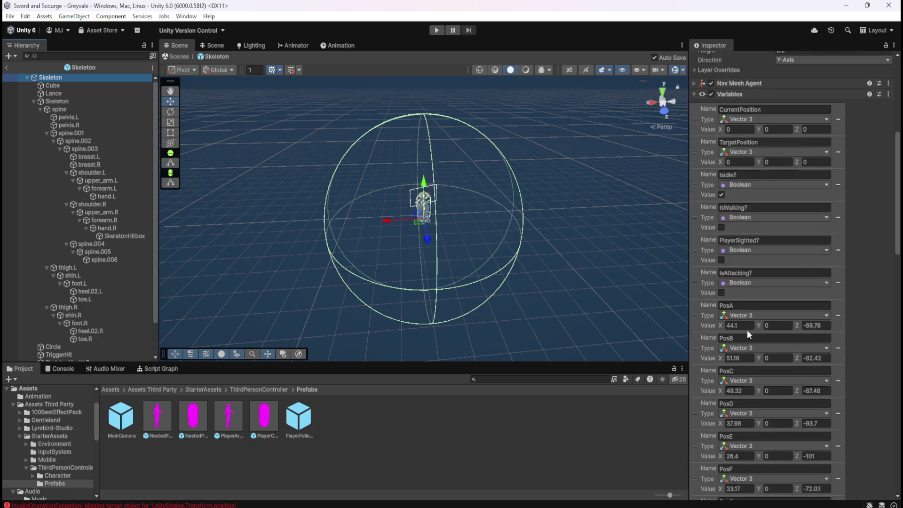
scroll(752, 338, down, 5)
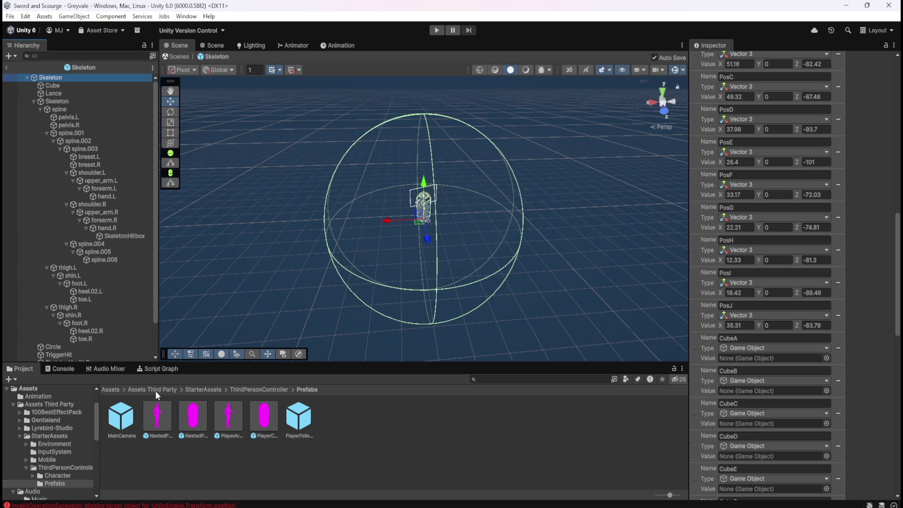
click(146, 371)
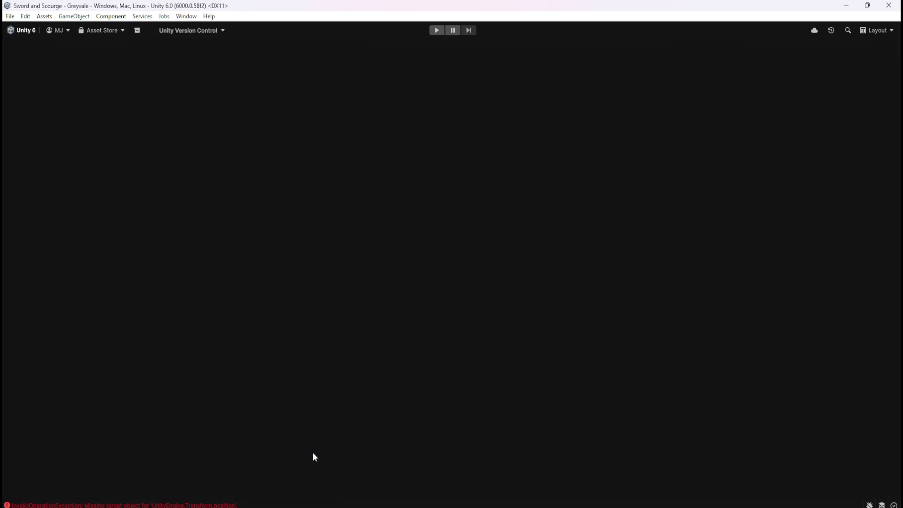
Zoom into the graph and browse the Blackboard's scene-level variables
scroll(625, 280, up, 5)
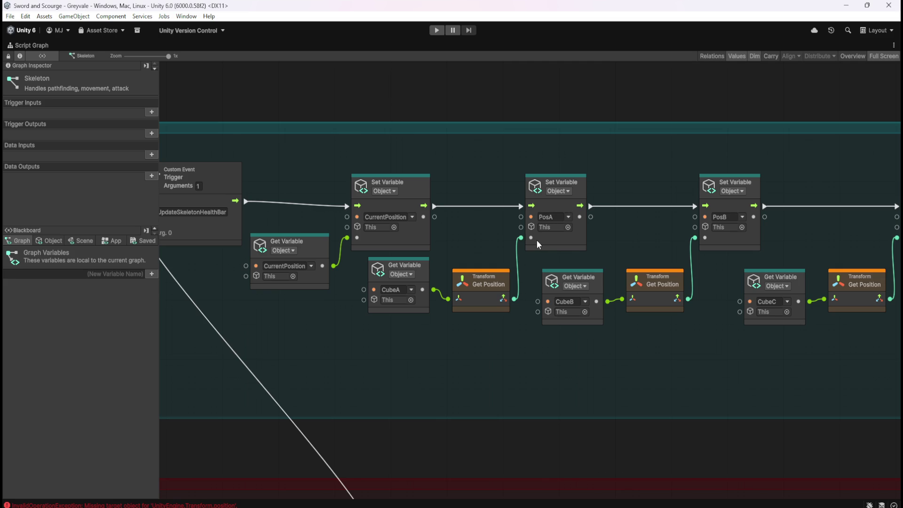
click(69, 241)
scroll(70, 355, down, 5)
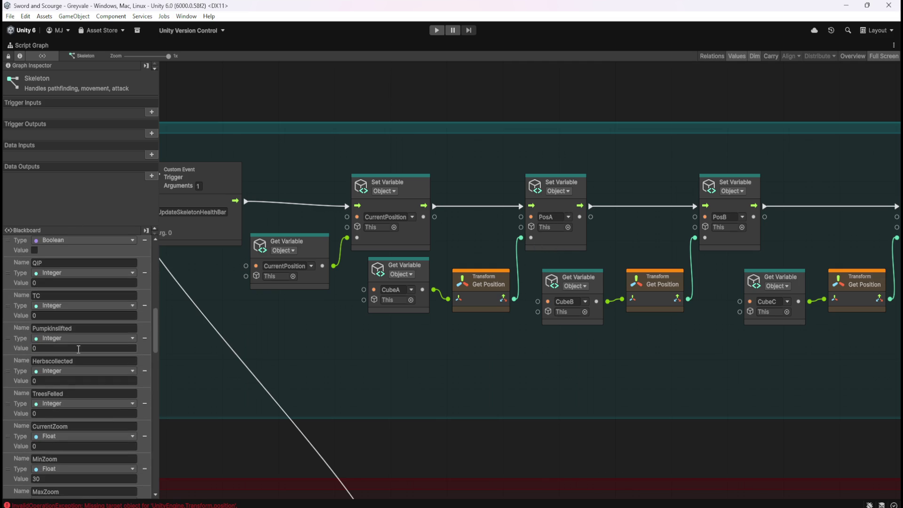
scroll(78, 350, down, 3)
scroll(58, 306, up, 10)
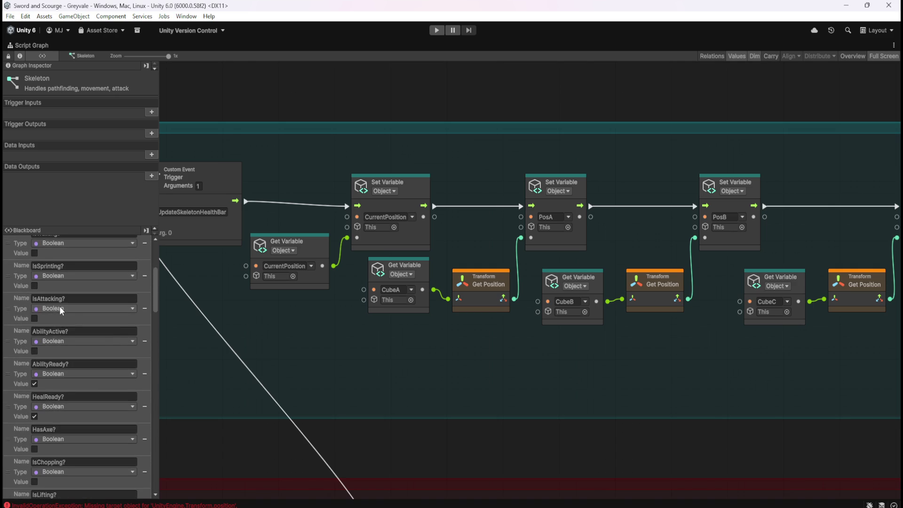
scroll(59, 305, up, 5)
Browse the Skeleton's object variables, from the PosA–PosE waypoints to the CubeA–CubeE Game Objects
click(43, 241)
scroll(103, 377, down, 3)
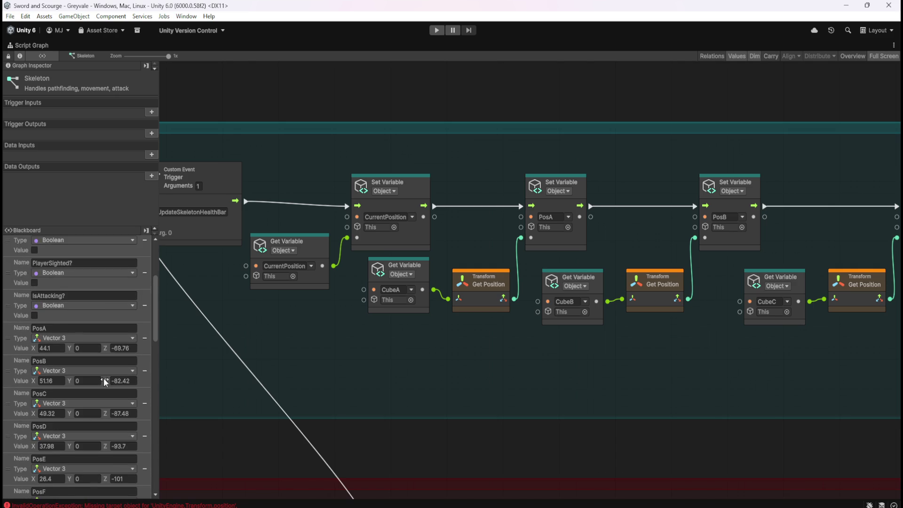
scroll(104, 378, down, 1)
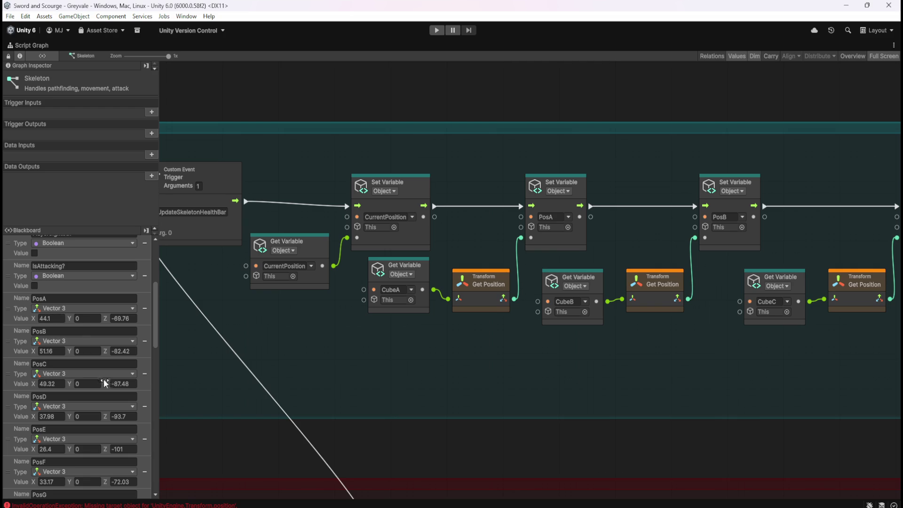
scroll(86, 380, down, 10)
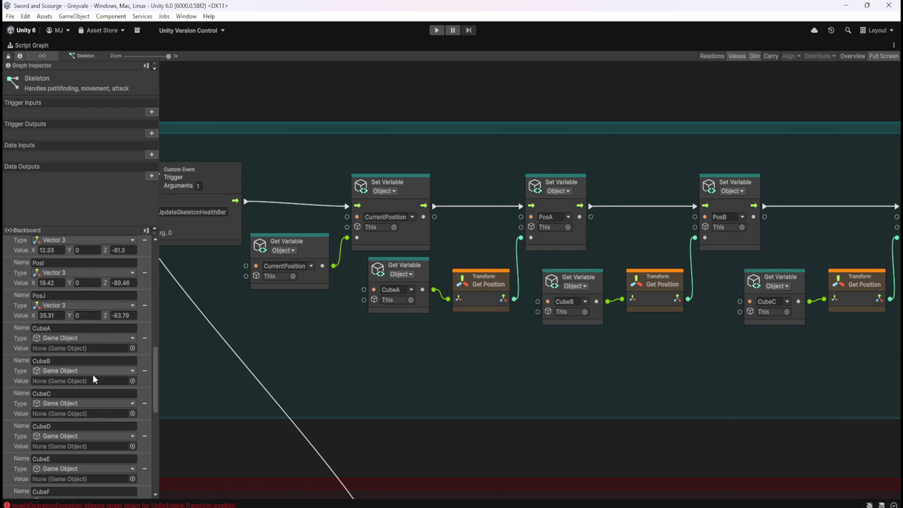
scroll(92, 375, up, 10)
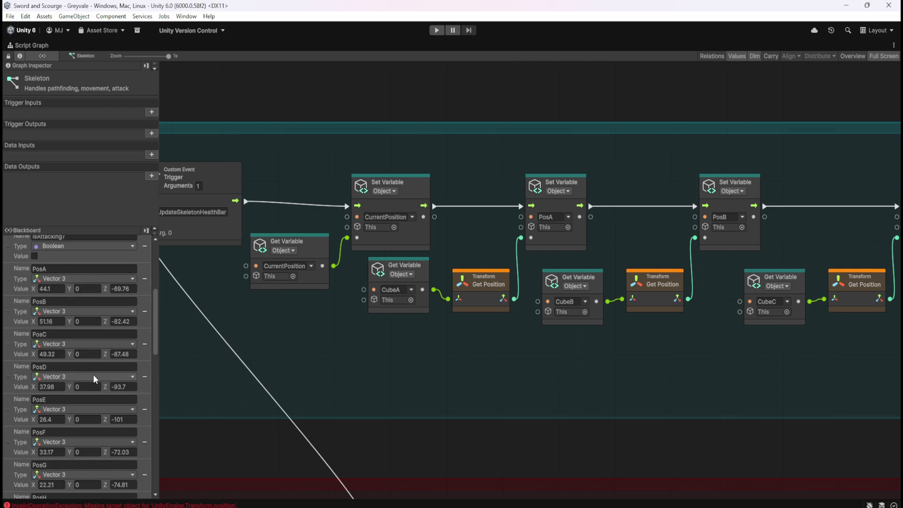
scroll(94, 375, up, 2)
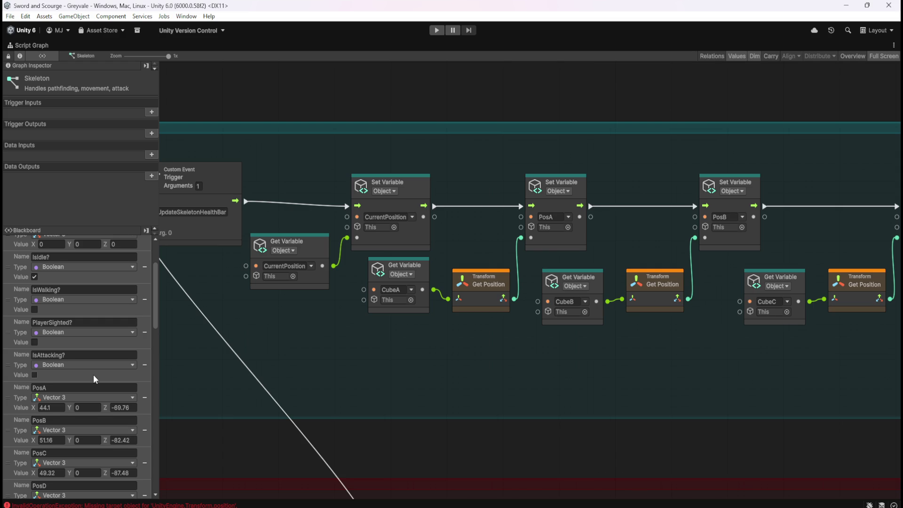
scroll(94, 375, down, 2)
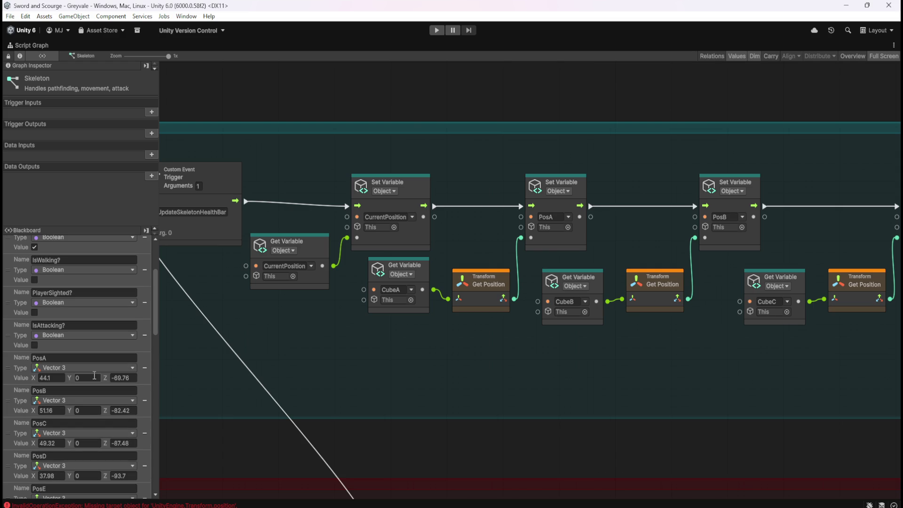
Pan across the graph to inspect the damage, death and player-sighting node groups
drag(518, 407, 498, 187)
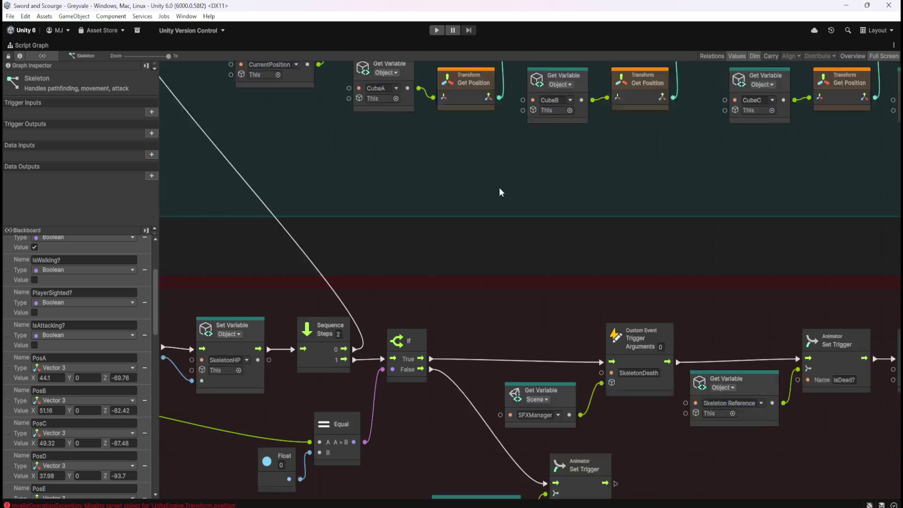
drag(374, 419, 710, 286)
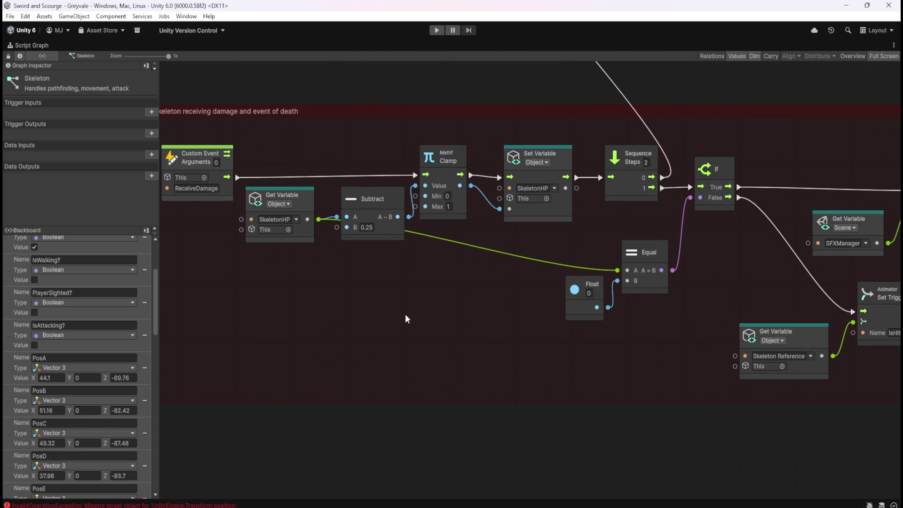
drag(312, 313, 225, 260)
drag(638, 355, 483, 123)
scroll(529, 94, down, 8)
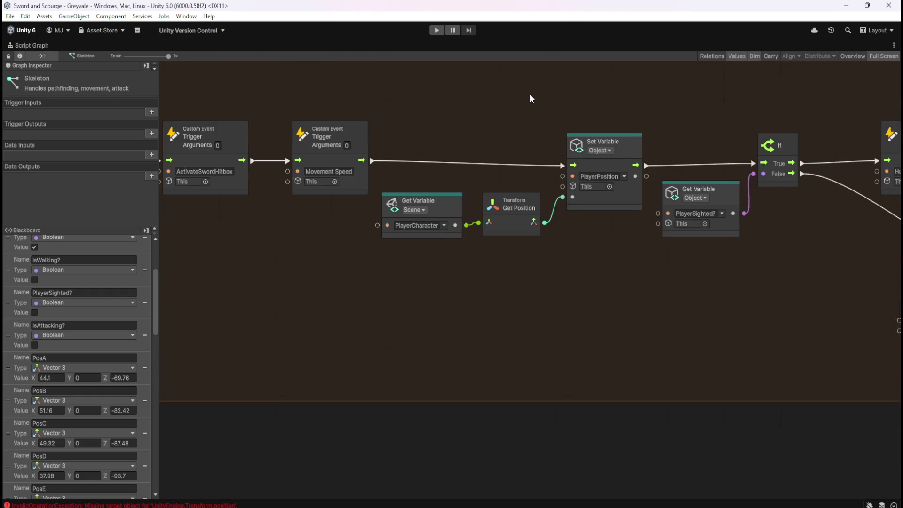
scroll(529, 94, left, 4)
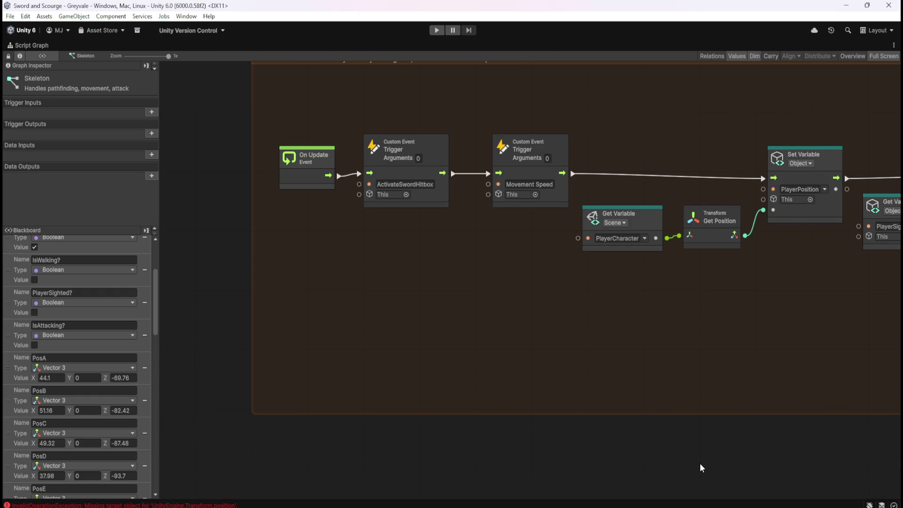
scroll(700, 464, down, 10)
scroll(618, 338, right, 2)
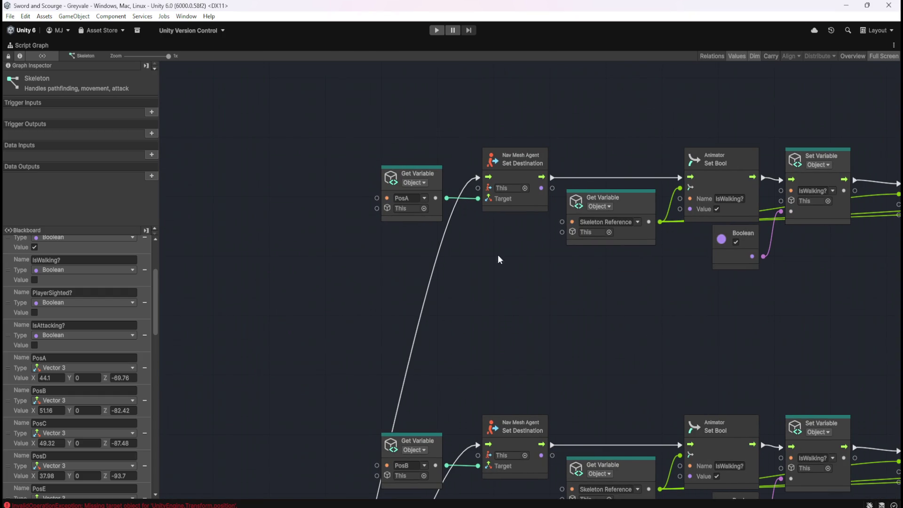
mouse_move(594, 354)
mouse_down()
mouse_move(675, 159)
mouse_move(613, 312)
mouse_move(584, 342)
mouse_move(550, 329)
mouse_move(539, 313)
mouse_move(540, 415)
mouse_up()
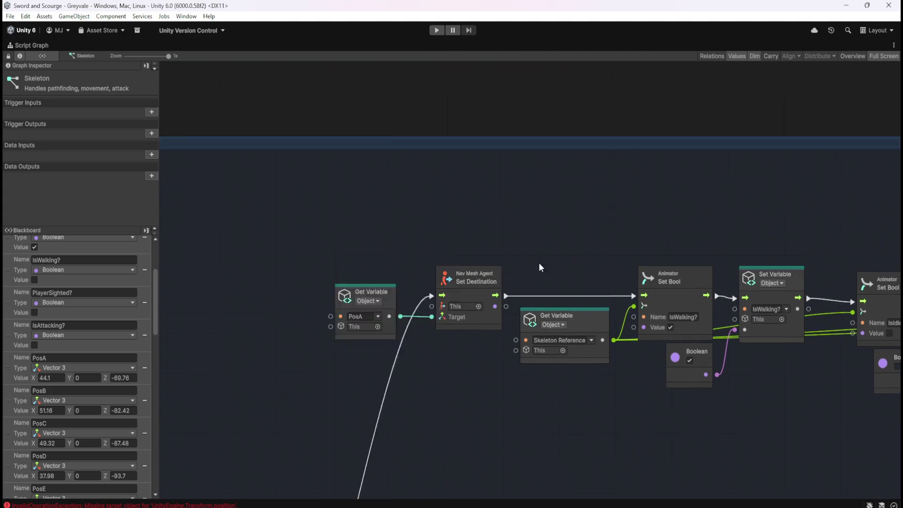
Scroll through the Blackboard waypoint variables, which now run to PosJ
scroll(538, 262, up, 5)
scroll(535, 353, down, 3)
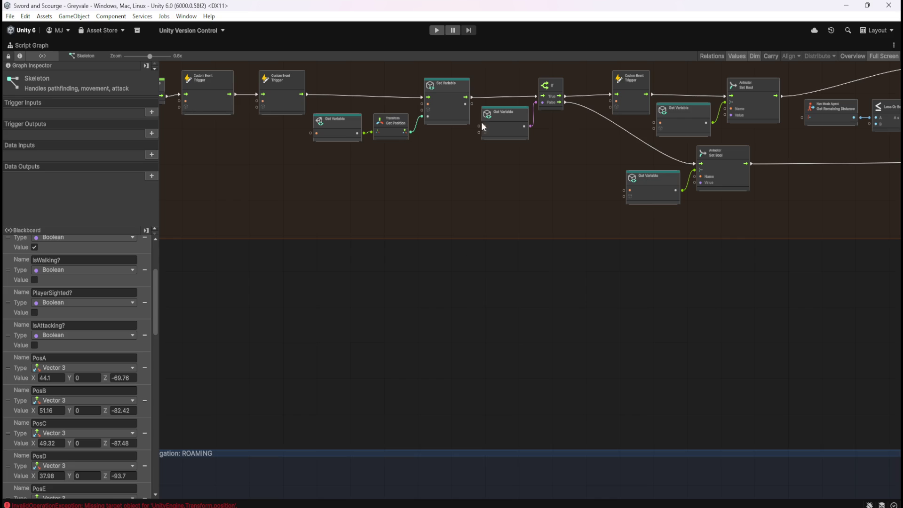
scroll(96, 391, down, 3)
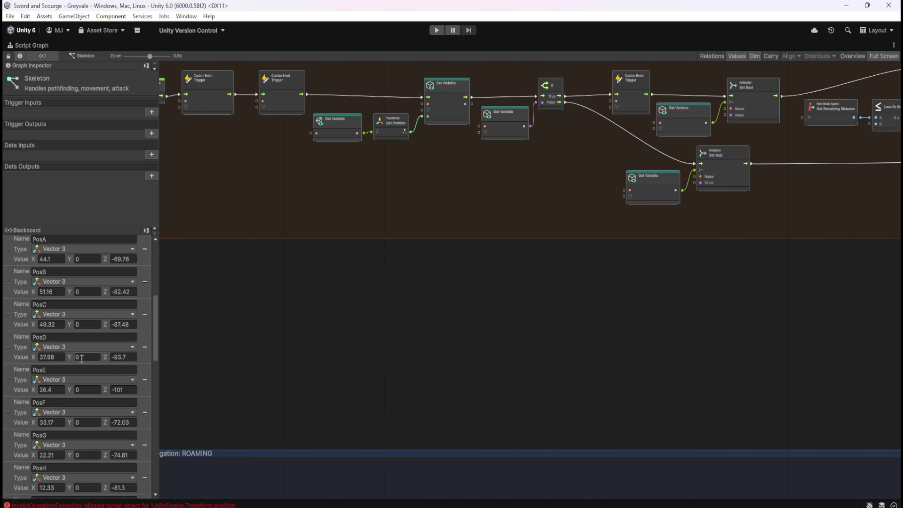
scroll(78, 360, down, 2)
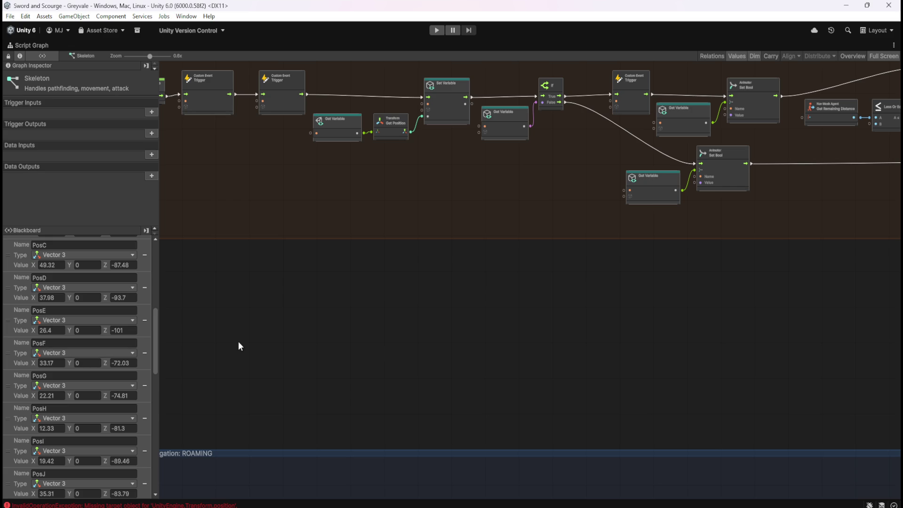
scroll(453, 324, down, 5)
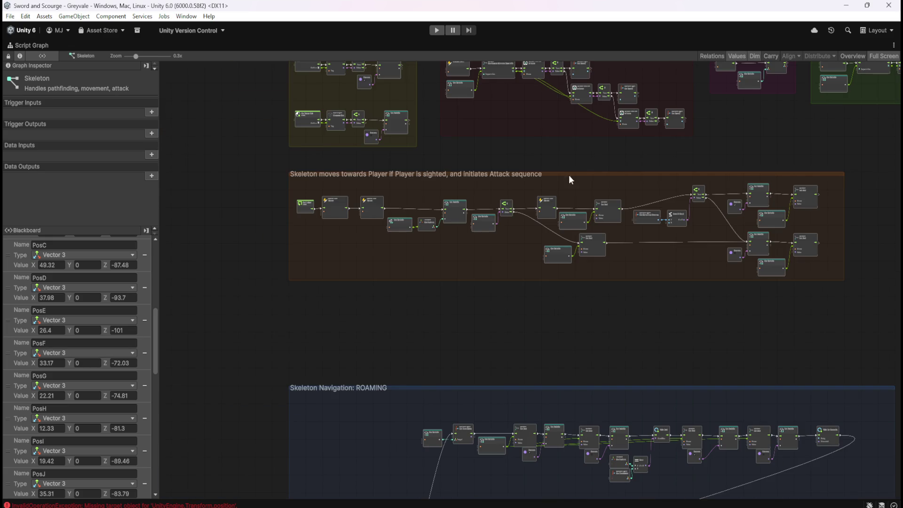
scroll(568, 352, up, 5)
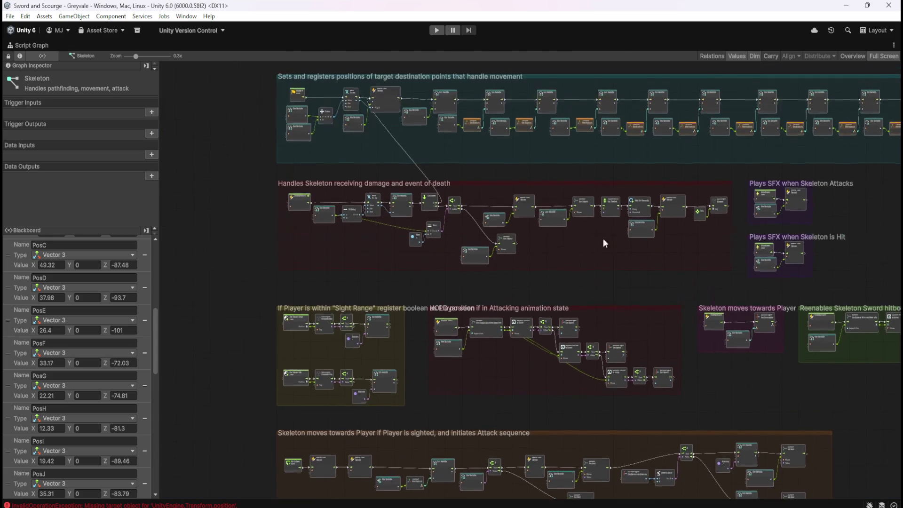
scroll(603, 238, down, 5)
scroll(617, 382, down, 10)
scroll(467, 377, up, 5)
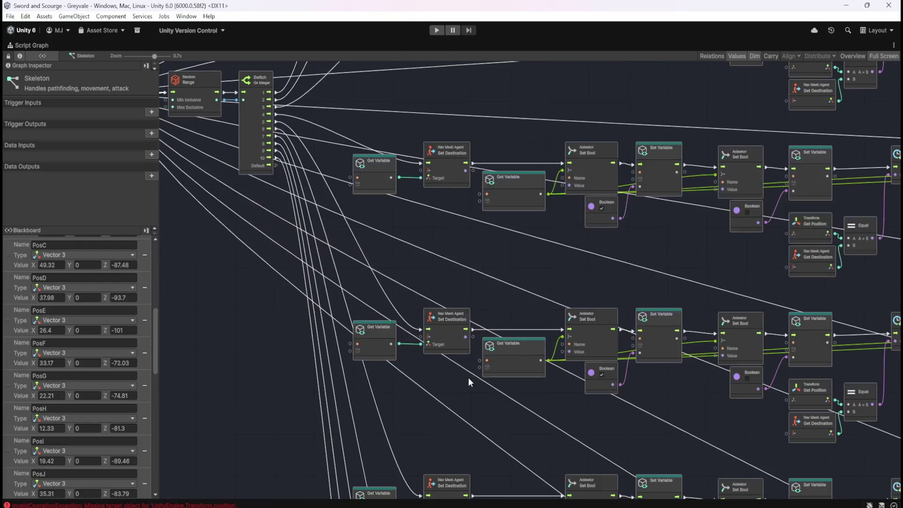
scroll(544, 254, up, 3)
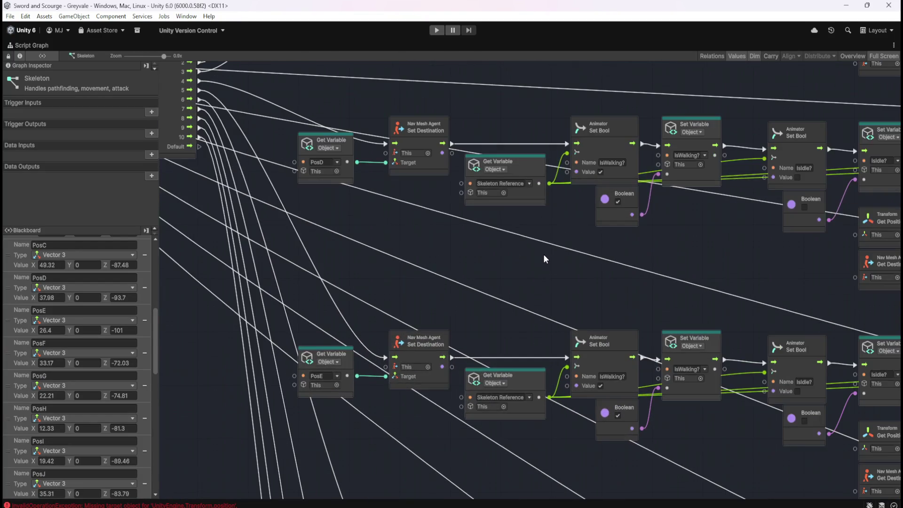
Inspect the Random Range, Switch and attack-sequence nodes, then dock the graph back with Shift+Space
drag(435, 326, 538, 372)
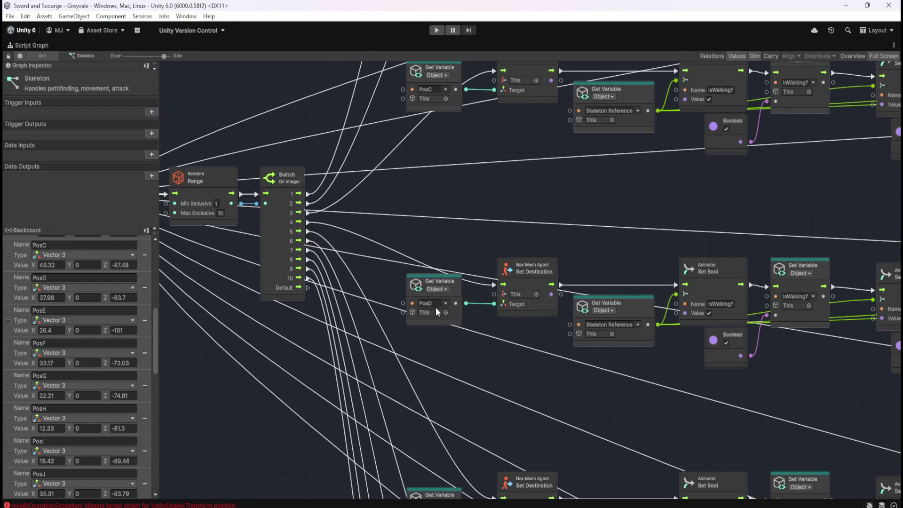
scroll(112, 440, down, 1)
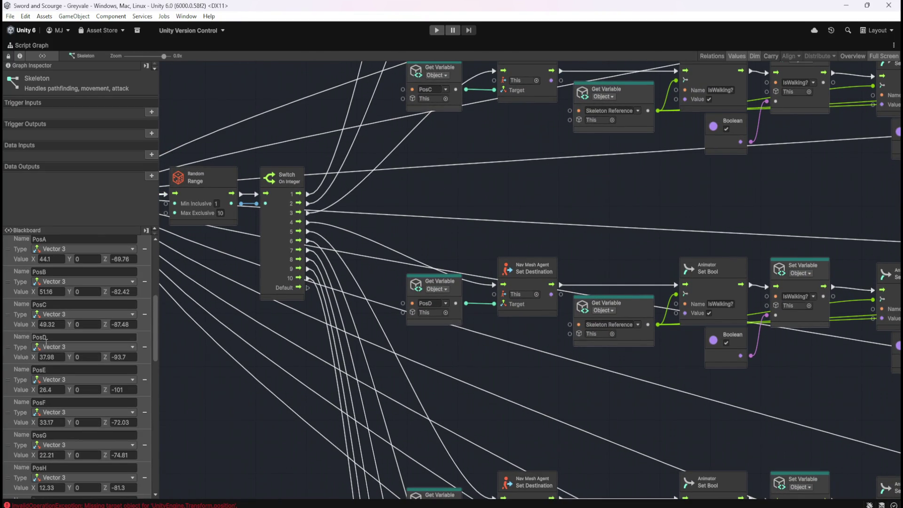
scroll(52, 358, down, 8)
scroll(52, 358, up, 9)
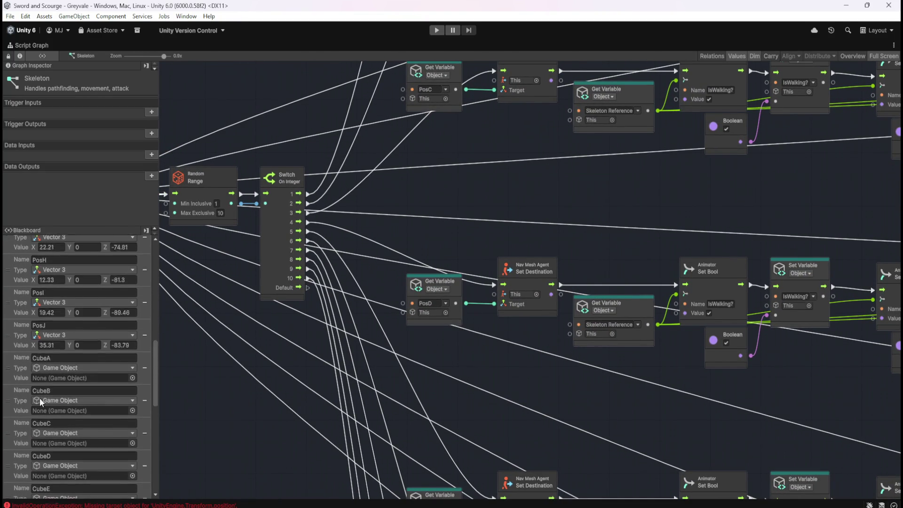
scroll(71, 400, down, 9)
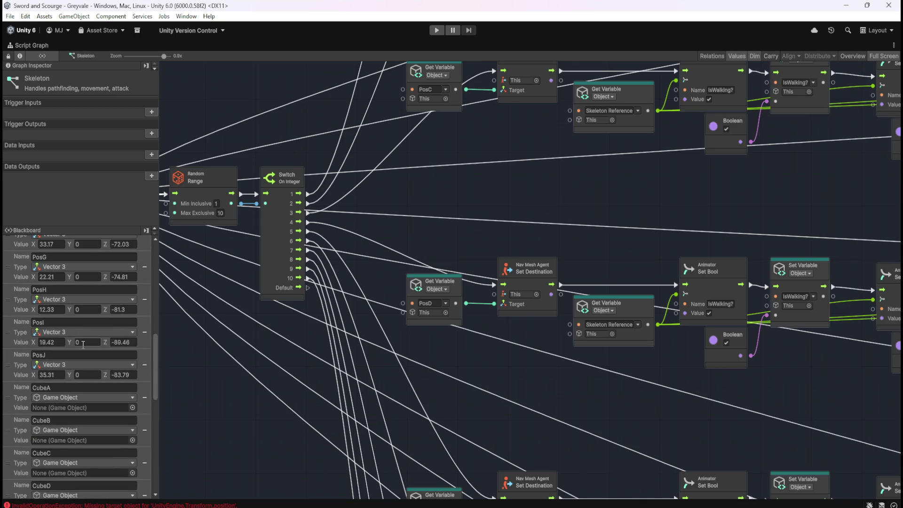
scroll(61, 447, down, 6)
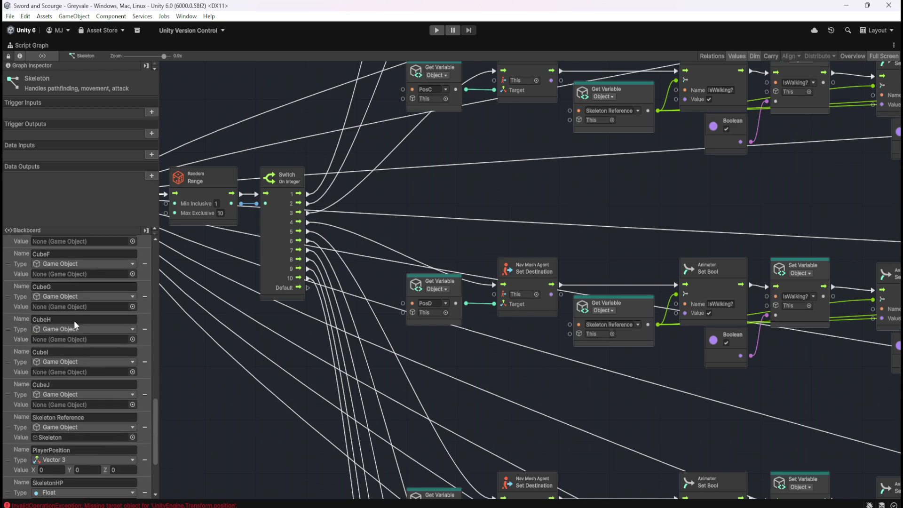
scroll(65, 378, up, 5)
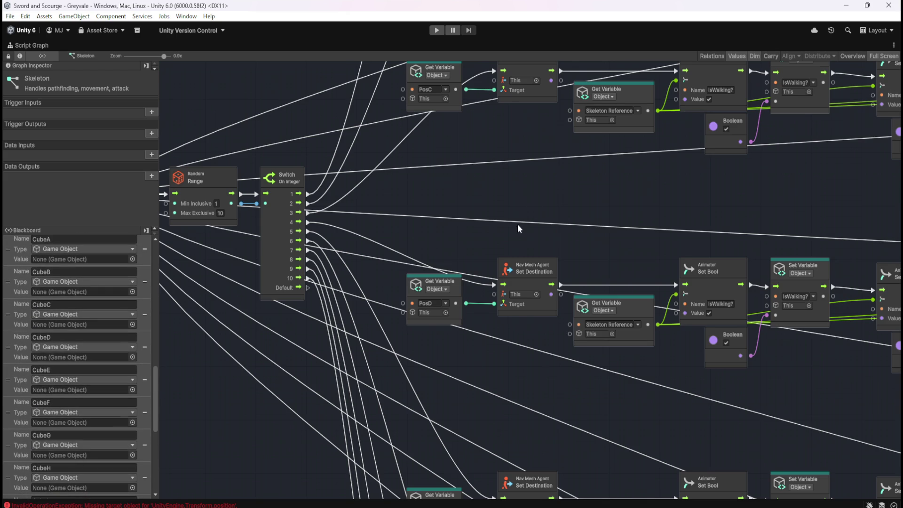
scroll(536, 359, up, 5)
scroll(532, 346, down, 8)
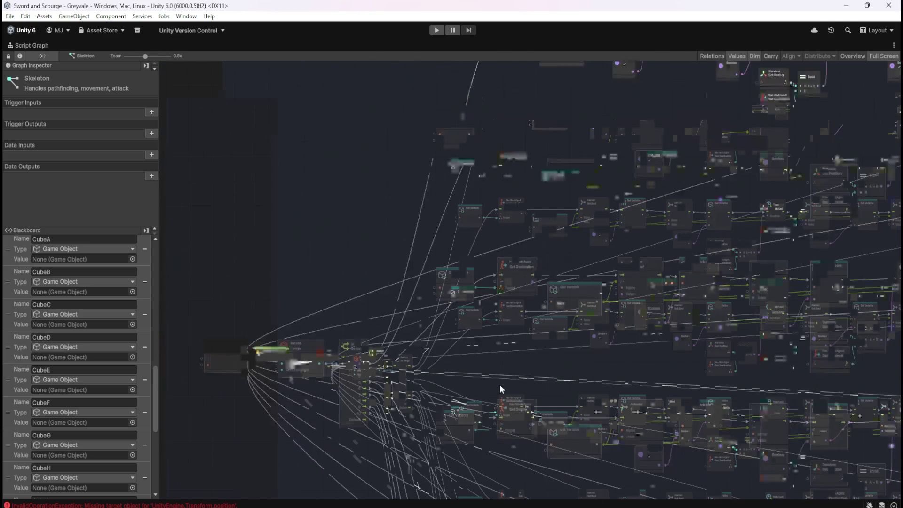
scroll(579, 118, up, 3)
drag(567, 170, 541, 416)
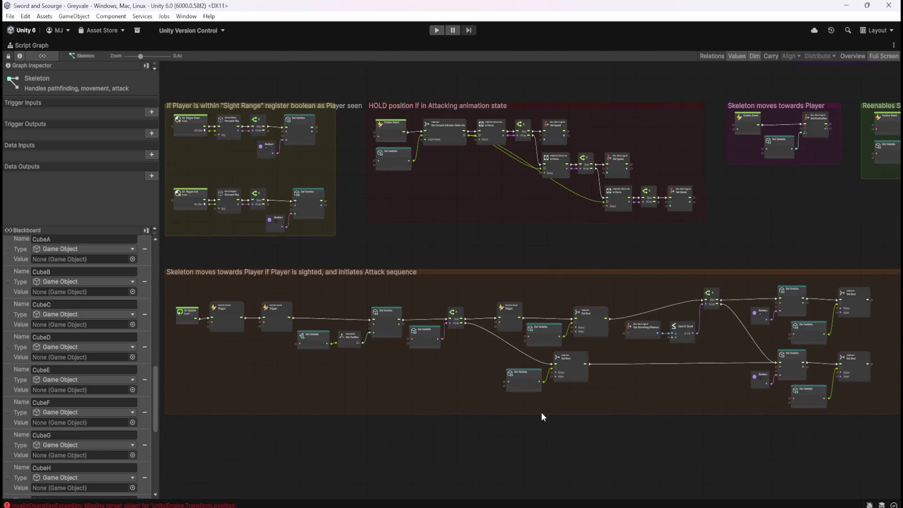
scroll(520, 247, up, 12)
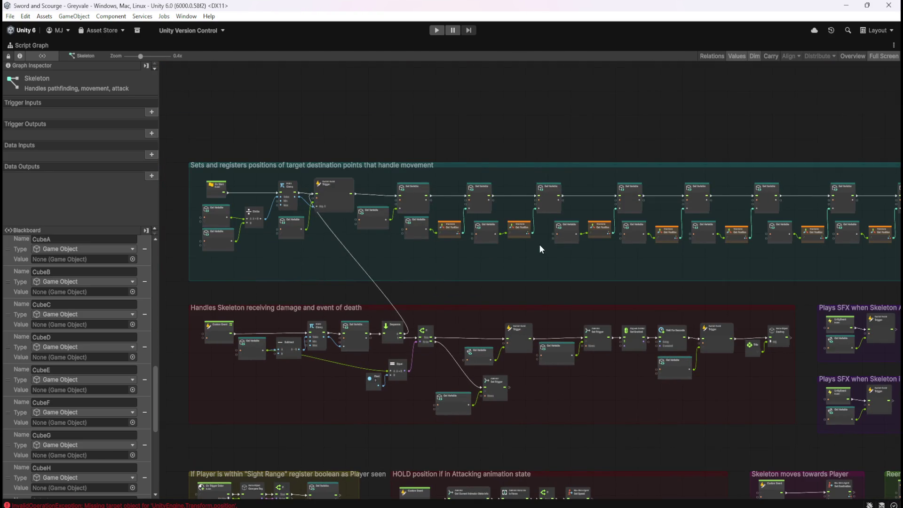
key(shift+space)
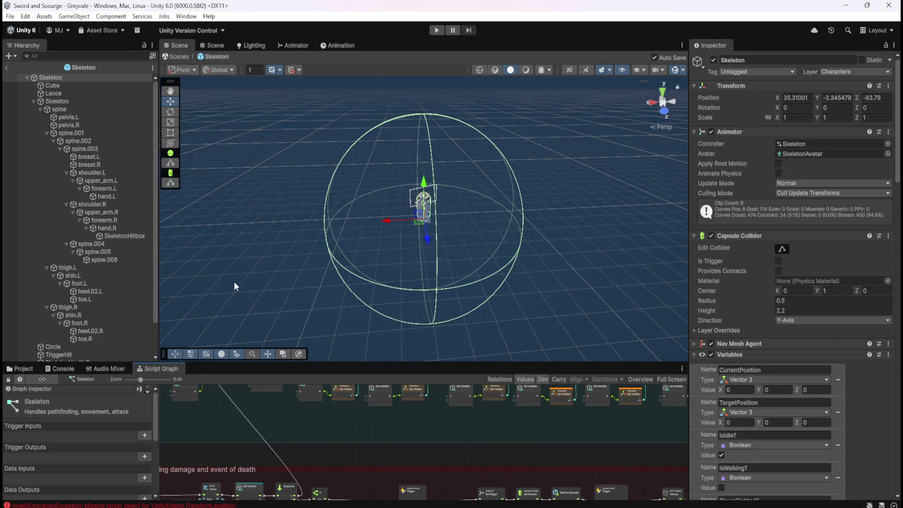
Check SkeletonHealthBar's Look At Constraint source, then exit the Skeleton prefab back to Greyvale
scroll(101, 318, down, 2)
click(90, 325)
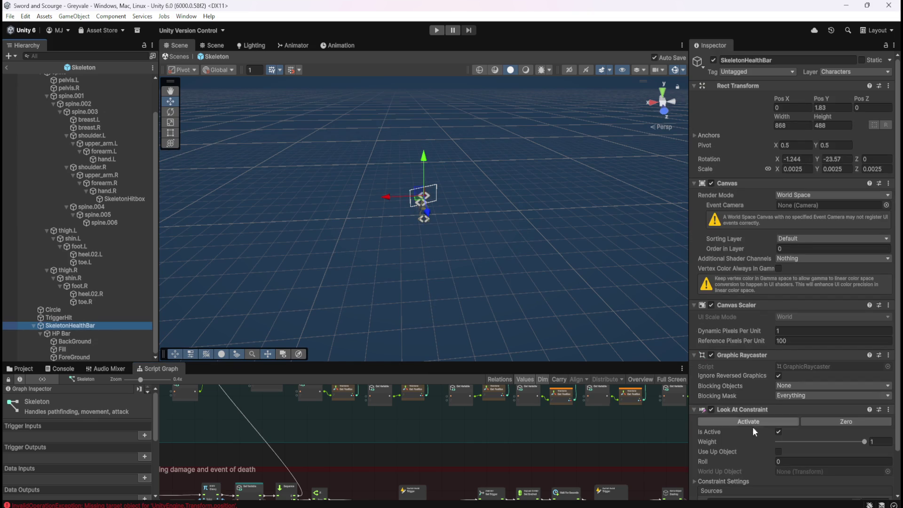
scroll(753, 427, down, 3)
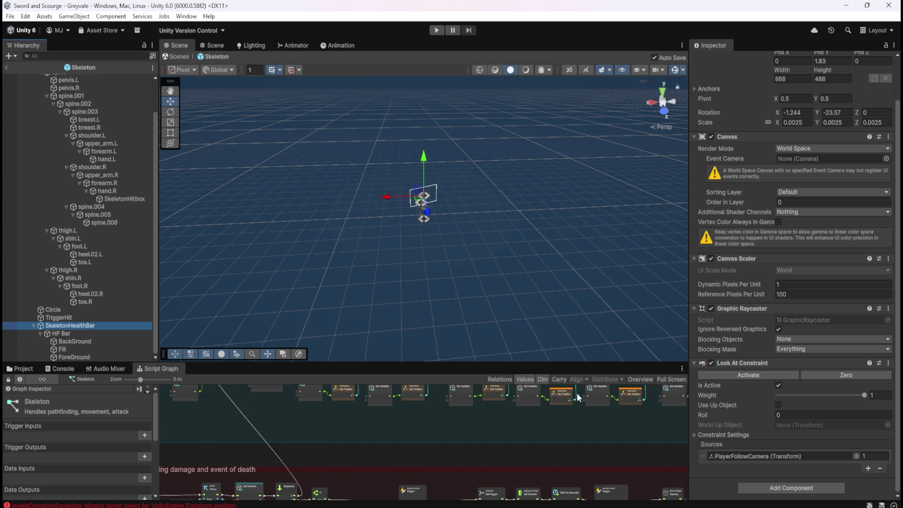
scroll(116, 184, up, 3)
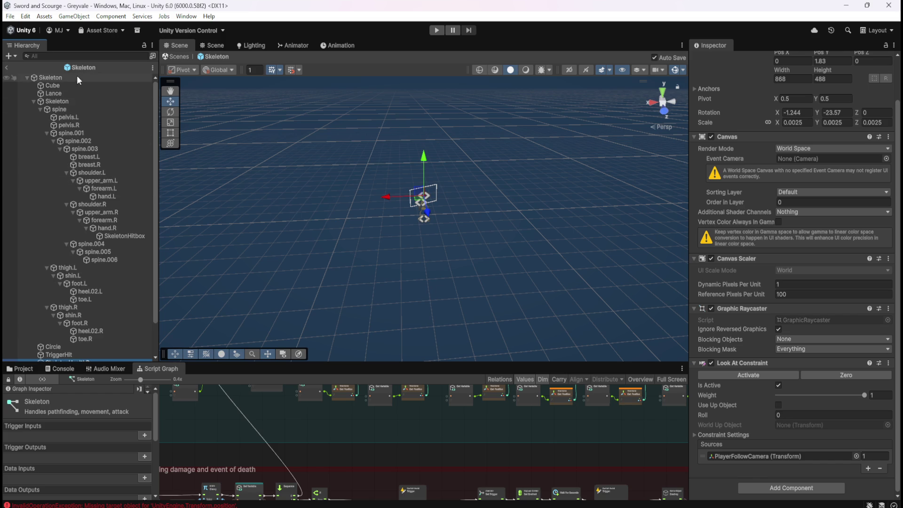
click(50, 78)
click(7, 69)
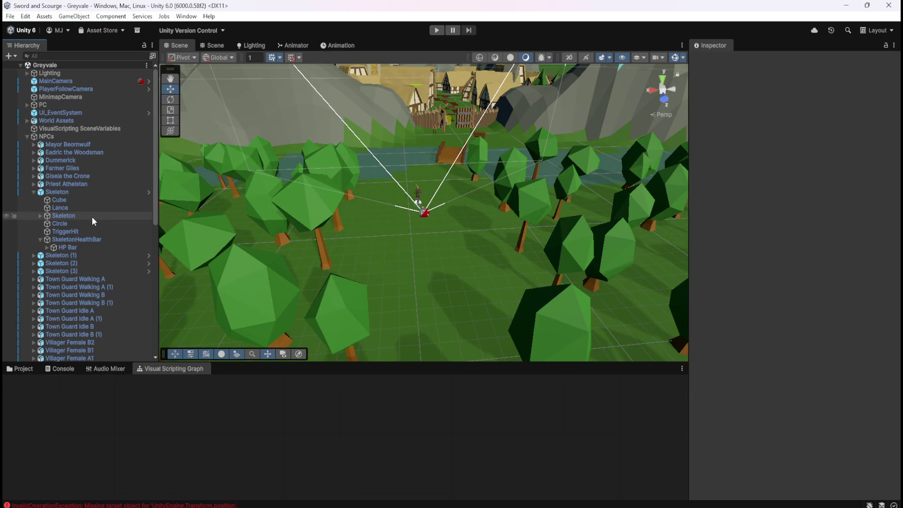
Select and frame the Skeleton, collapse its children, and start Play mode
click(79, 192)
key(f)
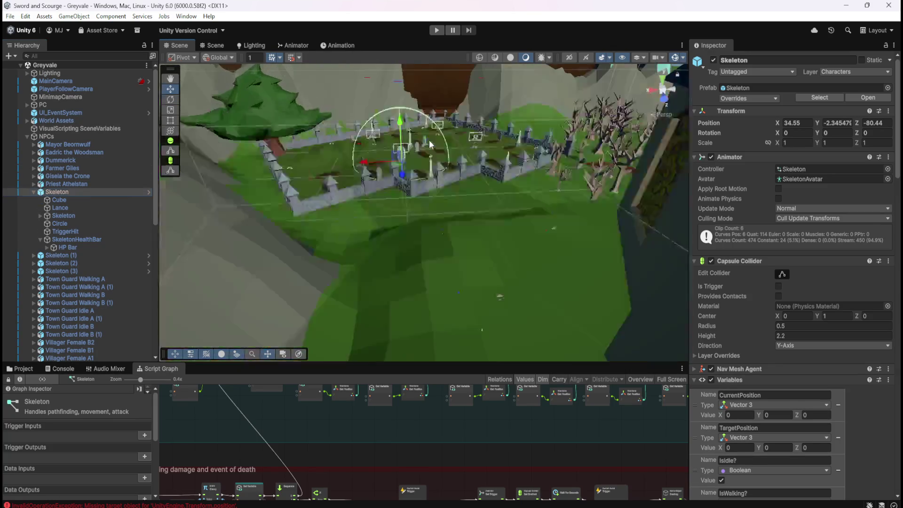
click(33, 192)
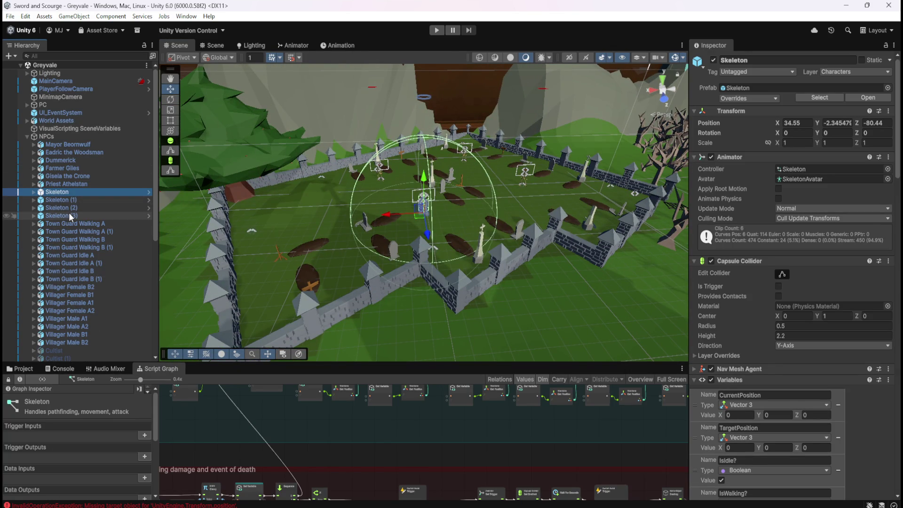
scroll(71, 214, down, 3)
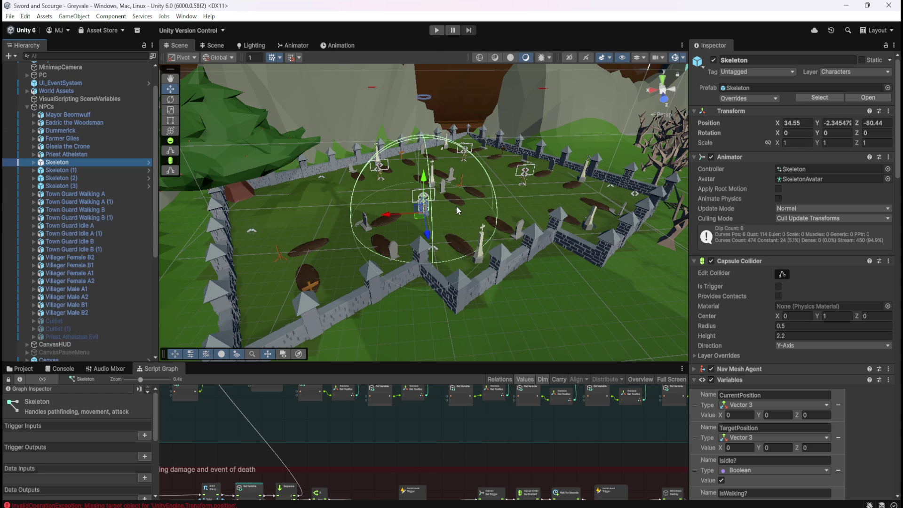
click(439, 31)
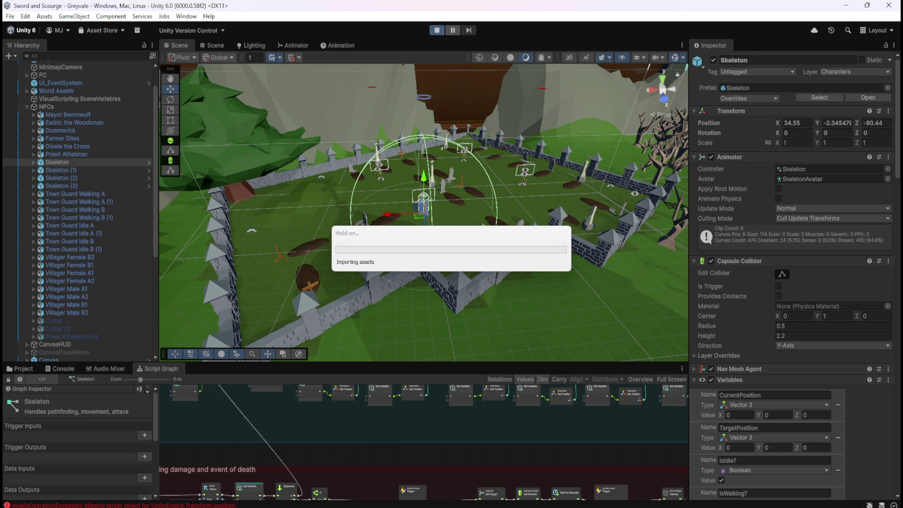
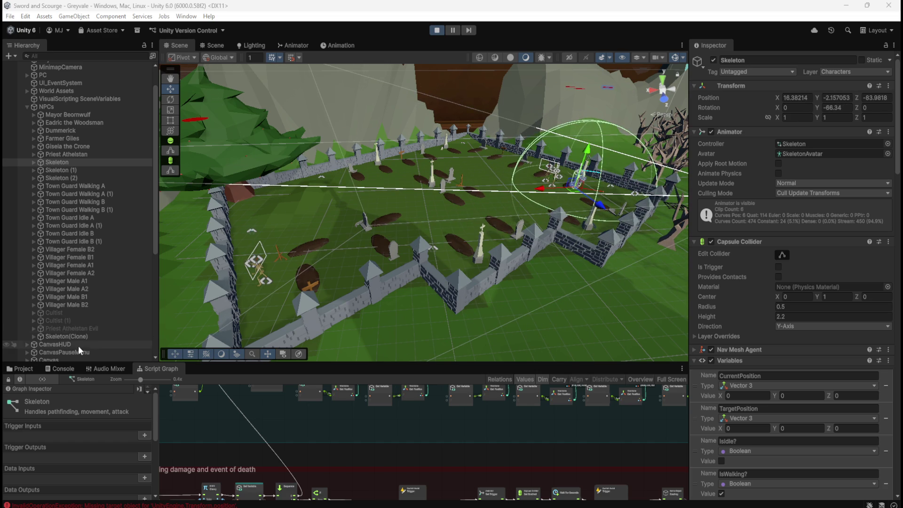
Inspect the running Skeleton(Clone)'s SkeletonHealthBar and its Look At Constraint sourced from PlayerFollowCamera
click(98, 337)
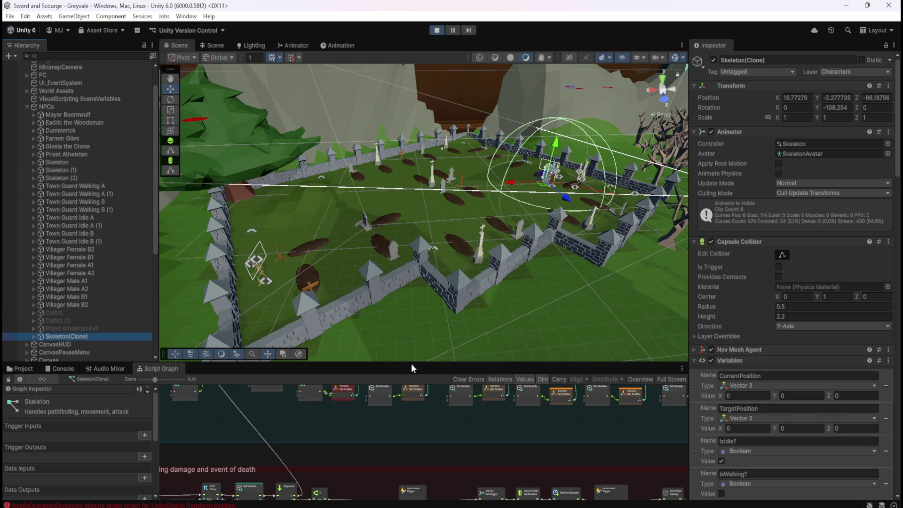
click(33, 337)
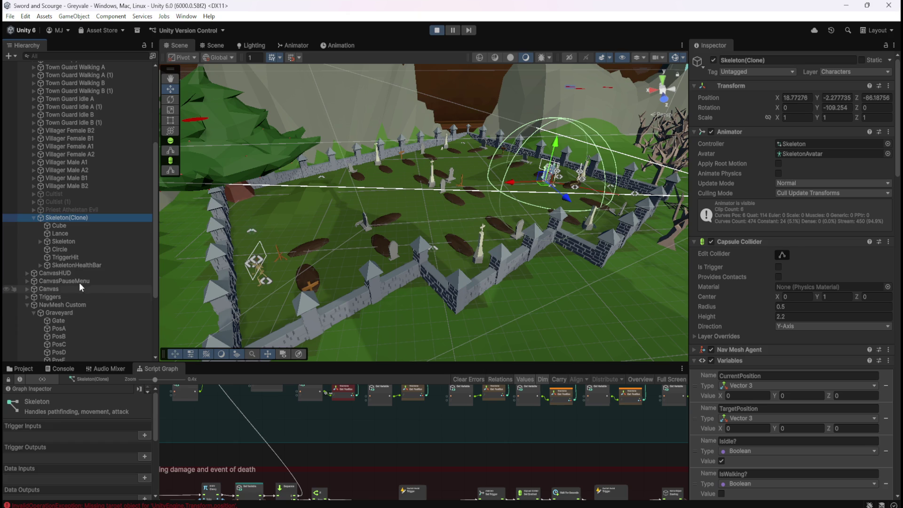
click(79, 262)
scroll(743, 411, down, 2)
scroll(742, 411, down, 1)
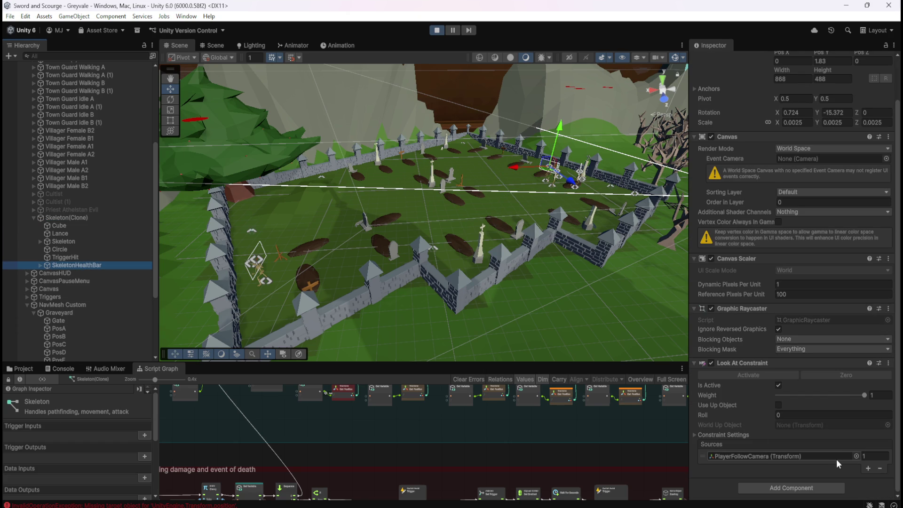
scroll(55, 199, up, 5)
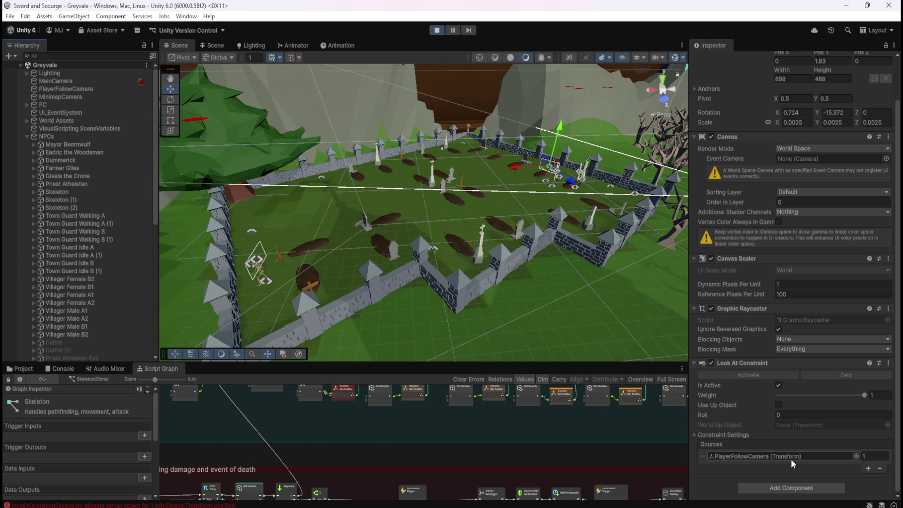
scroll(69, 262, down, 5)
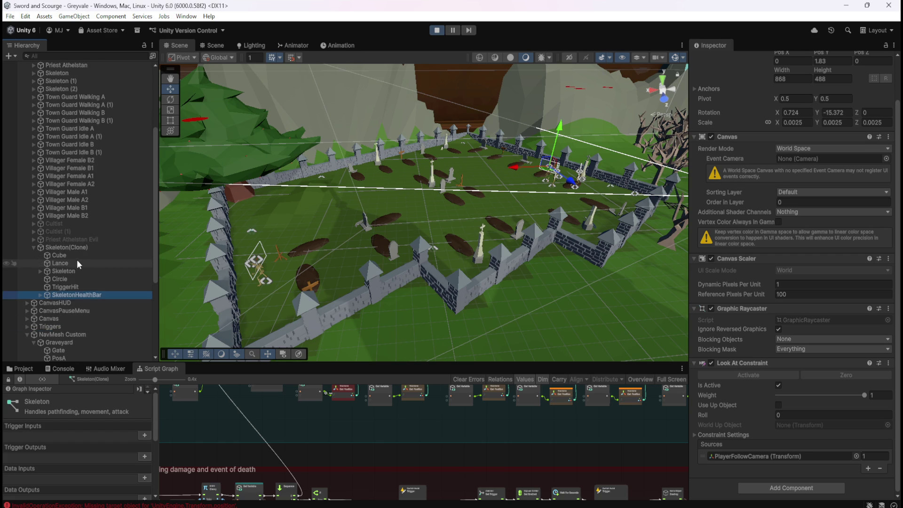
Glance at TriggerHit's Skeleton Damaged graph, then return to the SkeletonHealthBar
click(98, 286)
click(92, 294)
scroll(104, 268, up, 5)
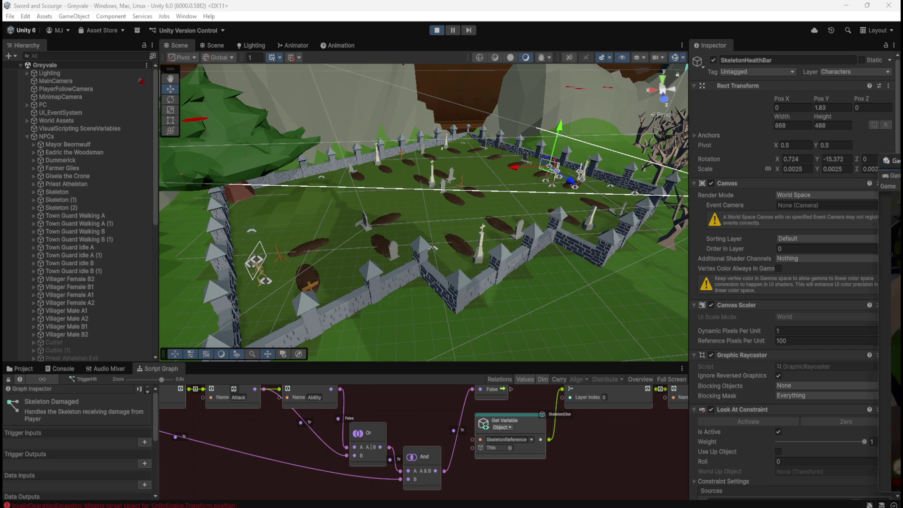
Walk the player past the graveyard skeletons with WASD, pause with Esc, and move the Game window aside
key(w)
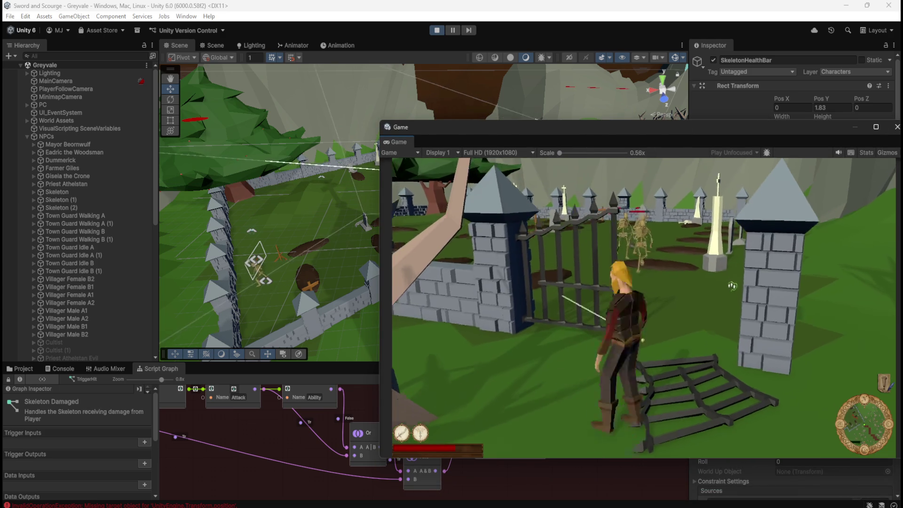
key(a)
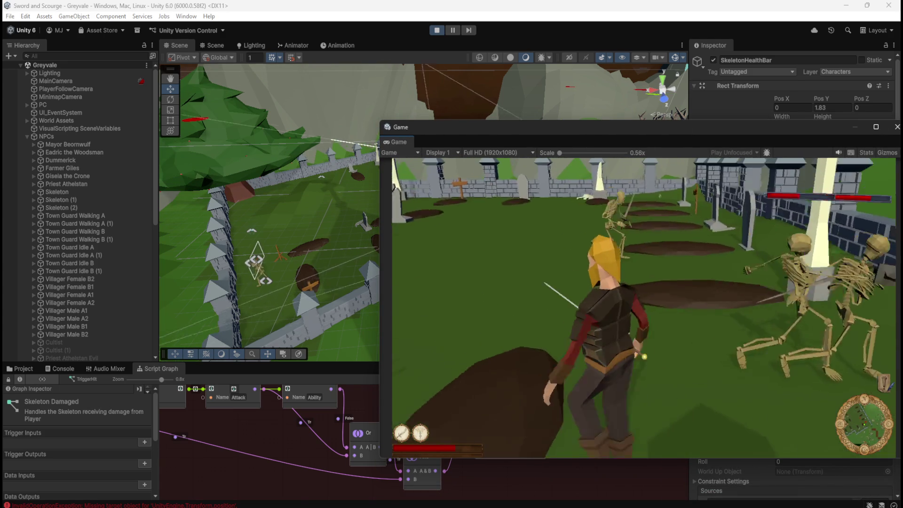
key(d)
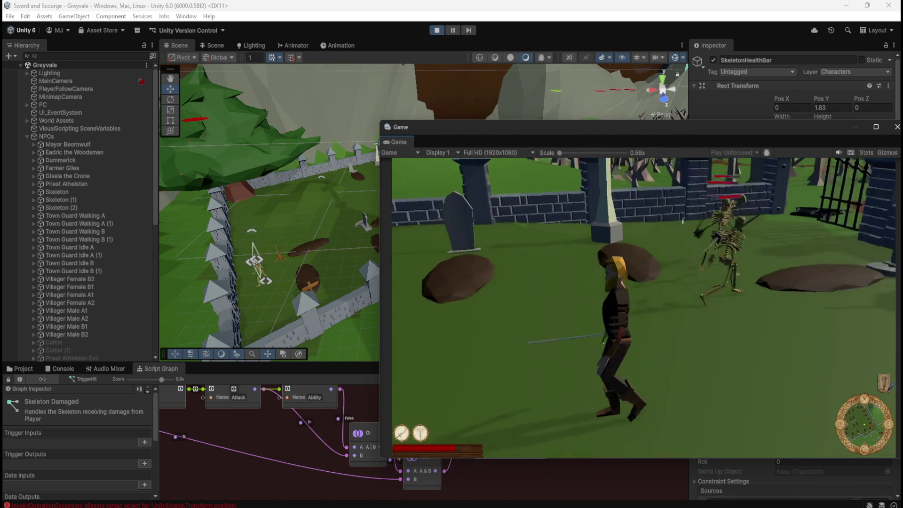
key(w)
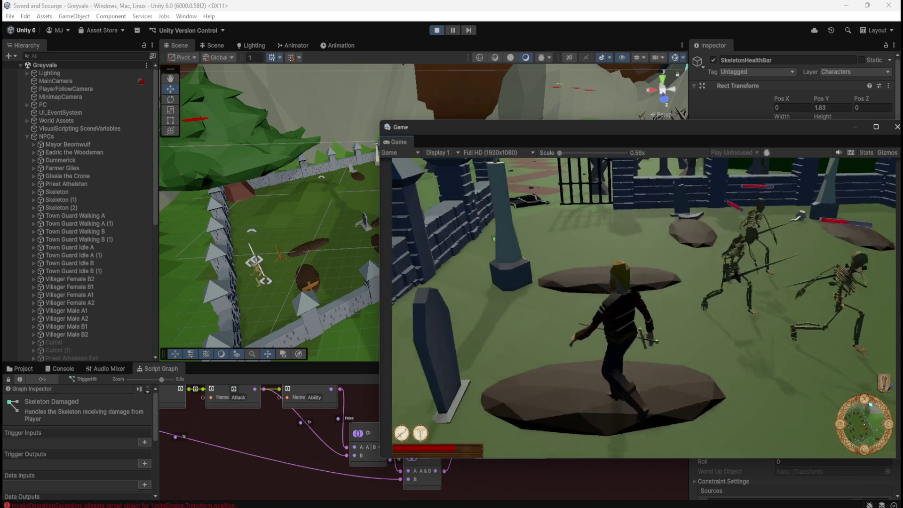
key(s)
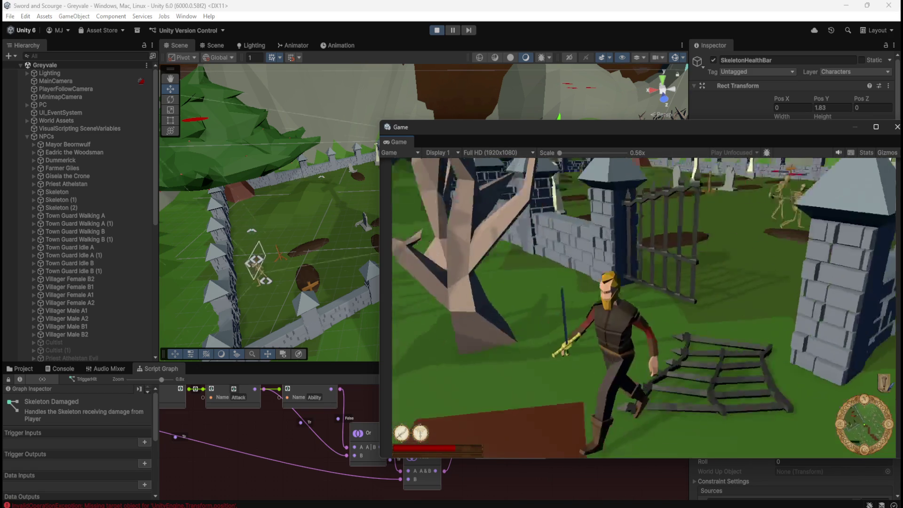
key(Escape)
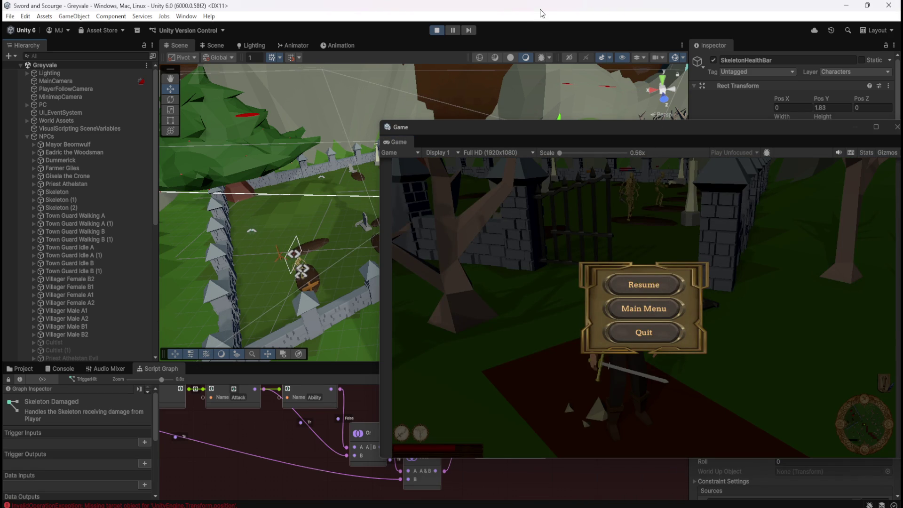
drag(582, 123, 902, 124)
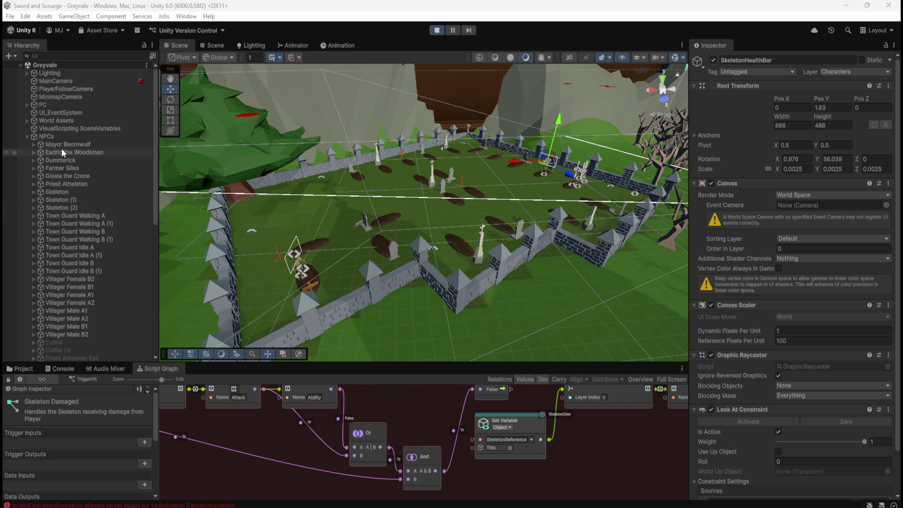
Reselect the clone's SkeletonHealthBar to show its Look At Constraint
scroll(93, 252, down, 4)
scroll(92, 252, down, 3)
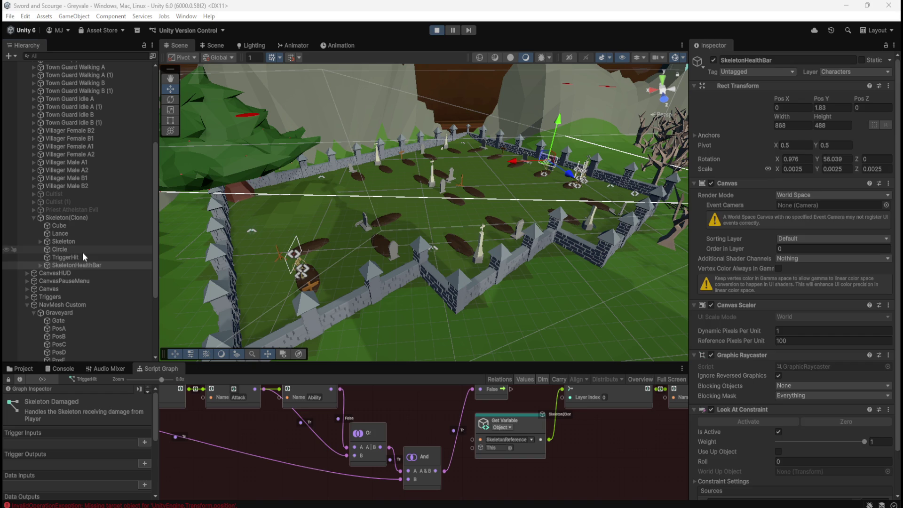
click(83, 251)
click(75, 264)
scroll(89, 252, up, 8)
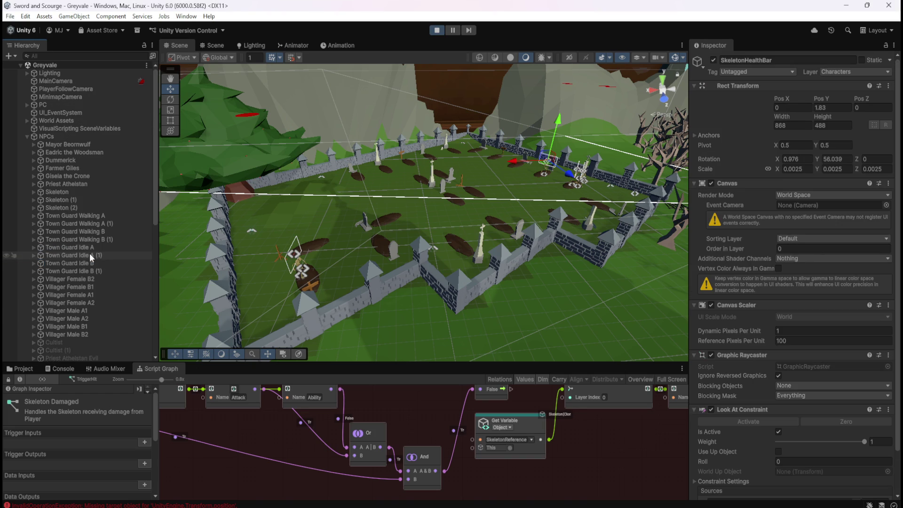
Drag PlayerFollowCamera into the Look At Constraint's Sources slot
click(72, 88)
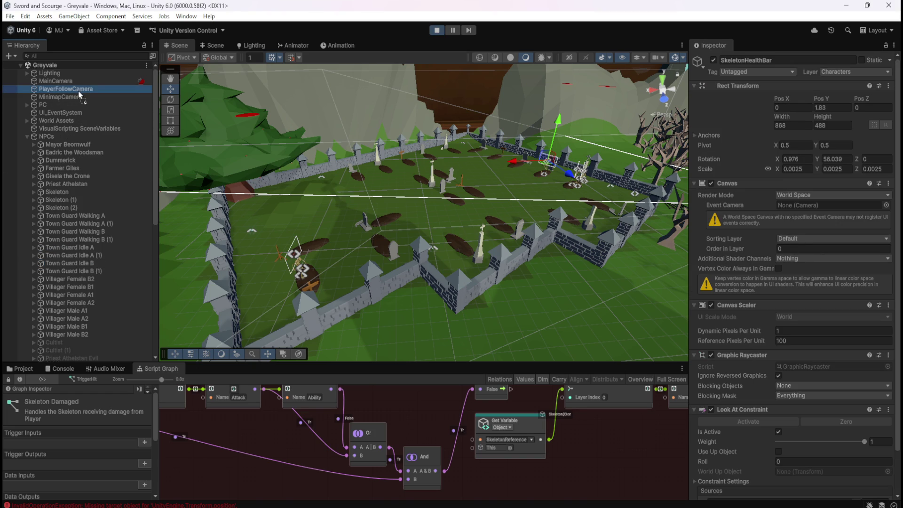
ctrl+click(77, 89)
drag(619, 335, 777, 494)
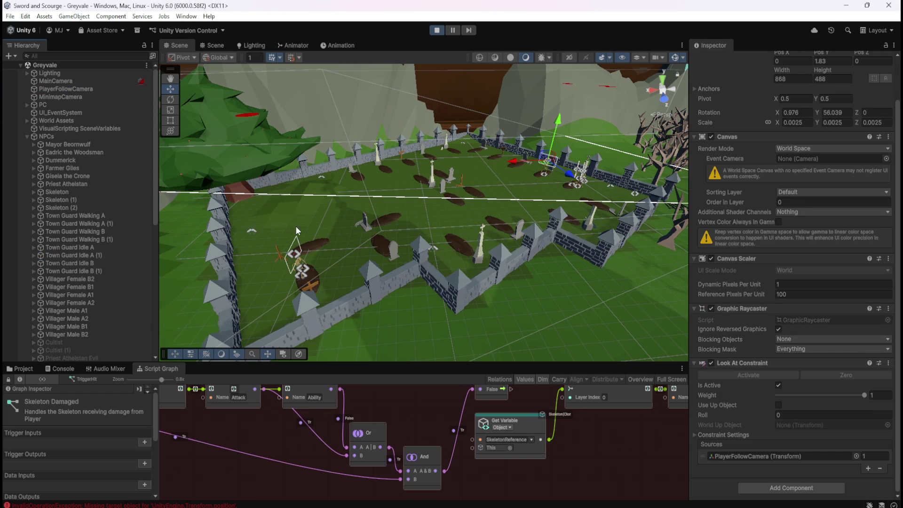
scroll(74, 240, down, 3)
scroll(73, 235, up, 3)
click(63, 89)
drag(63, 89, 777, 458)
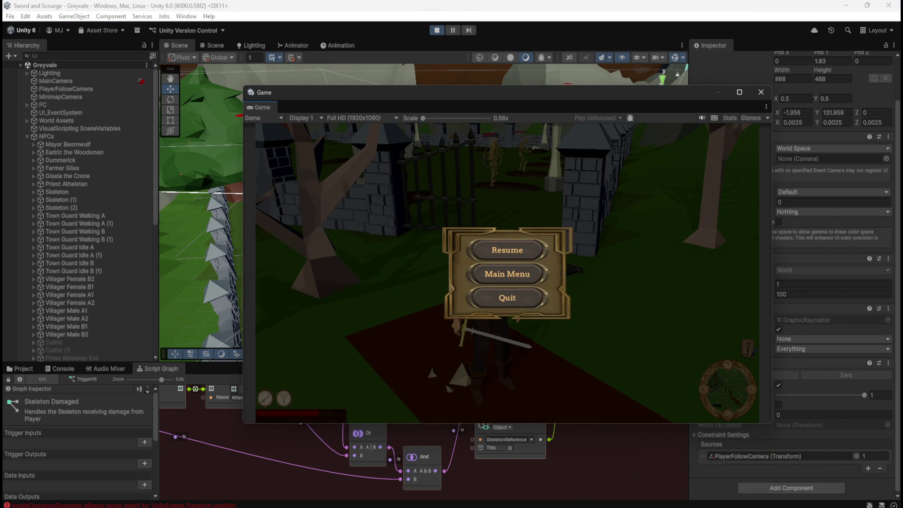
Resume the game, play briefly, pause again, and stop Play mode
click(508, 250)
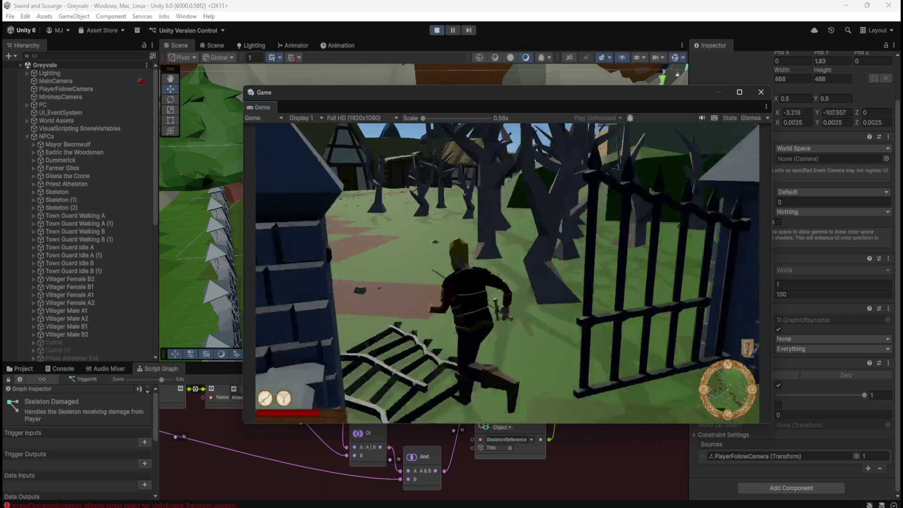
key(Escape)
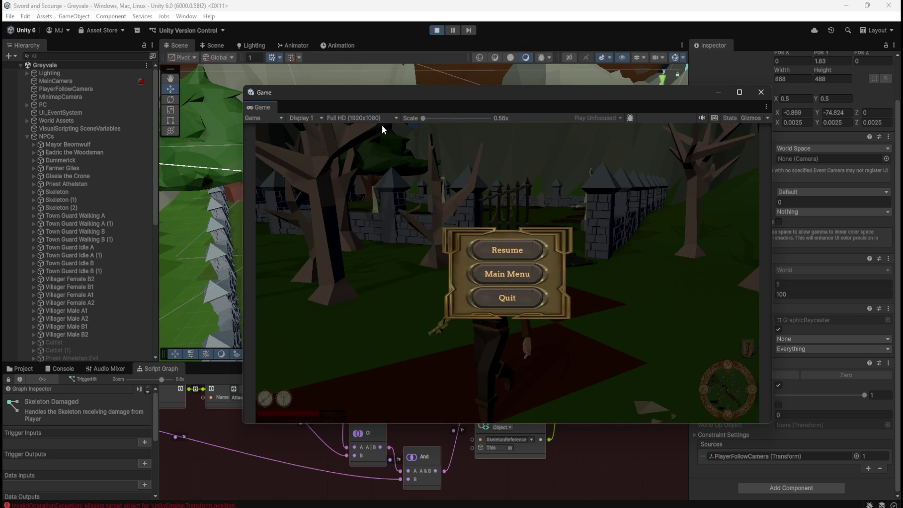
click(437, 30)
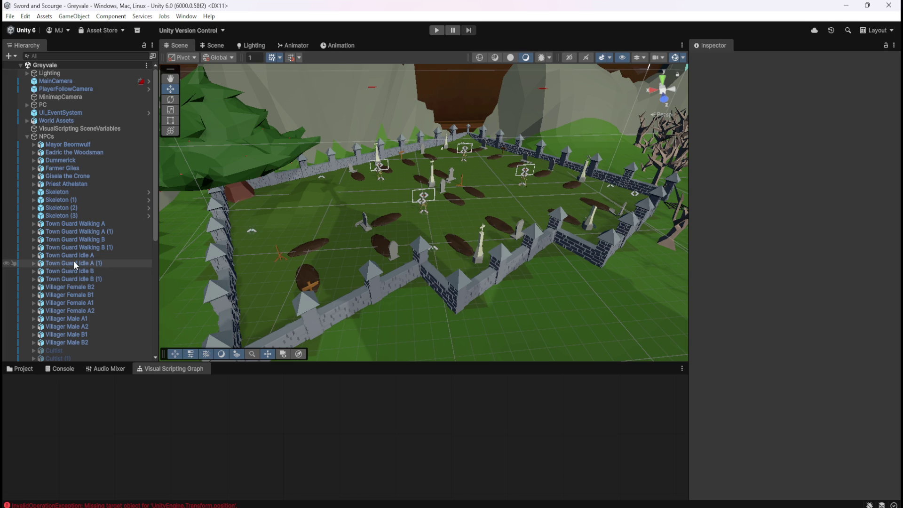
scroll(75, 261, down, 2)
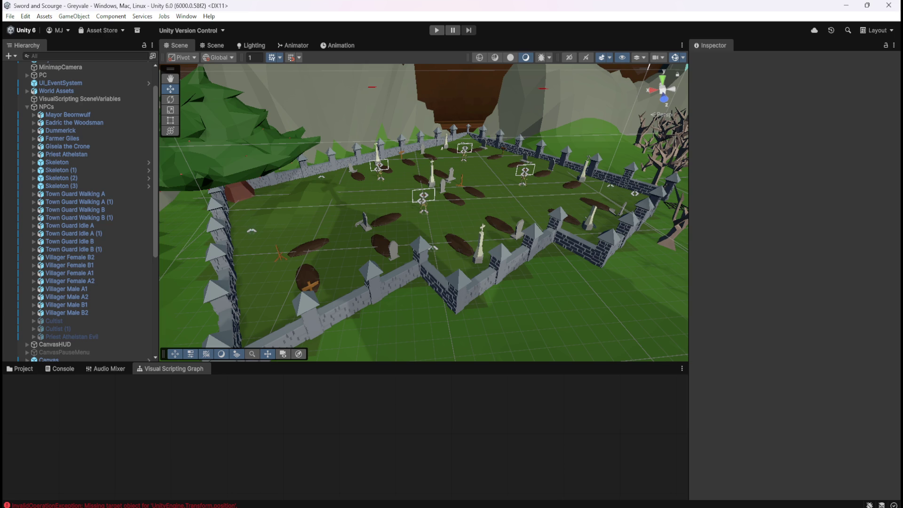
scroll(49, 215, up, 3)
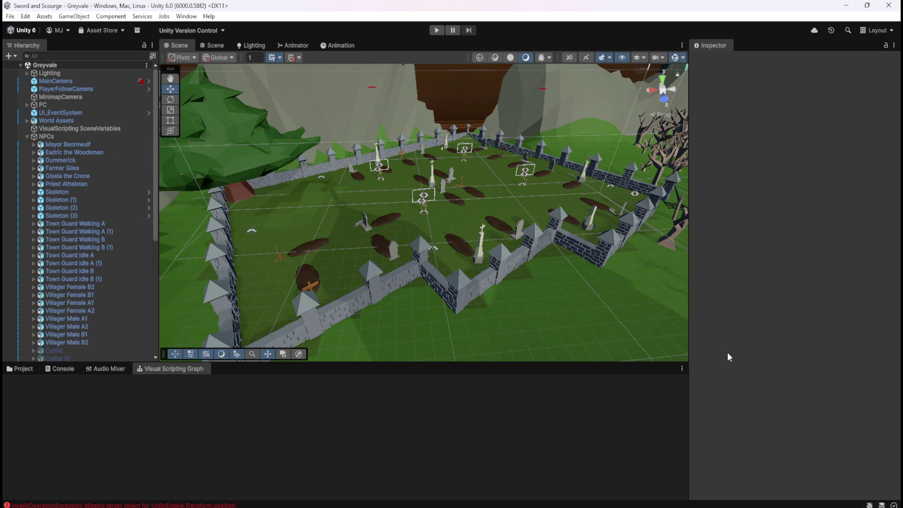
scroll(133, 275, down, 5)
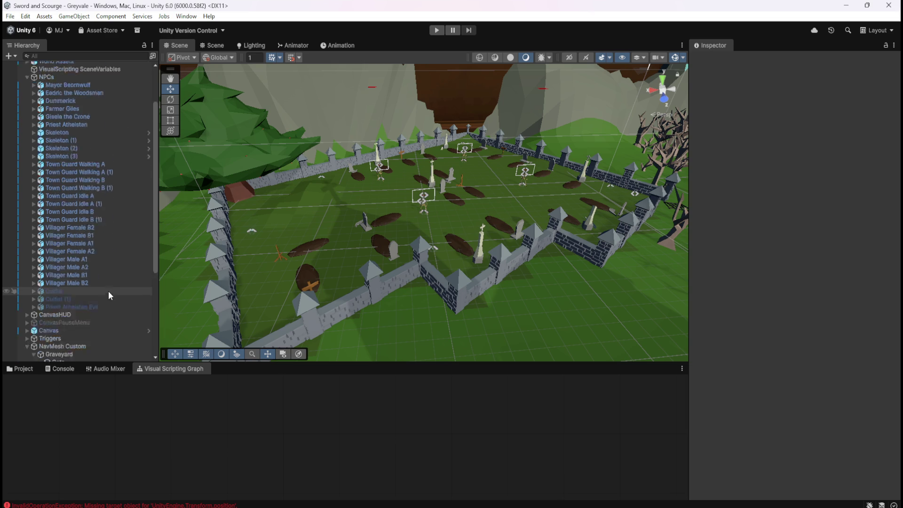
click(24, 369)
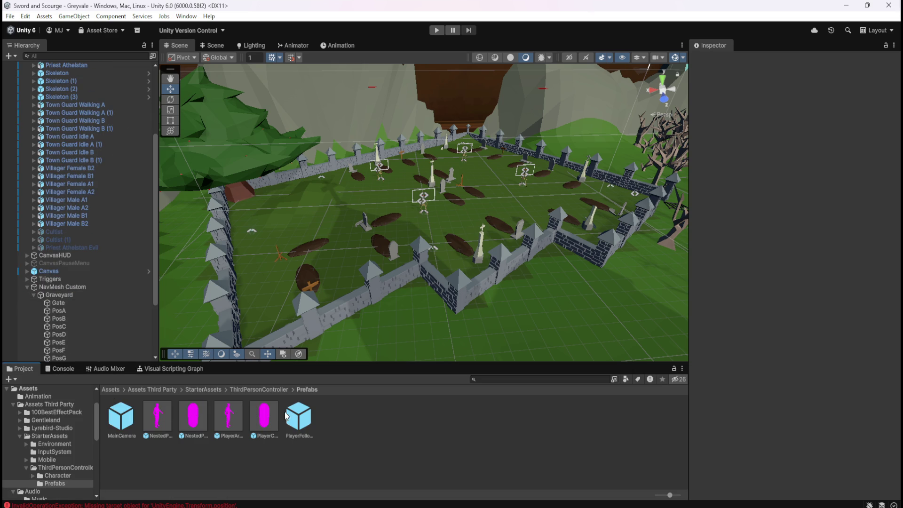
double_click(303, 417)
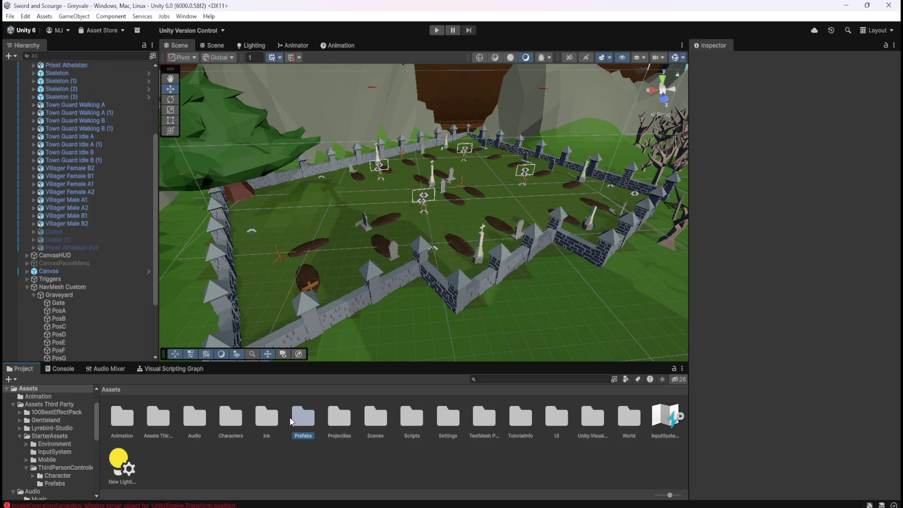
double_click(127, 422)
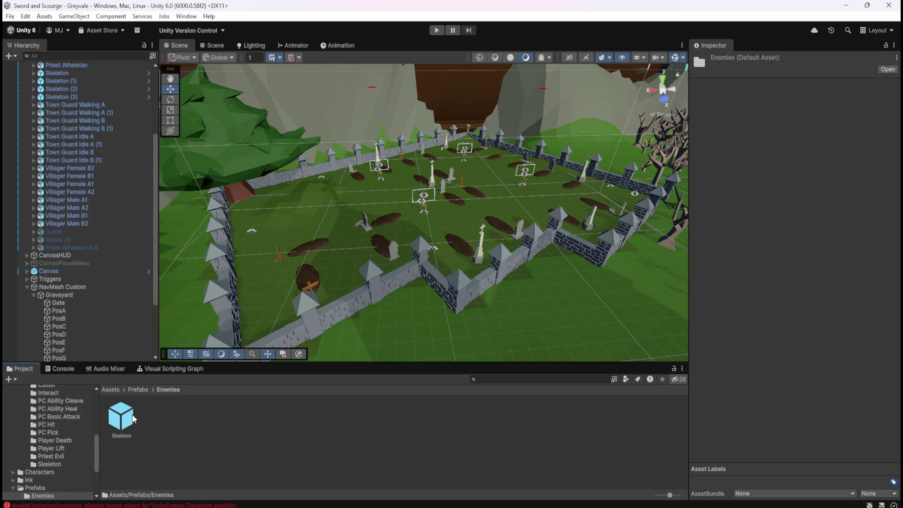
double_click(132, 418)
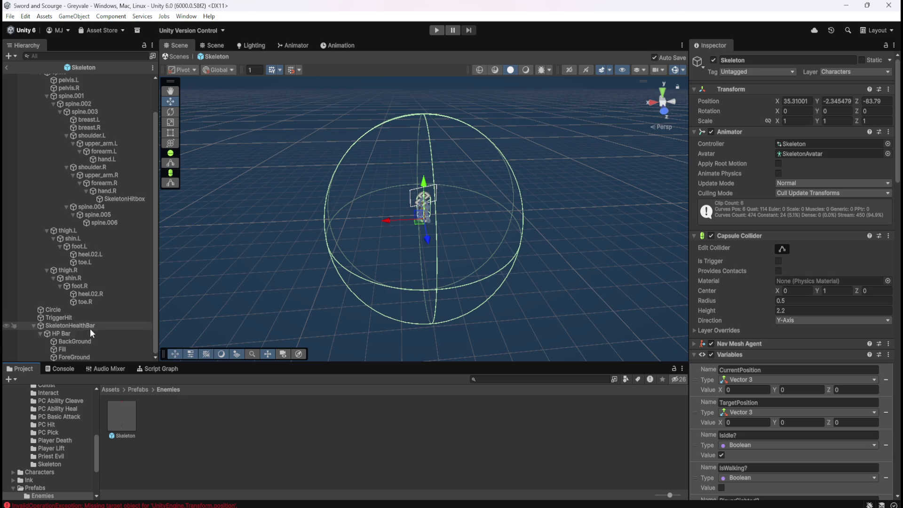
click(94, 326)
scroll(707, 385, down, 3)
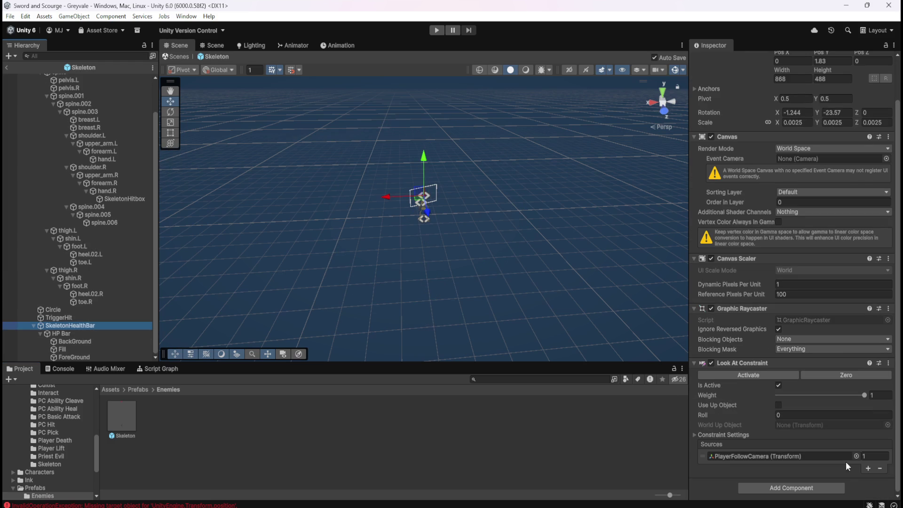
click(857, 457)
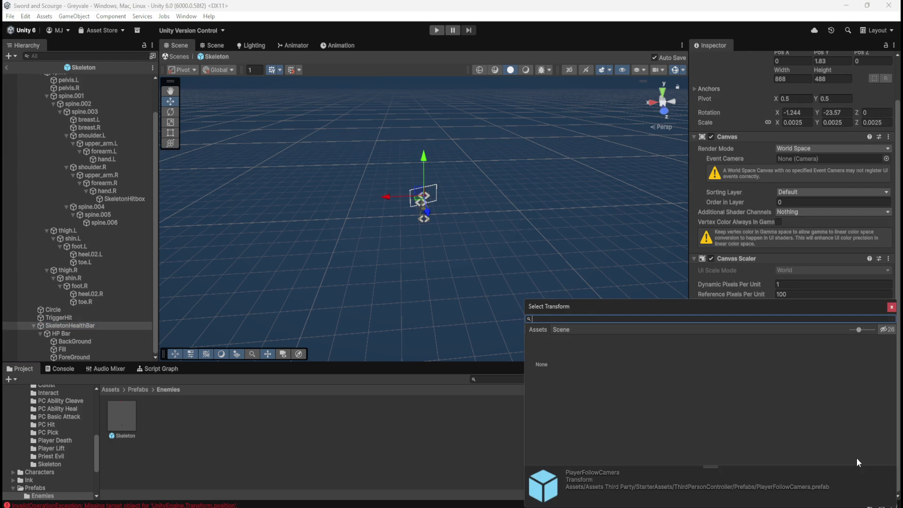
click(563, 330)
click(891, 307)
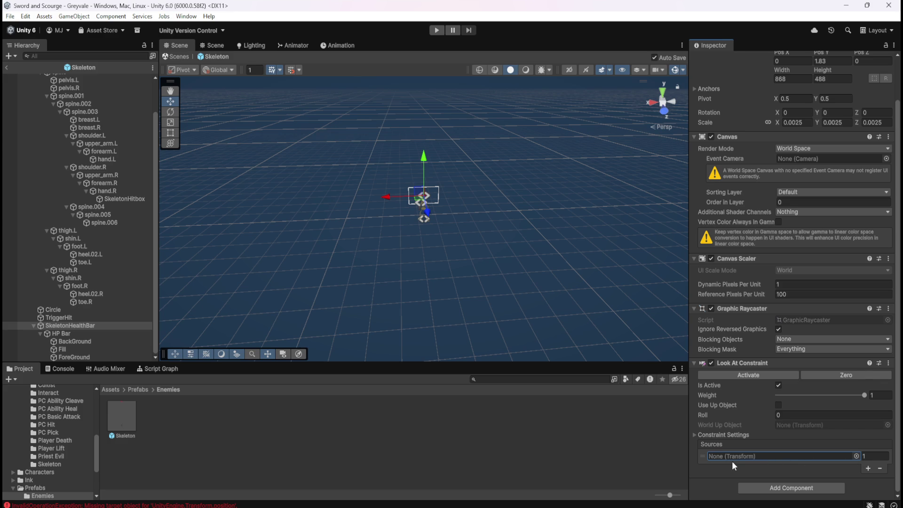
click(702, 456)
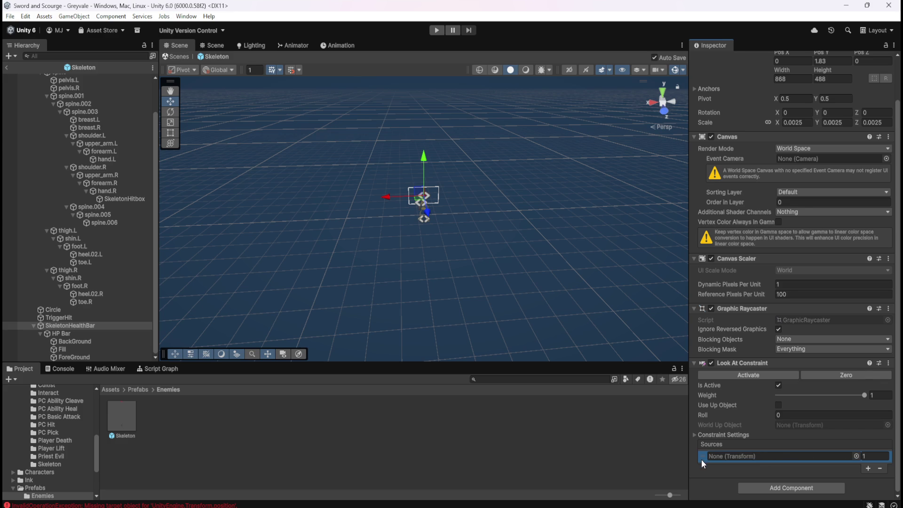
click(600, 450)
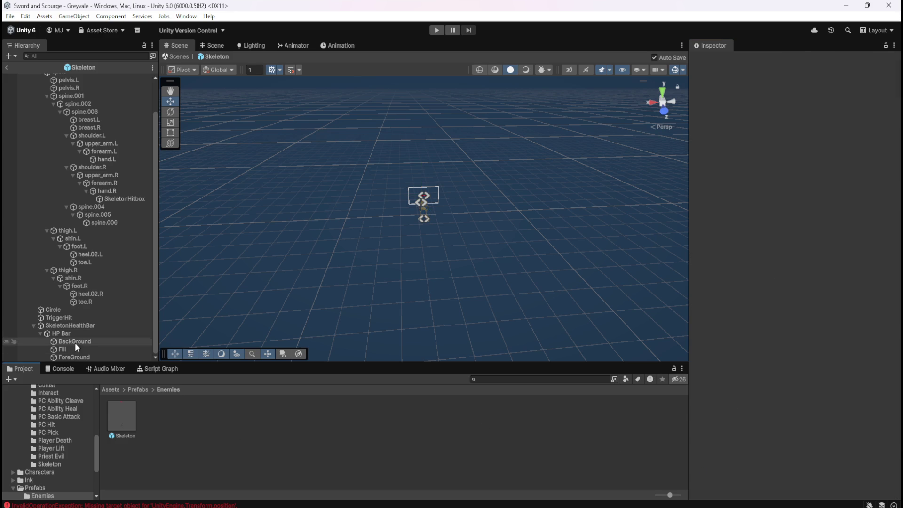
Review SkeletonHealthBar's components in the Inspector, then bring up the Skeleton's Script Graph
click(86, 325)
scroll(716, 440, down, 2)
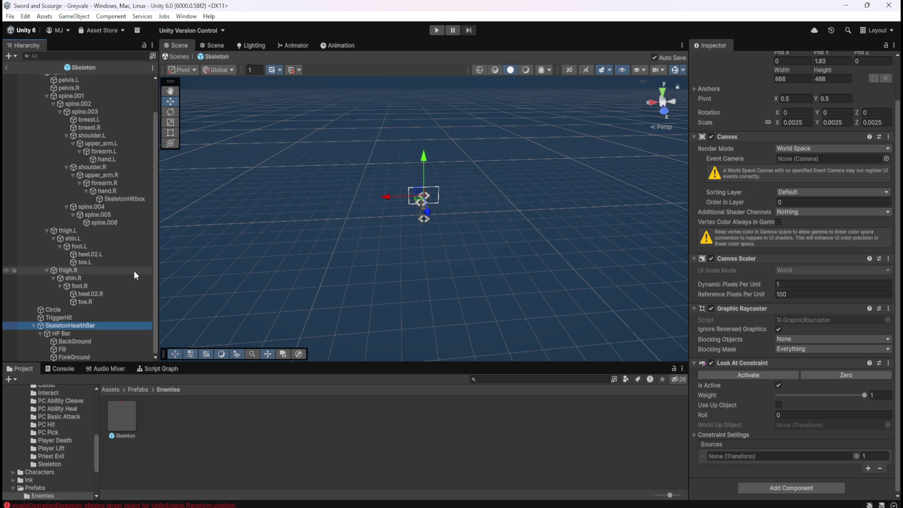
scroll(133, 270, up, 3)
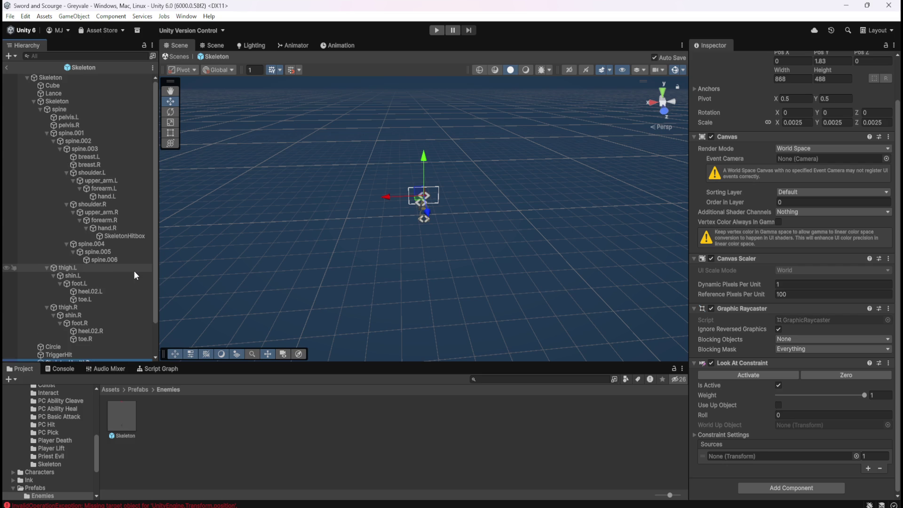
scroll(134, 272, down, 3)
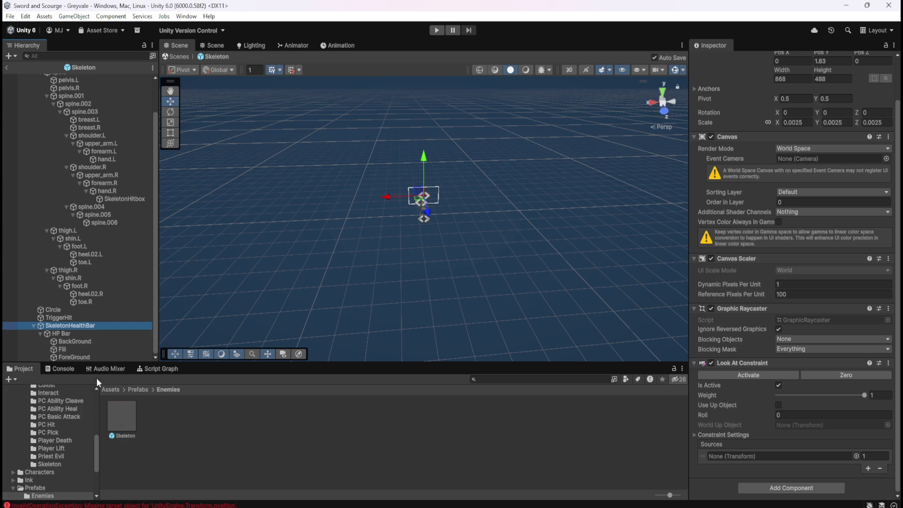
click(157, 368)
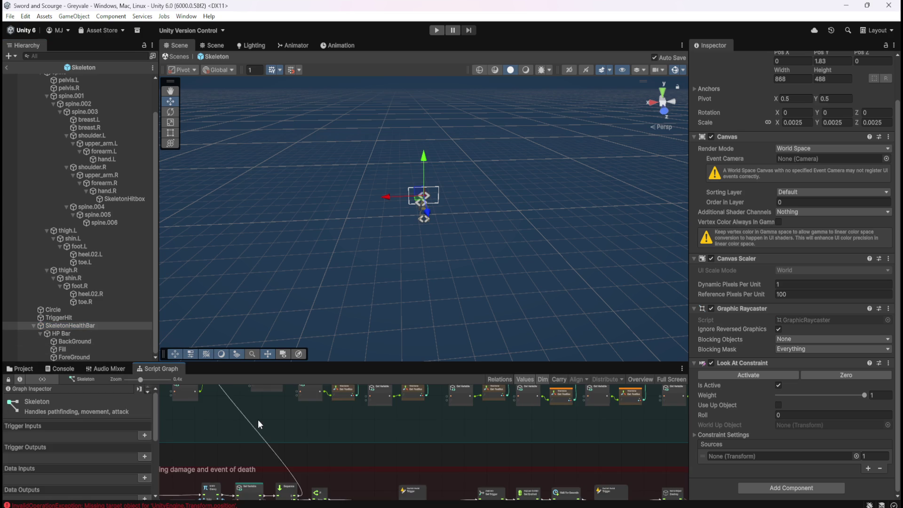
key(shift+space)
click(80, 243)
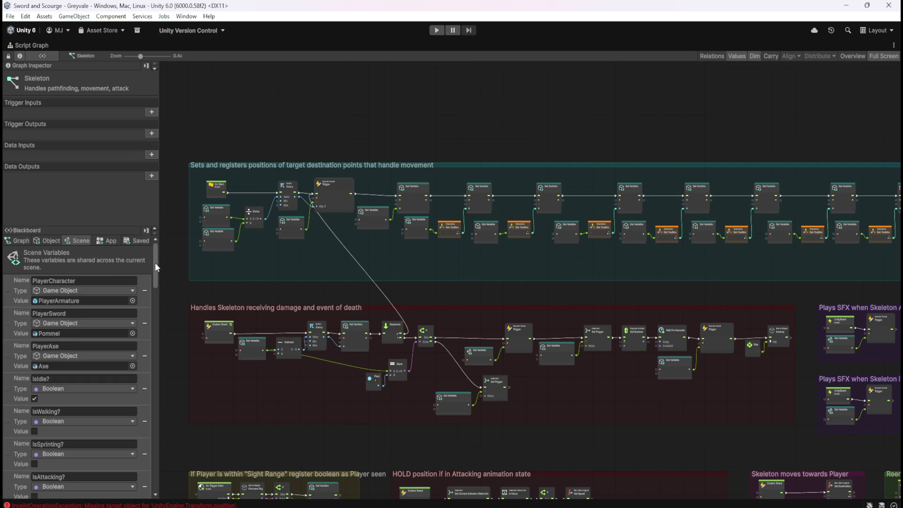
mouse_move(154, 263)
mouse_down()
mouse_move(173, 399)
mouse_move(161, 489)
mouse_move(185, 238)
mouse_move(166, 326)
mouse_move(170, 442)
mouse_move(161, 485)
mouse_up()
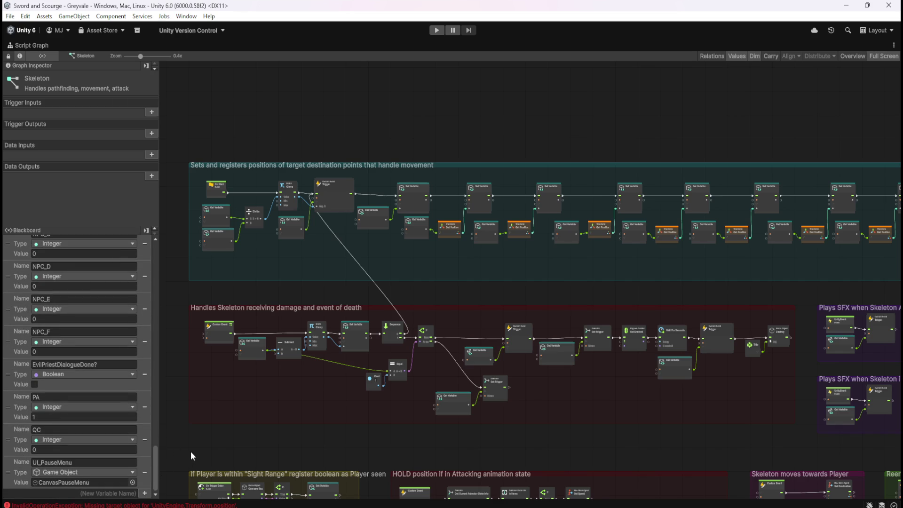
key(shift+space)
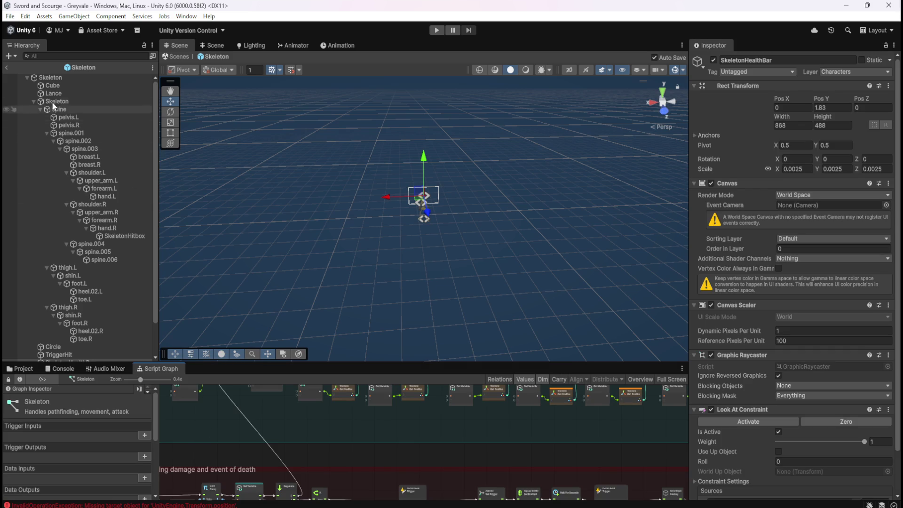
Exit the Skeleton prefab back to Greyvale and select PlayerArmature under PC
click(10, 68)
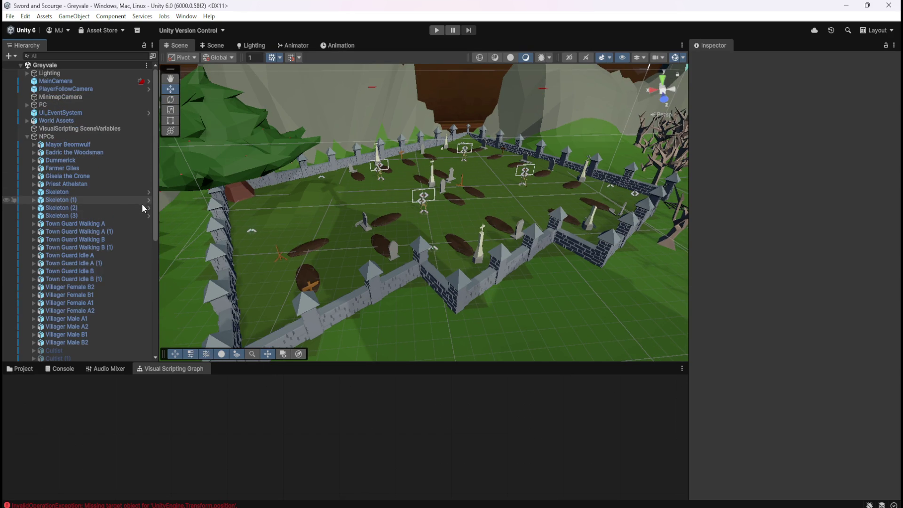
click(40, 105)
click(28, 105)
click(61, 113)
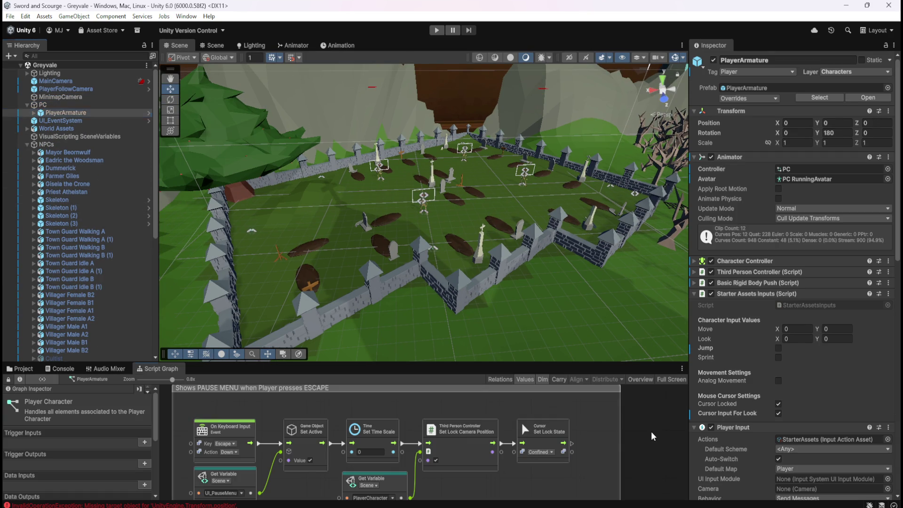
Maximize the Player Character graph and list its scene variables in the Blackboard
click(671, 379)
scroll(597, 292, down, 10)
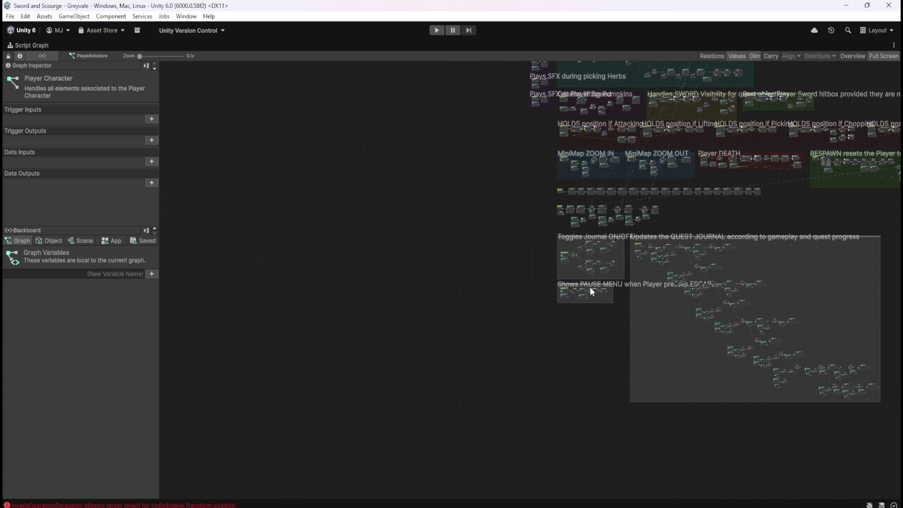
scroll(518, 296, up, 5)
scroll(380, 372, up, 3)
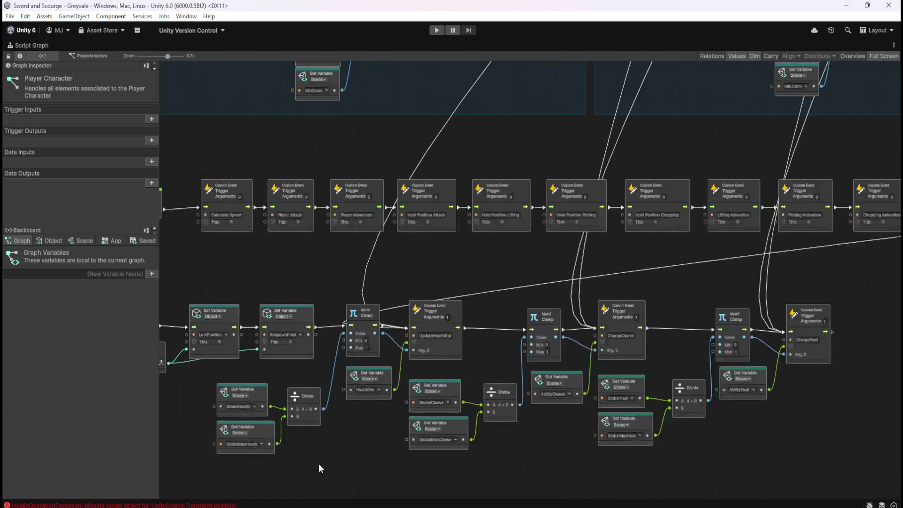
scroll(568, 414, right, 10)
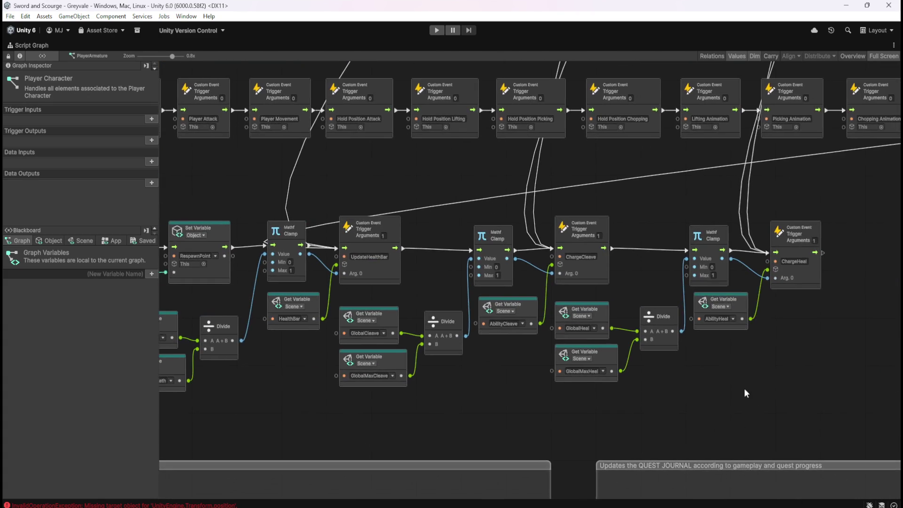
click(71, 239)
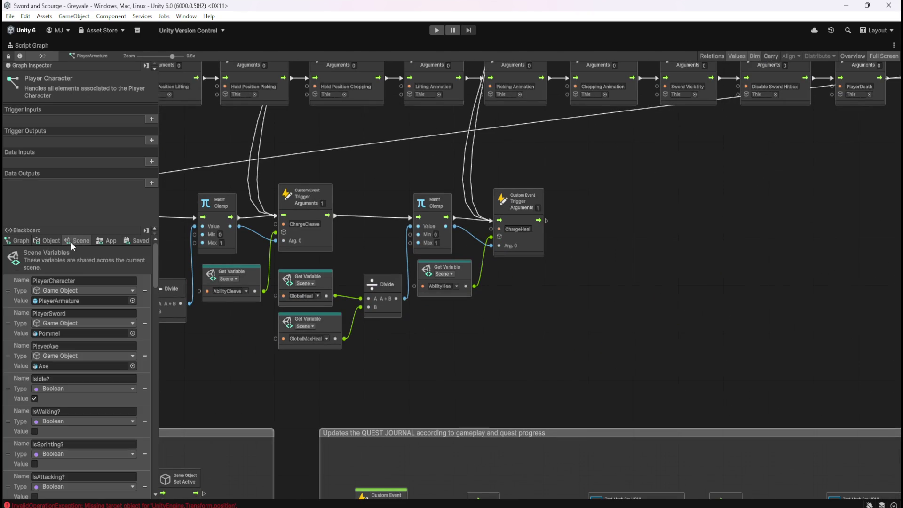
scroll(119, 354, down, 3)
scroll(143, 351, up, 5)
scroll(155, 276, down, 10)
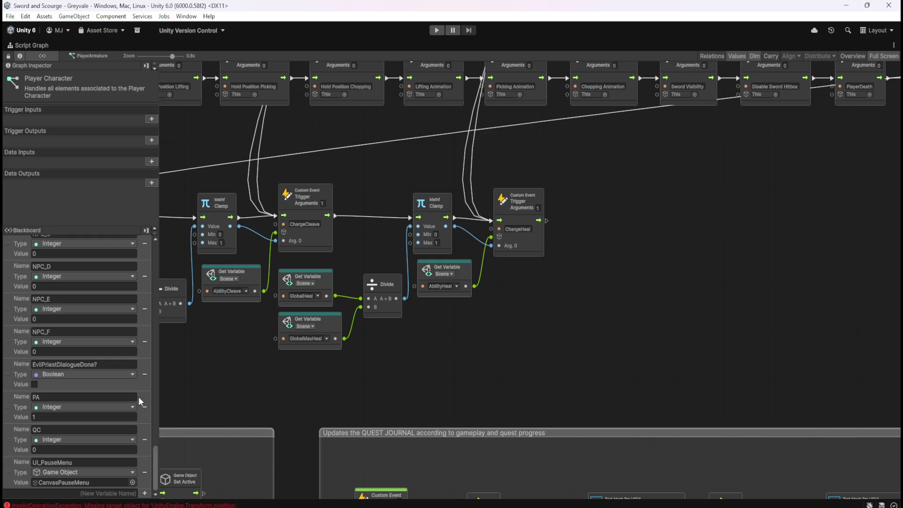
Create a new scene variable named PlayerFollowCam
scroll(138, 396, up, 5)
scroll(114, 428, down, 5)
drag(155, 462, 167, 250)
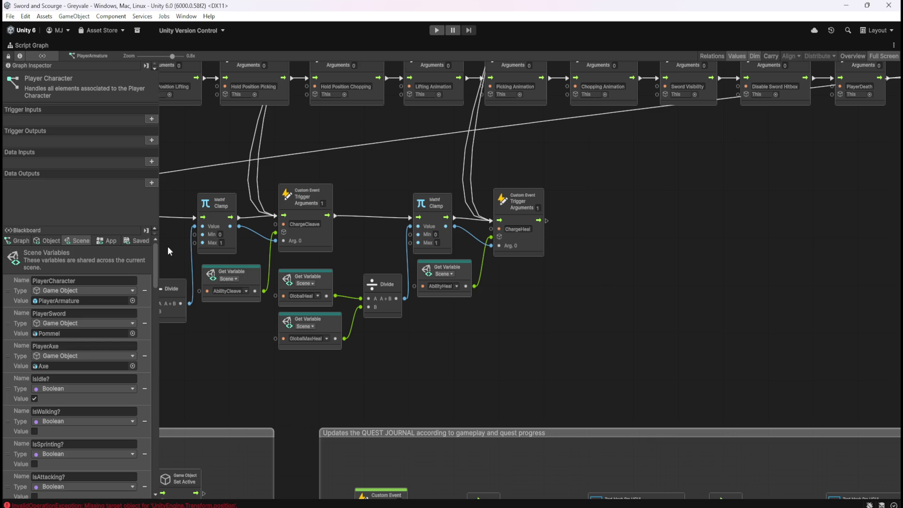
mouse_move(167, 246)
mouse_down()
mouse_move(150, 492)
mouse_move(182, 228)
mouse_move(155, 499)
mouse_up()
key(shift+space)
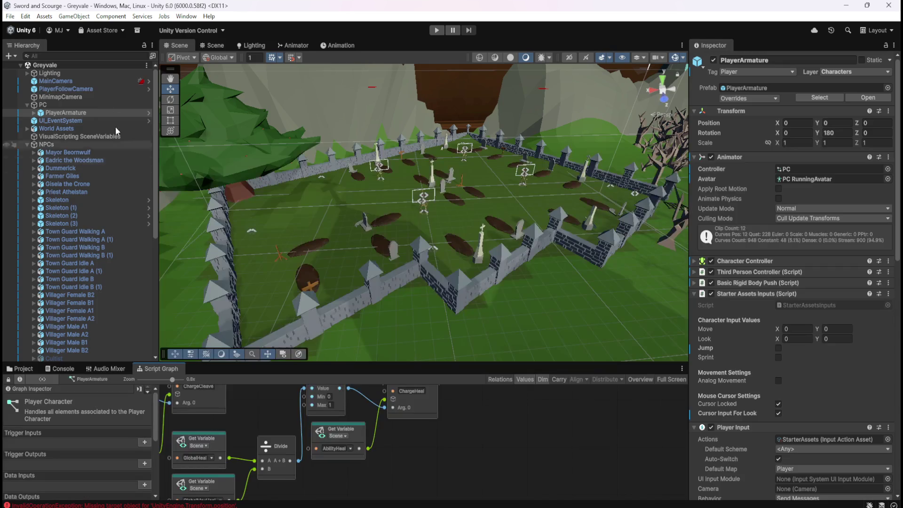
key(shift+space)
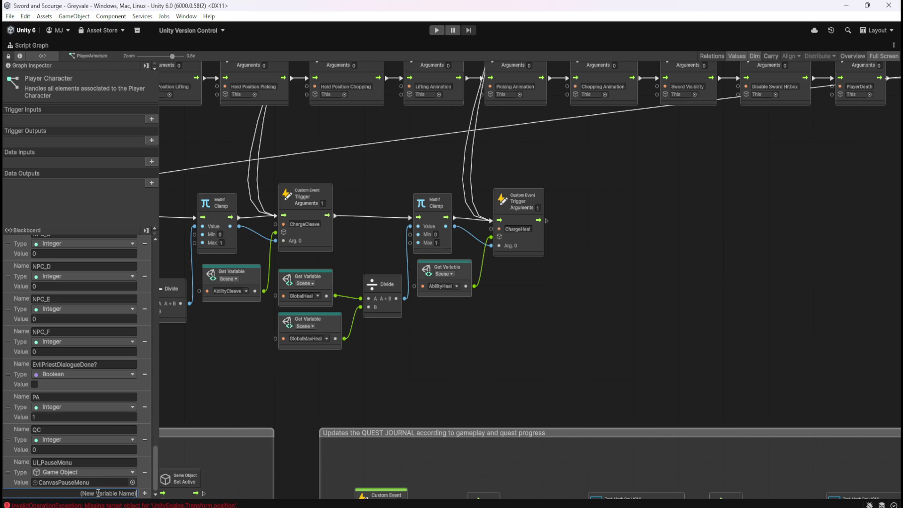
click(98, 493)
text(PlayerFollo)
text(wCam)
key(Return)
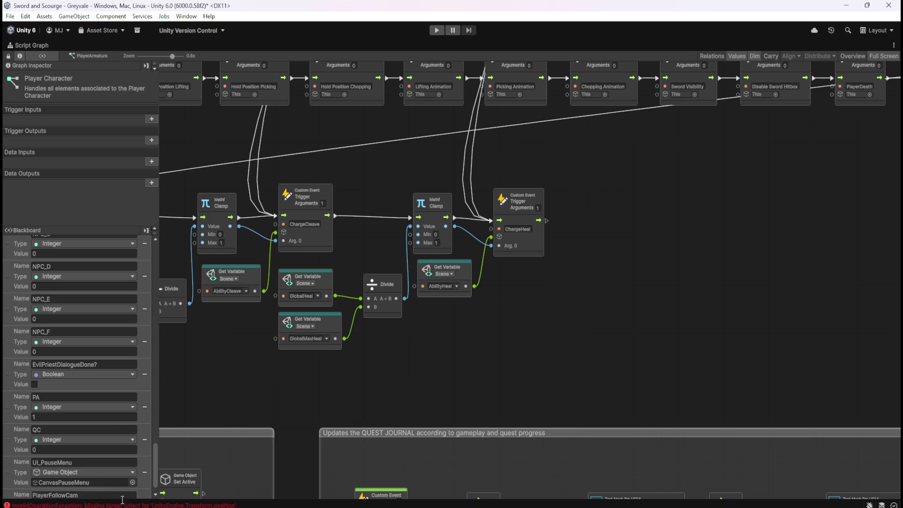
Make PlayerFollowCam a Game Object variable holding PlayerFollowCamera
click(107, 479)
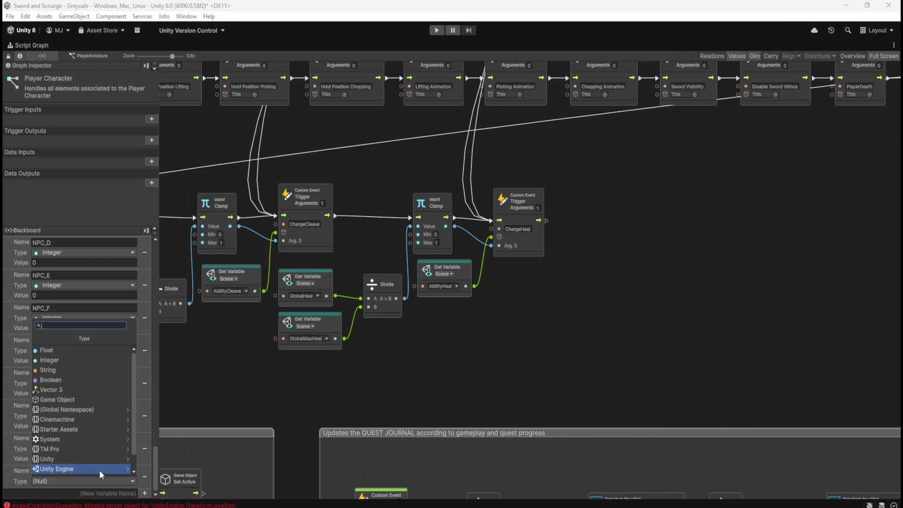
click(95, 391)
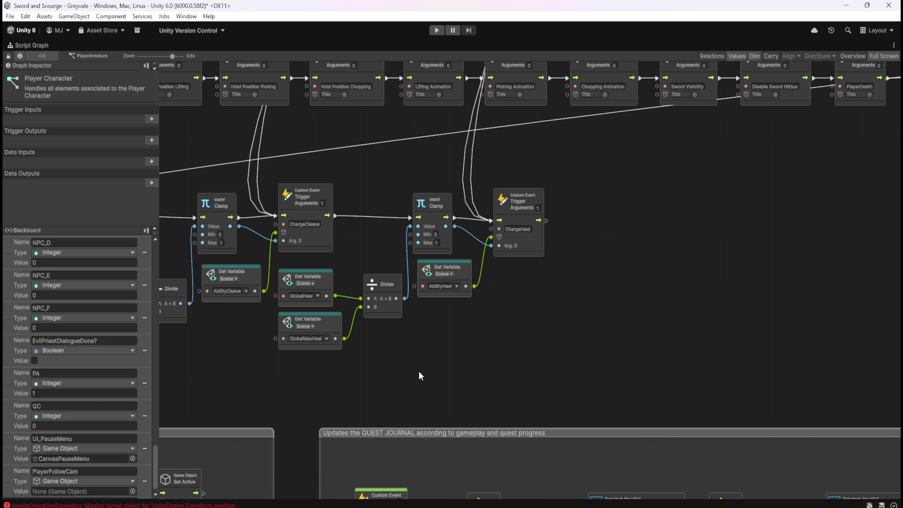
key(shift+space)
scroll(118, 465, down, 5)
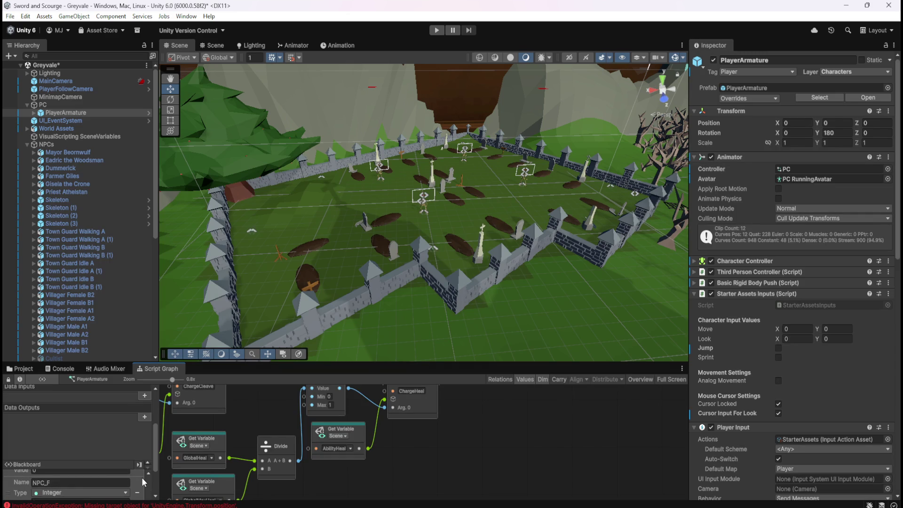
scroll(149, 472, down, 5)
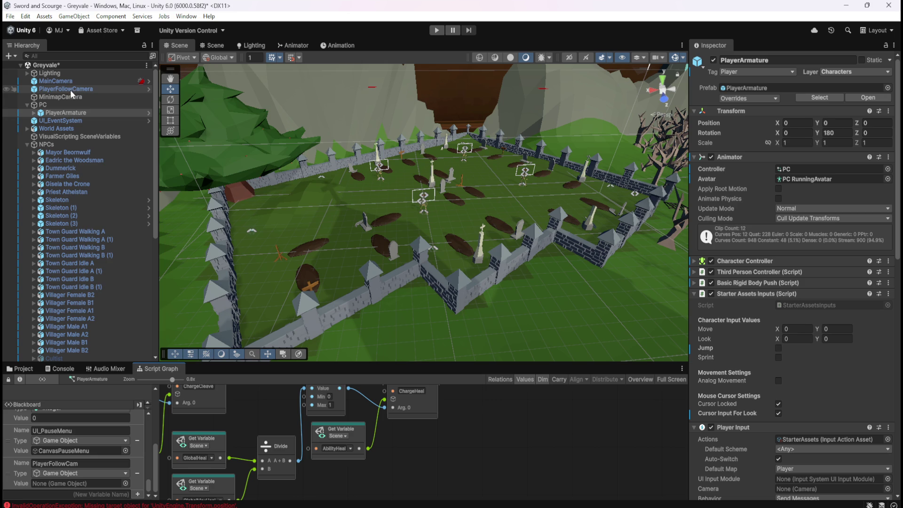
drag(73, 89, 63, 489)
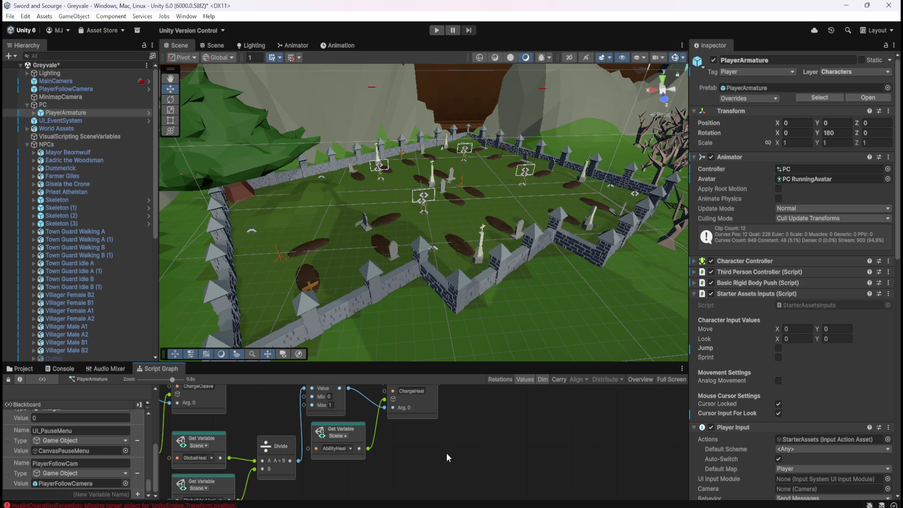
Save the Greyvale scene with Ctrl+S
key(ctrl+s)
key(shift+space)
scroll(570, 307, down, 5)
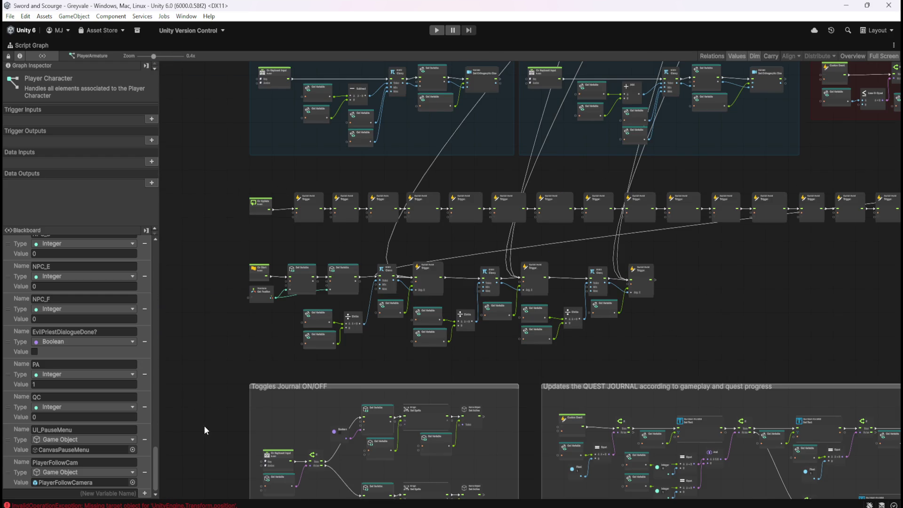
key(shift+space)
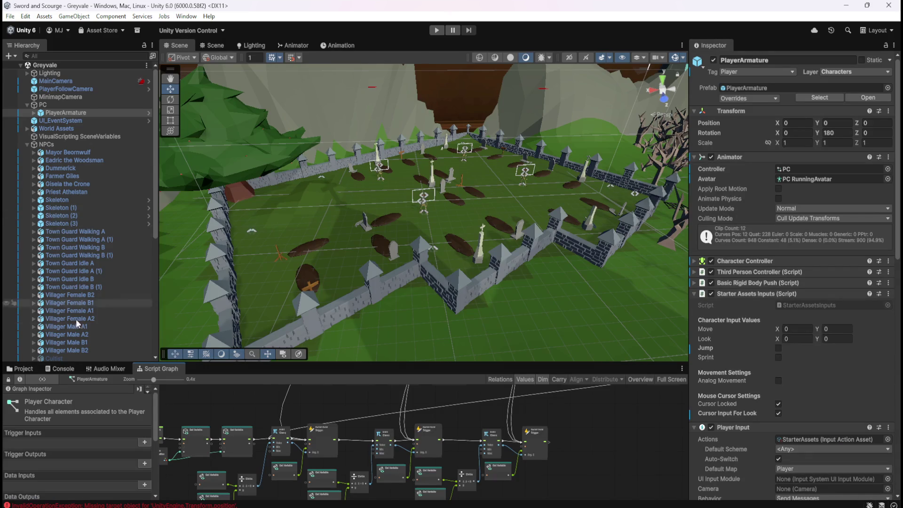
scroll(75, 319, down, 6)
Open the Skeleton prefab from the Enemies folder and show its Script Graph
click(23, 368)
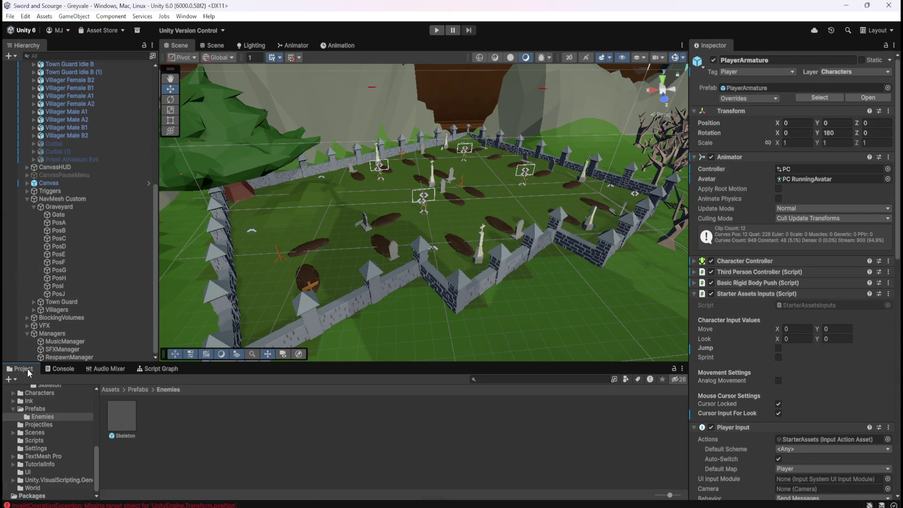
double_click(123, 417)
click(148, 368)
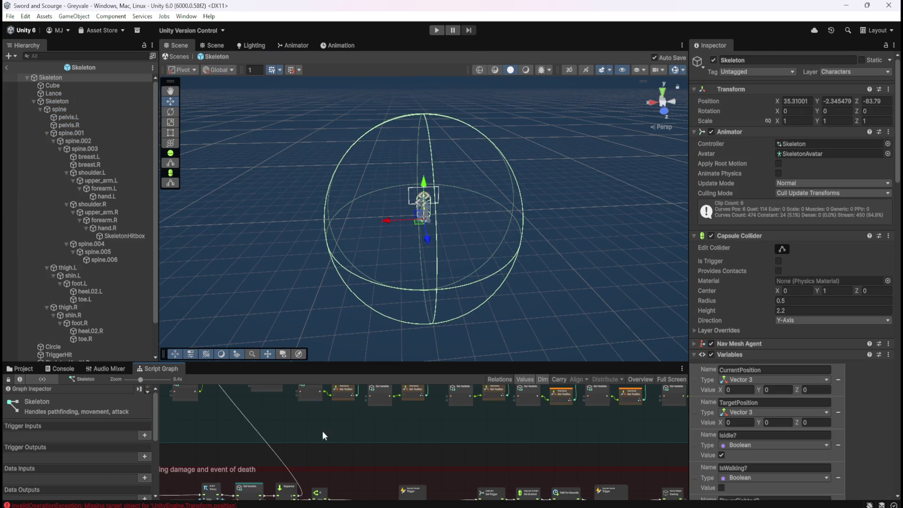
Maximize the Skeleton graph and enlarge the Blackboard to review its variables
key(shift+space)
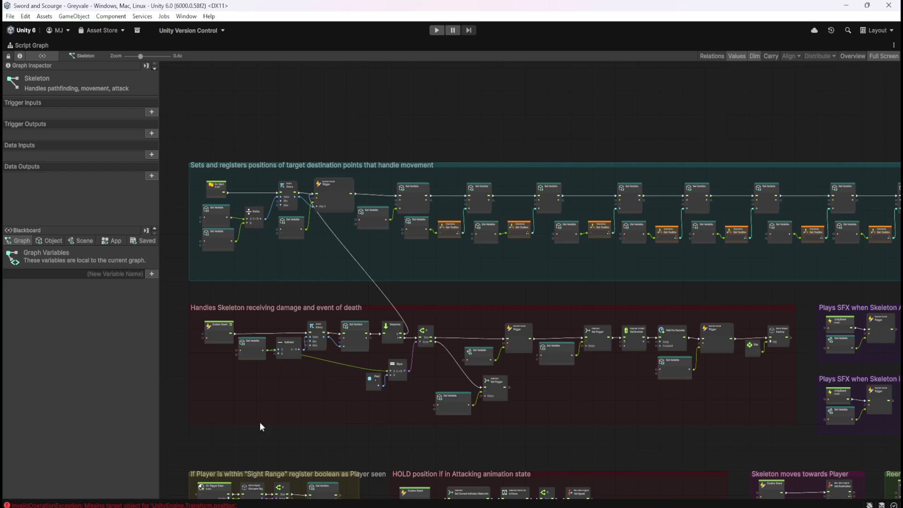
click(73, 240)
scroll(152, 264, down, 15)
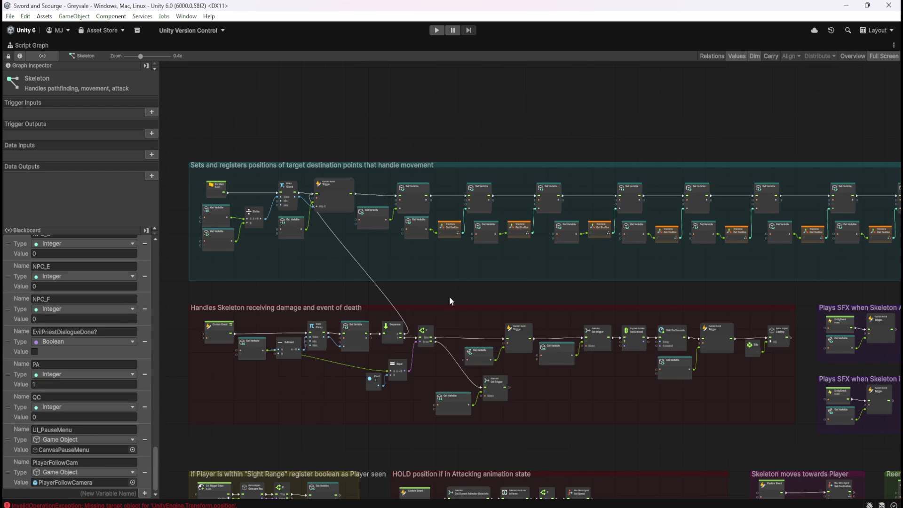
scroll(151, 457, up, 15)
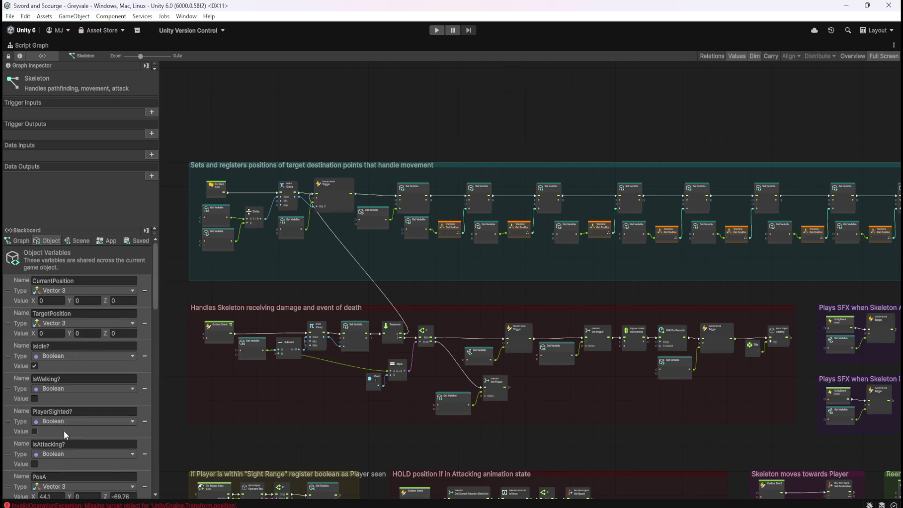
scroll(63, 430, down, 10)
scroll(153, 399, down, 10)
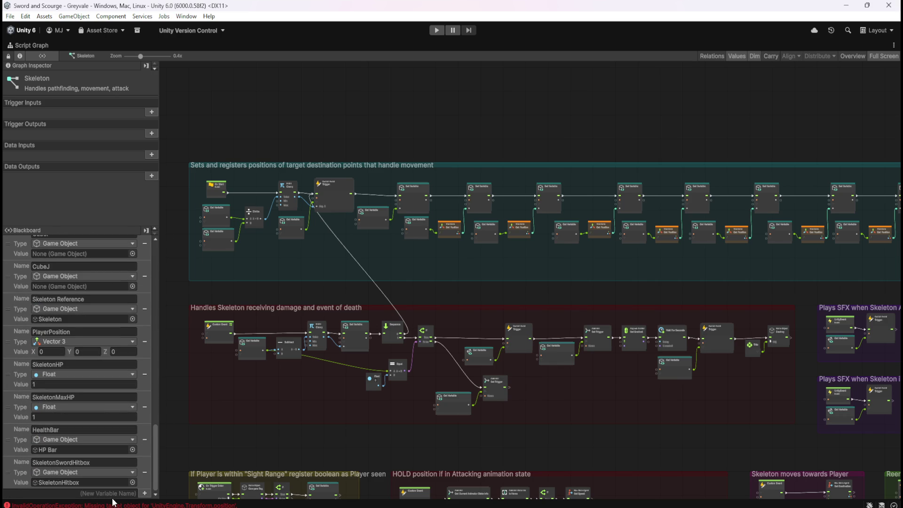
key(shift+space)
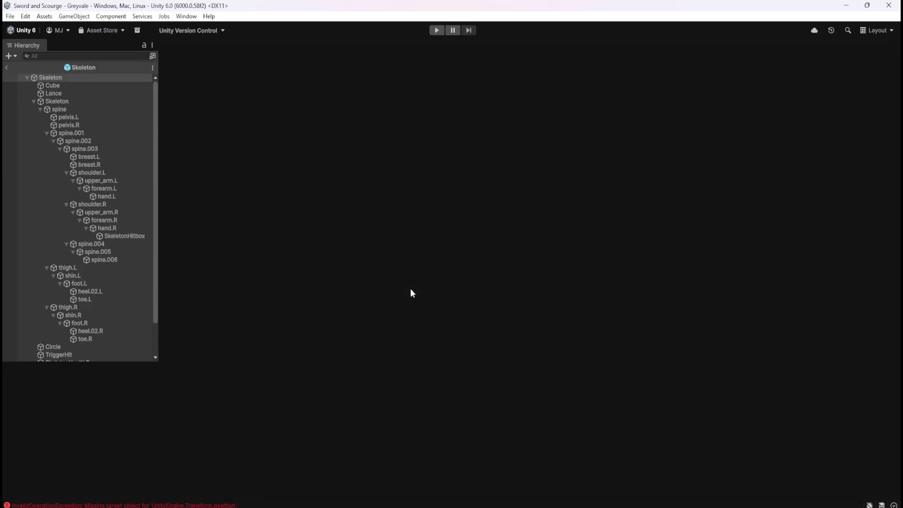
scroll(89, 264, down, 5)
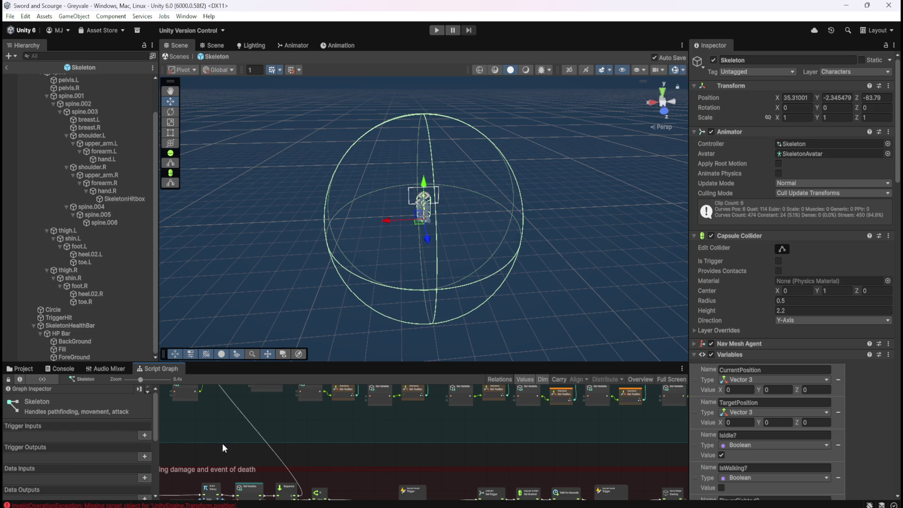
key(shift+space)
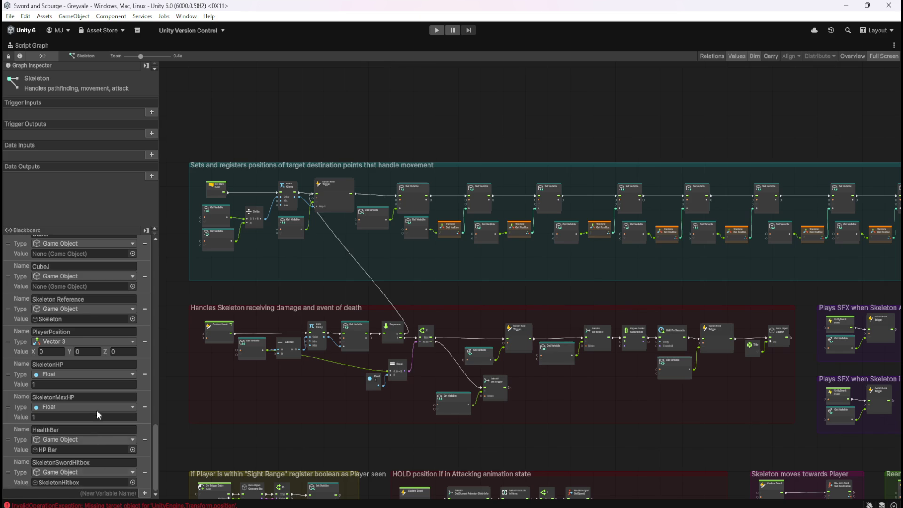
scroll(97, 410, down, 5)
drag(156, 433, 167, 263)
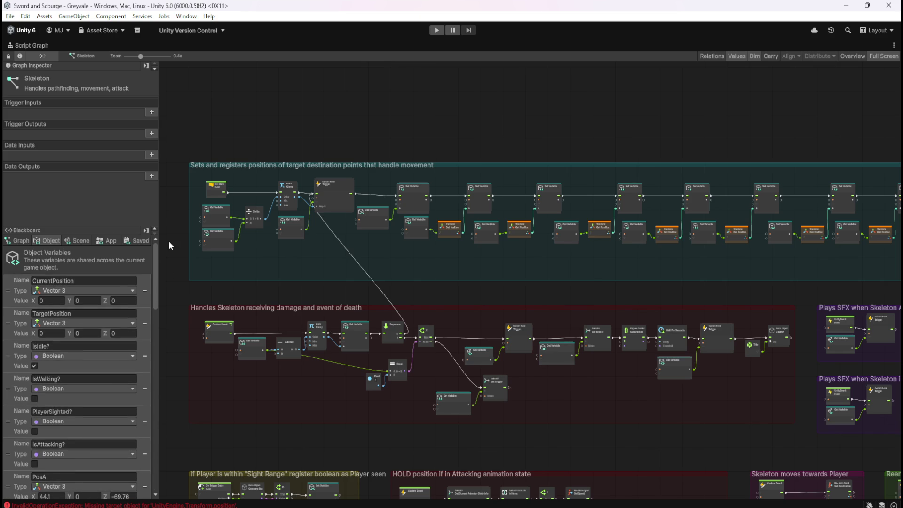
scroll(80, 367, down, 15)
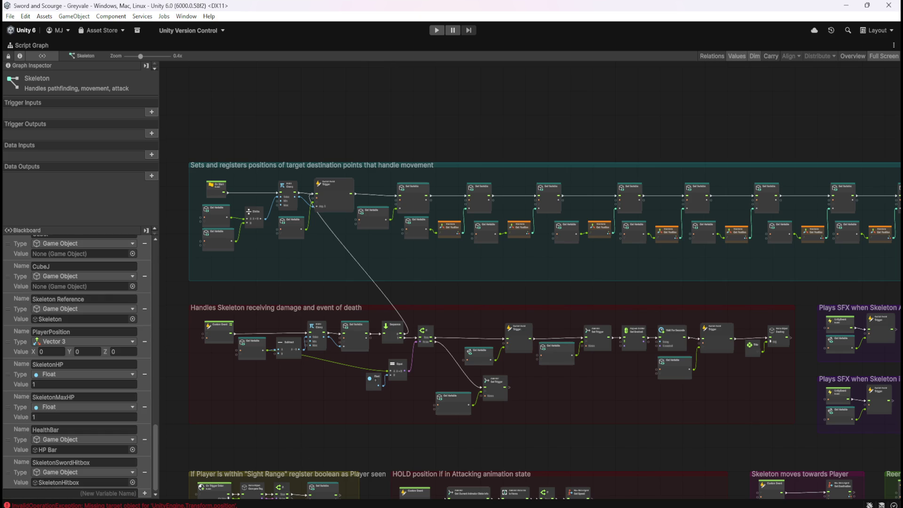
Add an object variable named HPBarCamera of type Game Object
click(106, 494)
text(HPBar)
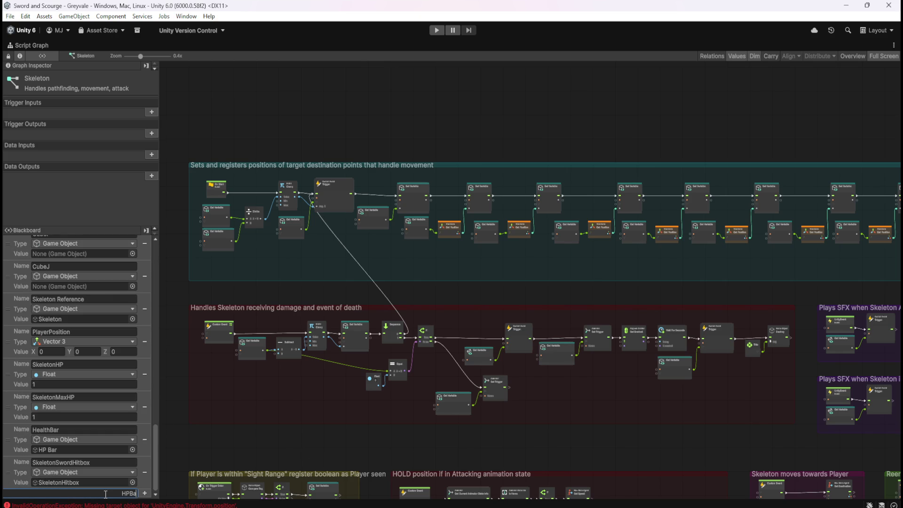
key(BackSpace)
key(BackSpace)
key(BackSpace)
text(bar)
key(BackSpace)
key(BackSpace)
key(BackSpace)
text(BarCamera)
key(Return)
click(71, 481)
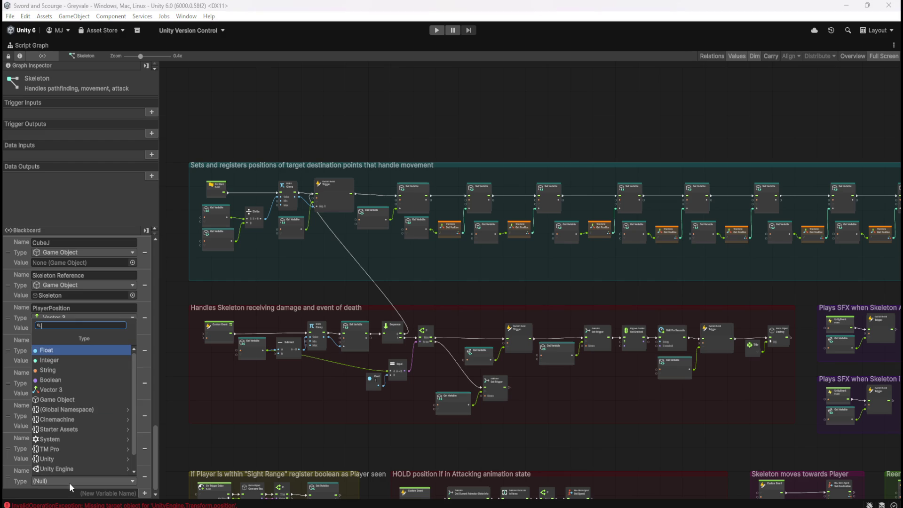
click(85, 391)
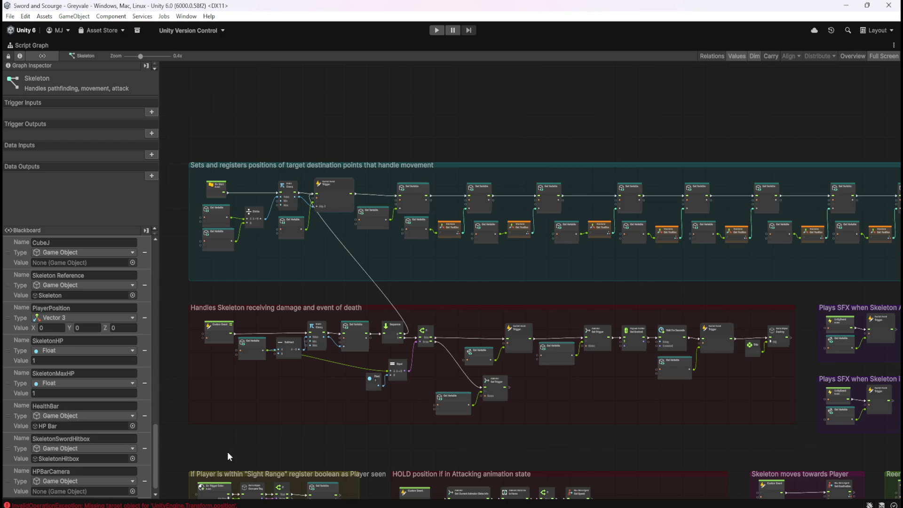
key(shift+space)
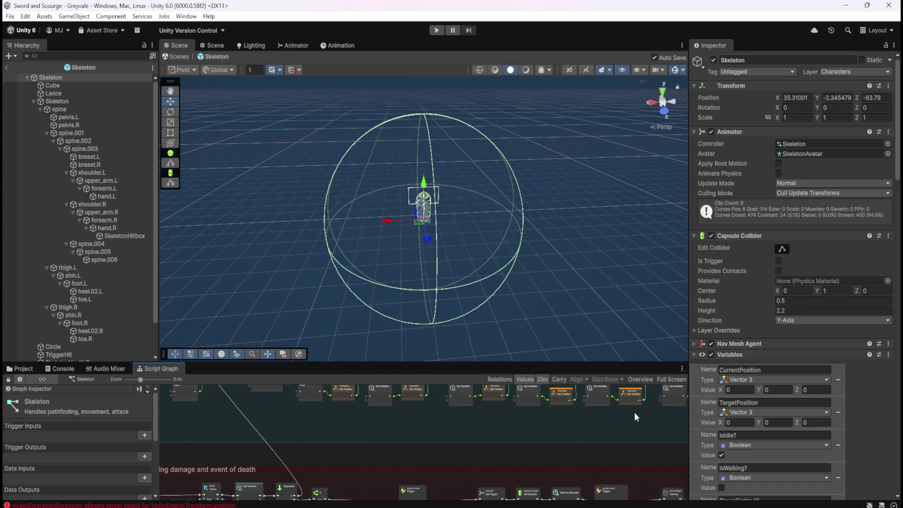
Select the Skeleton root and drag SkeletonHealthBar into HPBarCamera's Value field
scroll(756, 419, down, 15)
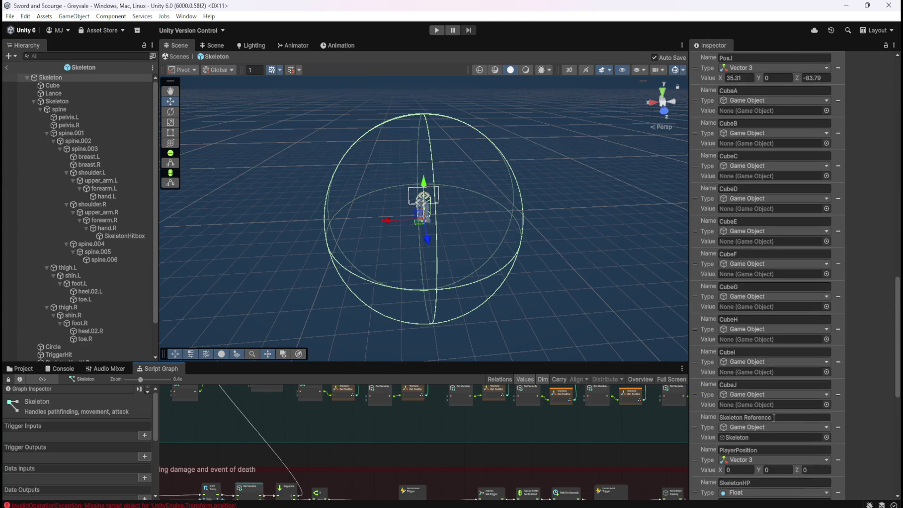
scroll(773, 417, down, 10)
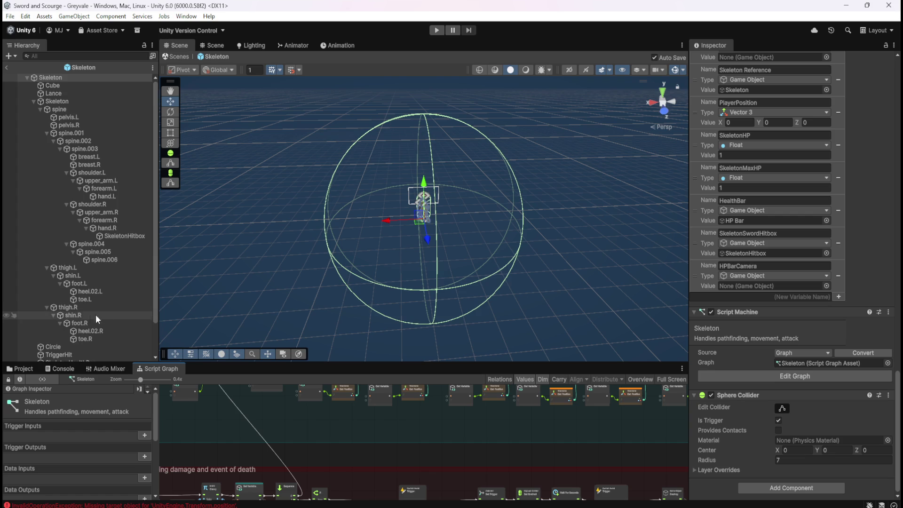
scroll(95, 315, down, 3)
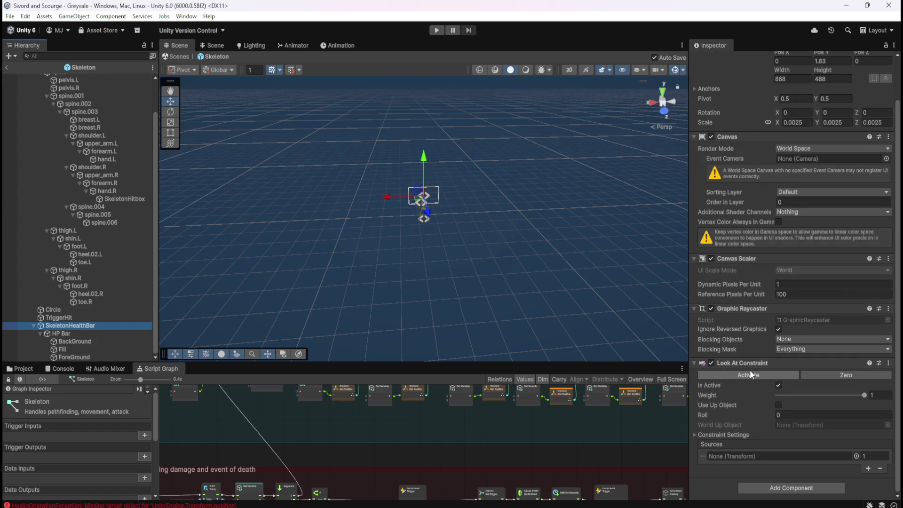
scroll(76, 290, up, 5)
click(55, 78)
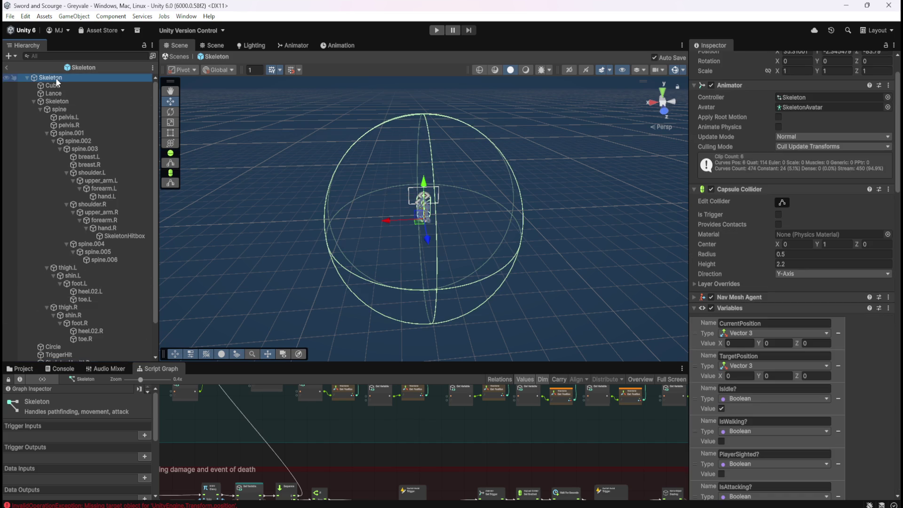
scroll(816, 416, down, 10)
scroll(815, 416, down, 15)
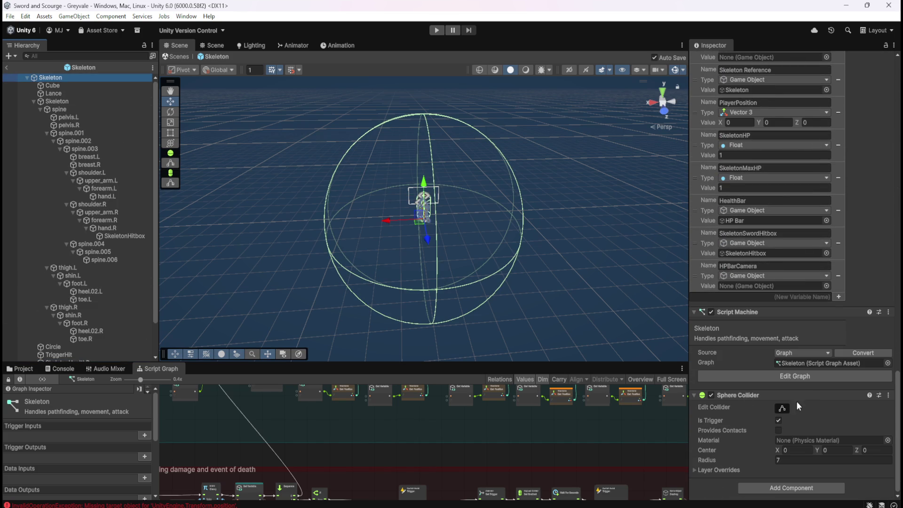
scroll(78, 324, down, 3)
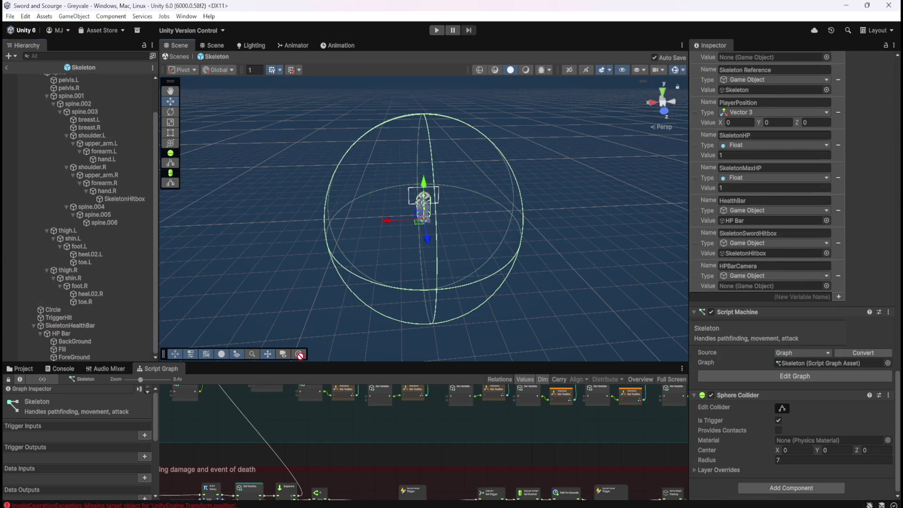
mouse_move(300, 355)
mouse_down()
mouse_move(760, 312)
mouse_move(758, 284)
mouse_up()
Check the variable in the maximized graph, then inspect SkeletonHealthBar's components
key(shift+space)
scroll(436, 301, up, 5)
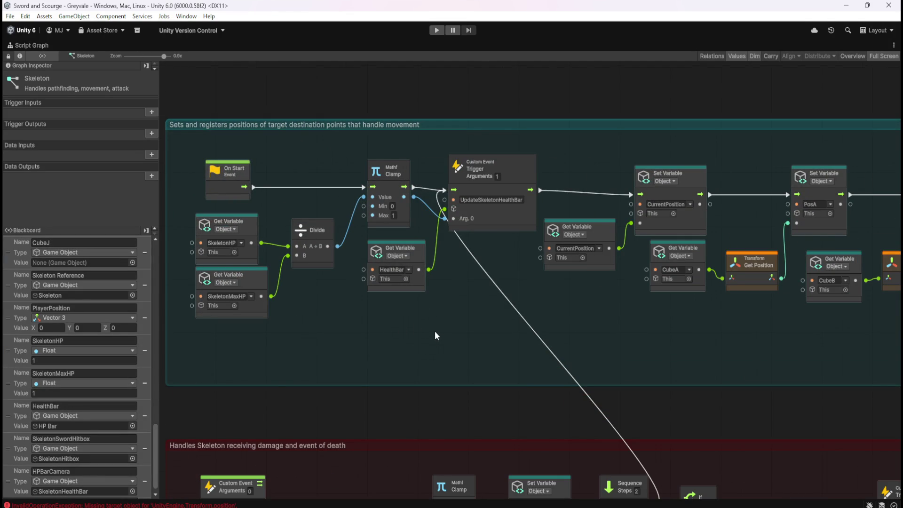
right_click(447, 309)
key(shift+space)
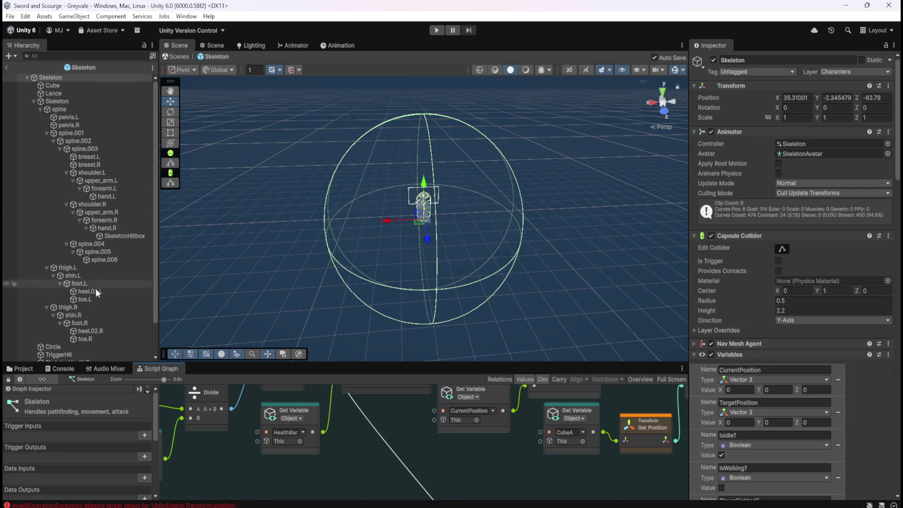
scroll(95, 289, down, 2)
click(64, 325)
scroll(763, 406, down, 3)
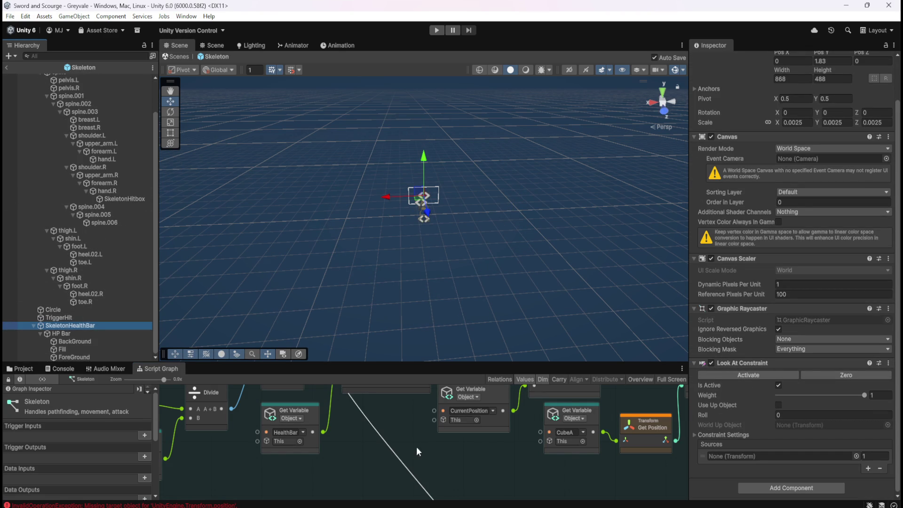
Add a Look At Constraint Set Source node beside the health-bar event
click(352, 463)
key(shift+space)
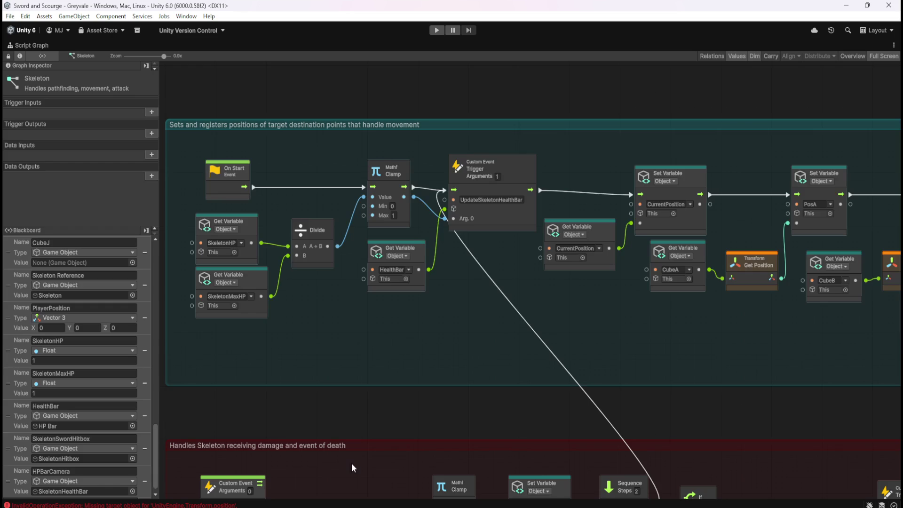
right_click(462, 334)
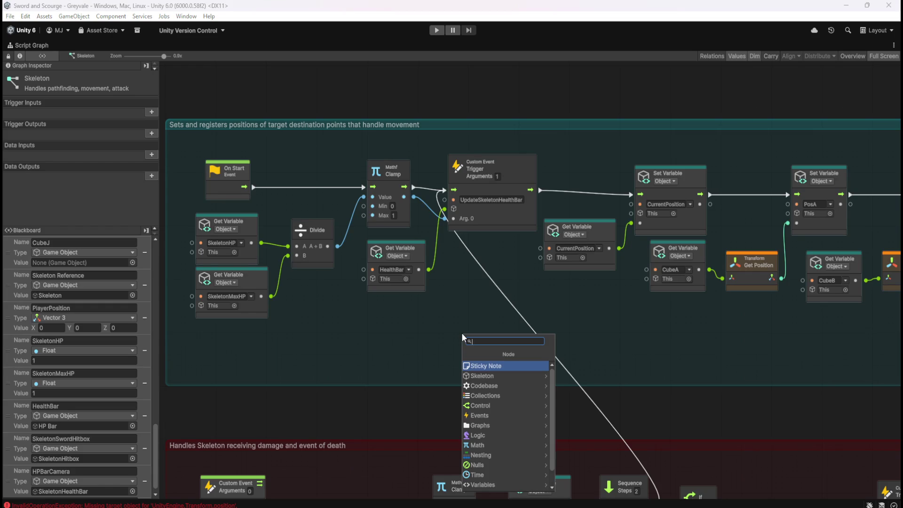
text(look at cons)
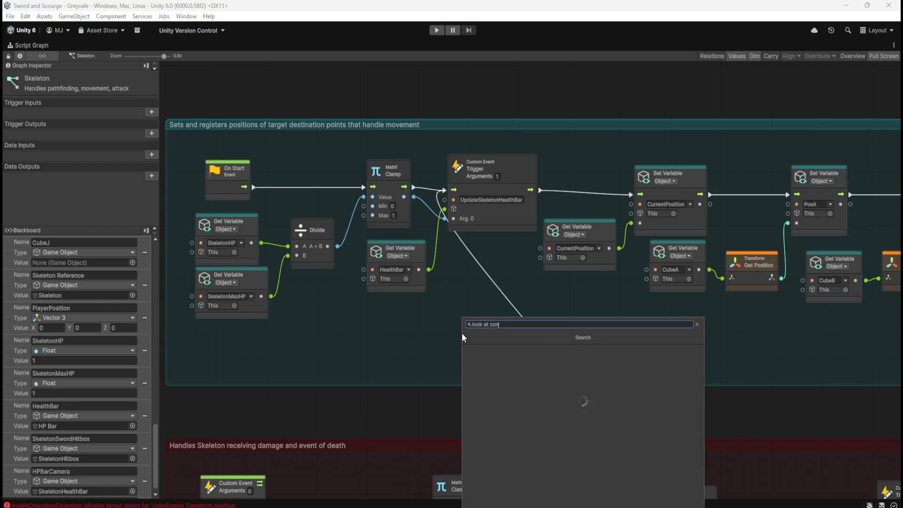
key(Return)
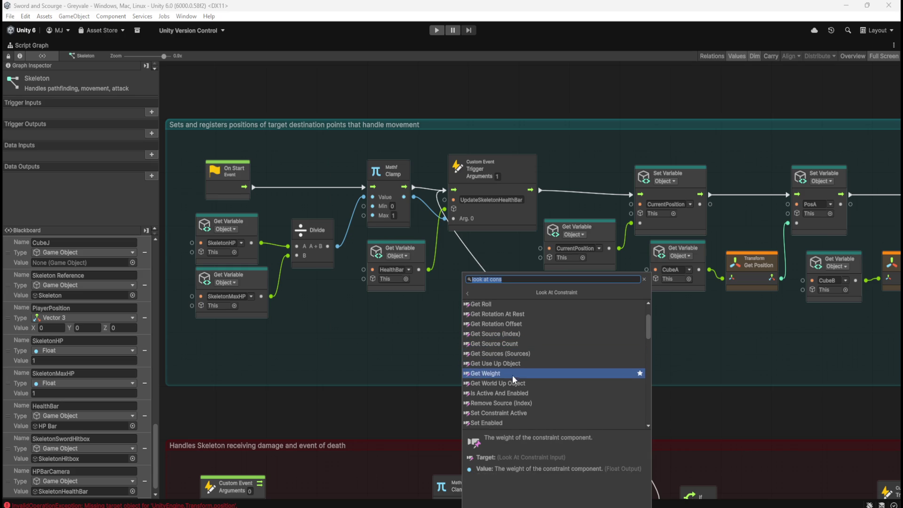
scroll(511, 377, down, 1)
scroll(501, 396, down, 2)
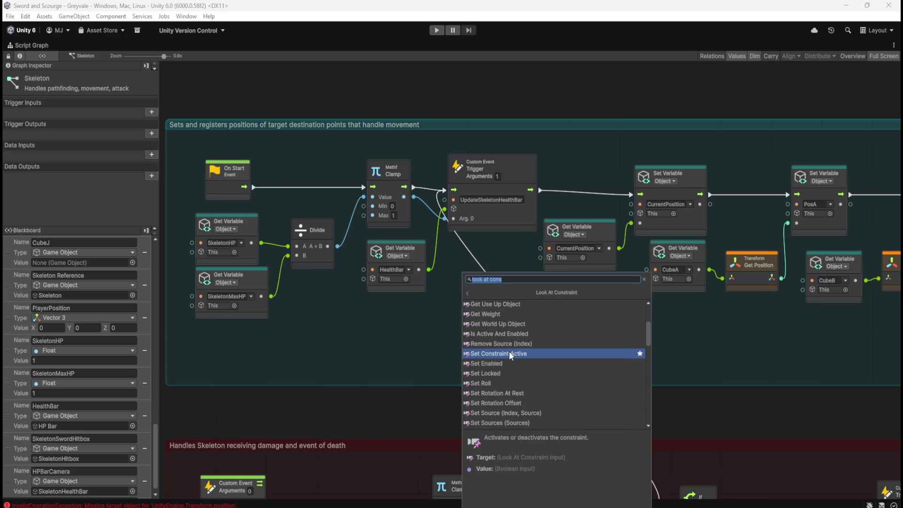
scroll(509, 351, down, 1)
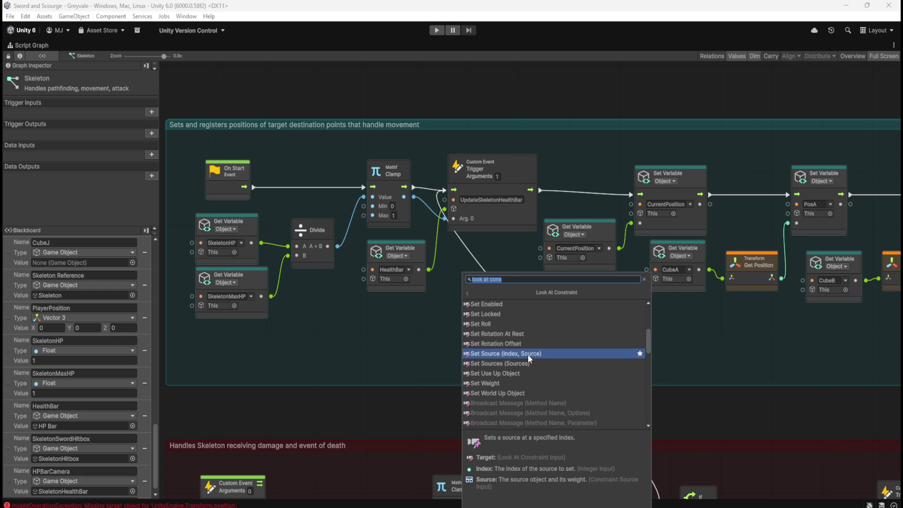
click(528, 354)
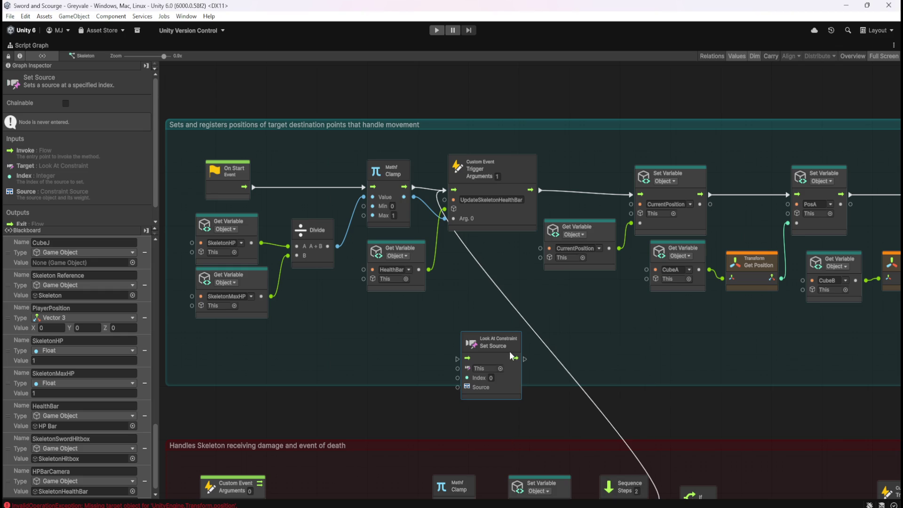
drag(509, 349, 511, 324)
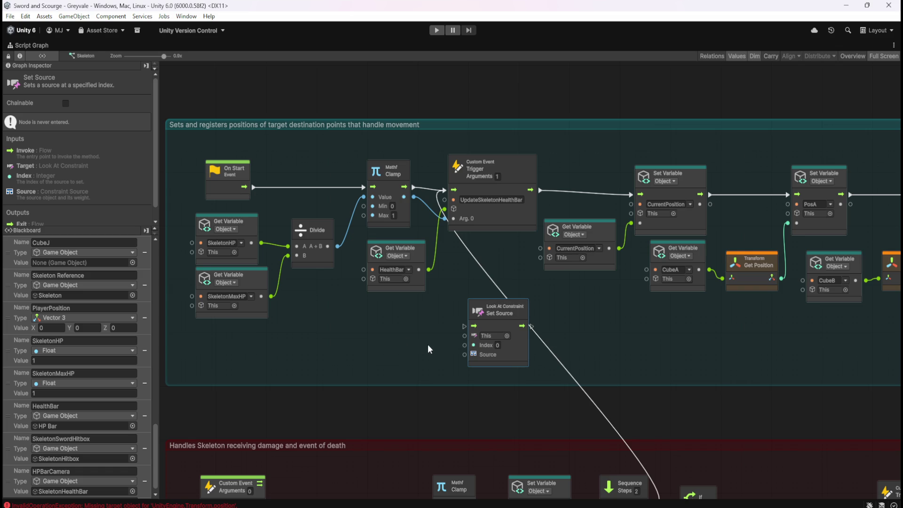
Drop an HPBarCamera get node and wire it into Set Source's target input
scroll(19, 444, down, 1)
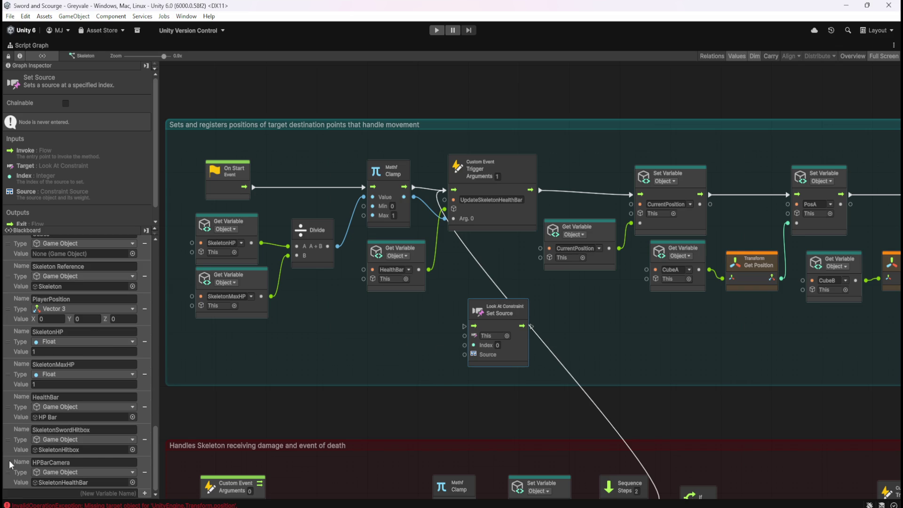
drag(10, 474, 396, 337)
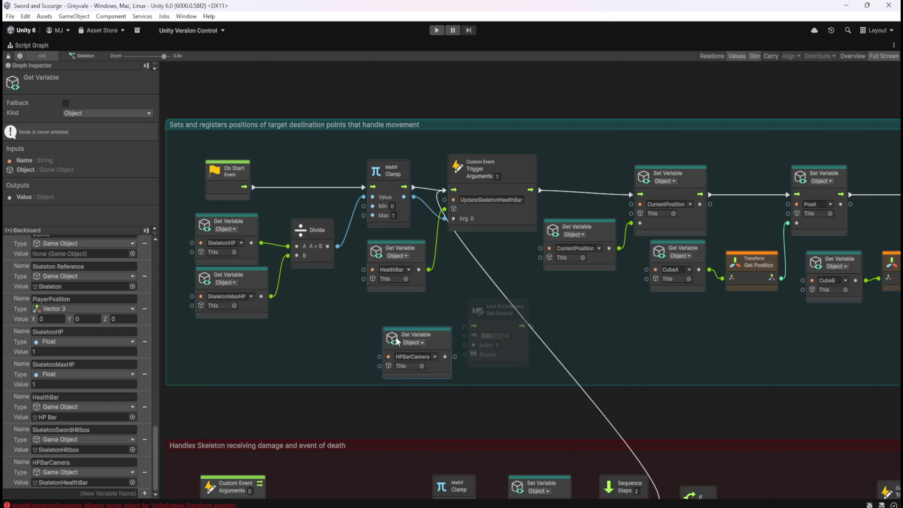
mouse_move(440, 374)
mouse_down()
mouse_move(431, 366)
mouse_move(467, 338)
mouse_up()
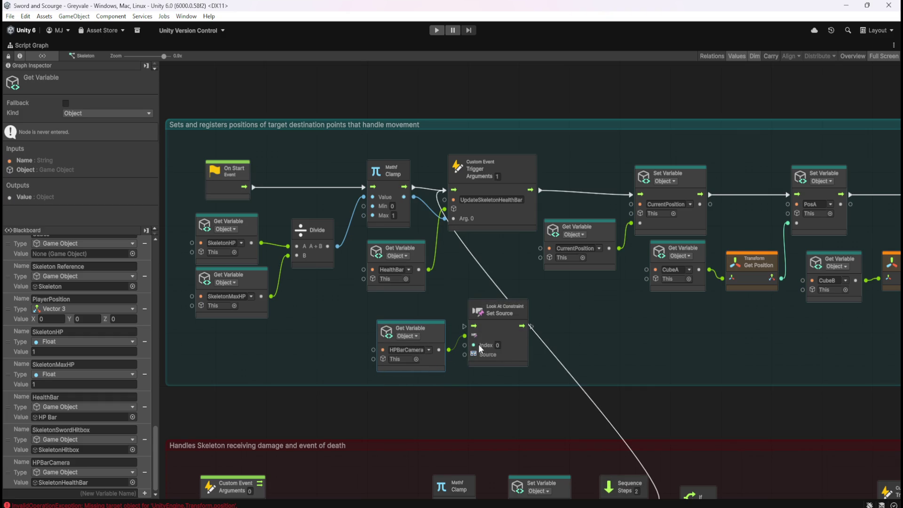
mouse_move(433, 332)
mouse_down()
mouse_move(434, 313)
mouse_move(434, 321)
mouse_up()
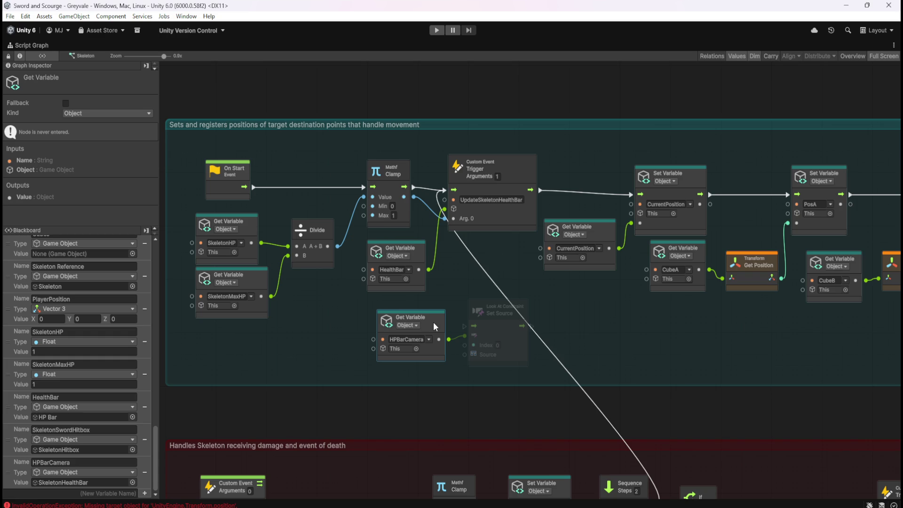
scroll(84, 351, up, 5)
Add a Scene Get Variable node for PlayerFollowCam and wire it into Set Source's Source input
mouse_move(154, 421)
mouse_down()
mouse_move(153, 256)
mouse_move(154, 470)
mouse_up()
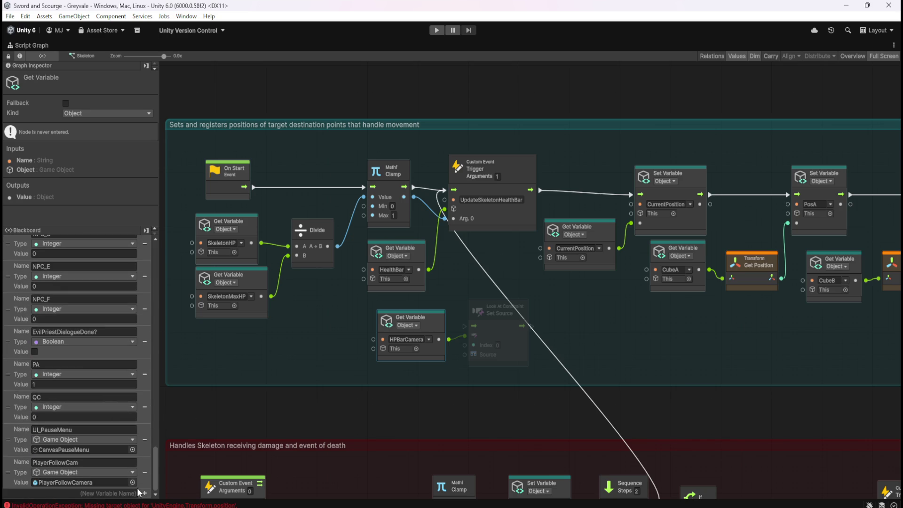
drag(7, 472, 396, 387)
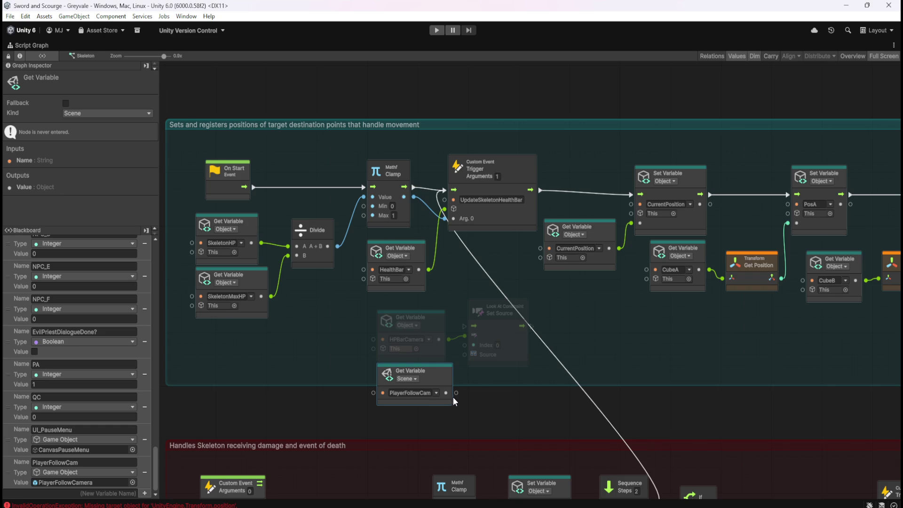
mouse_move(456, 393)
mouse_down()
mouse_move(465, 355)
mouse_move(533, 356)
mouse_up()
click(522, 357)
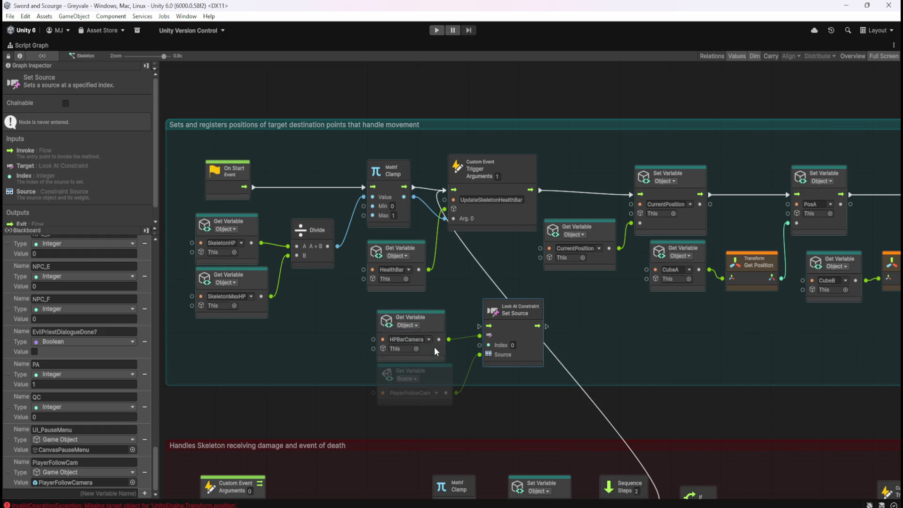
scroll(70, 478, up, 5)
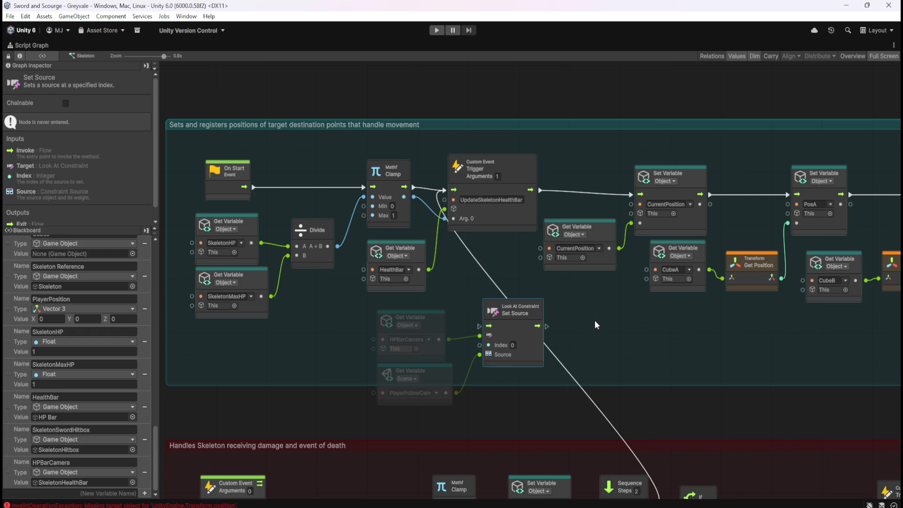
Maximize the Script Graph and stretch the movement comment group's right edge outward
click(602, 338)
key(shift+space)
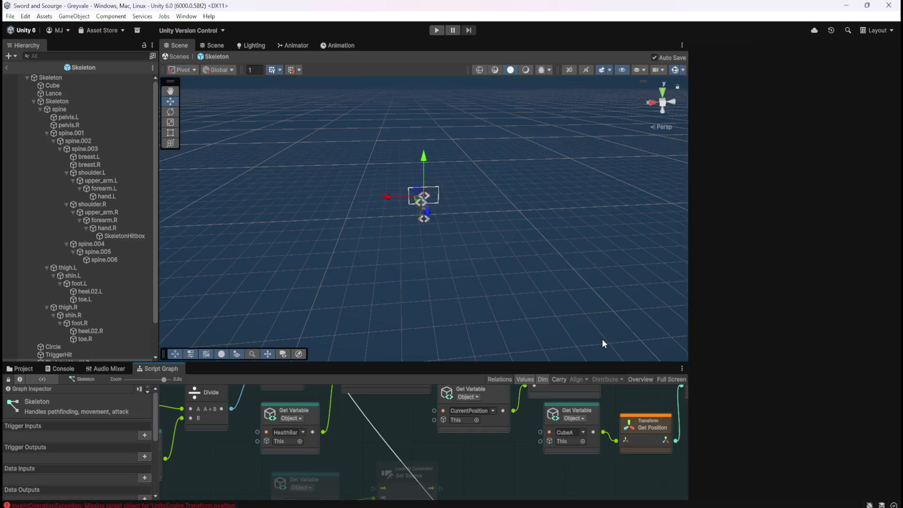
key(shift+space)
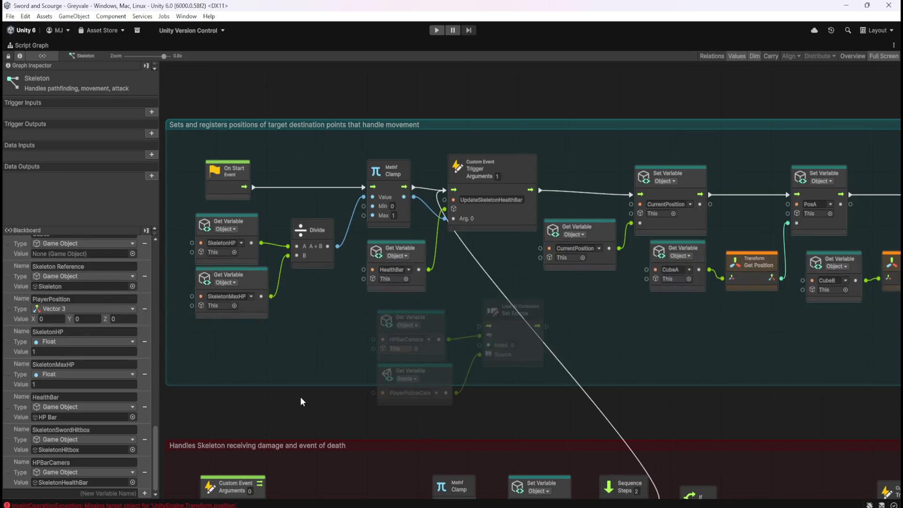
scroll(295, 409, down, 10)
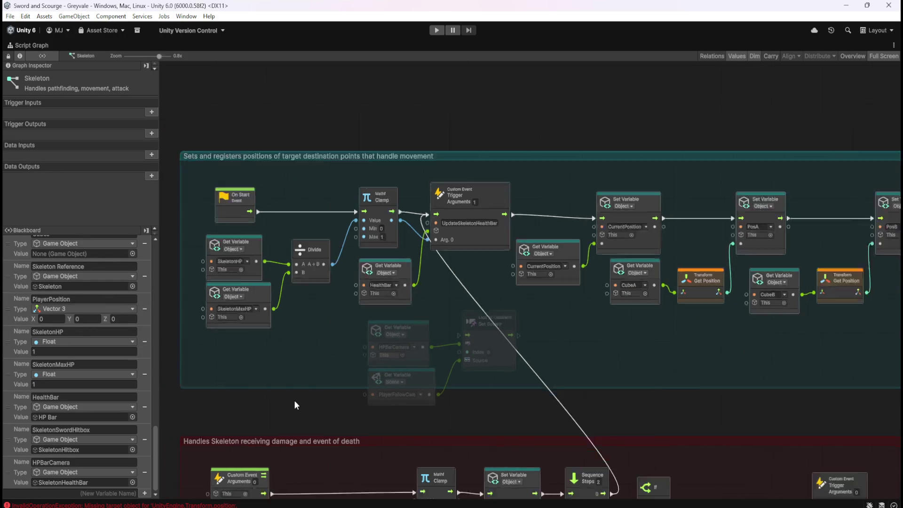
scroll(617, 395, up, 10)
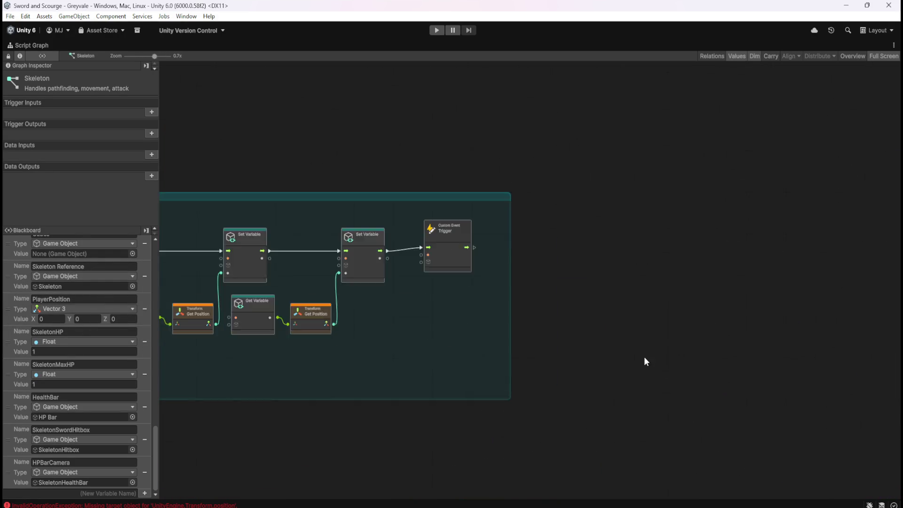
mouse_move(475, 313)
mouse_down()
mouse_move(777, 358)
mouse_move(826, 345)
mouse_up()
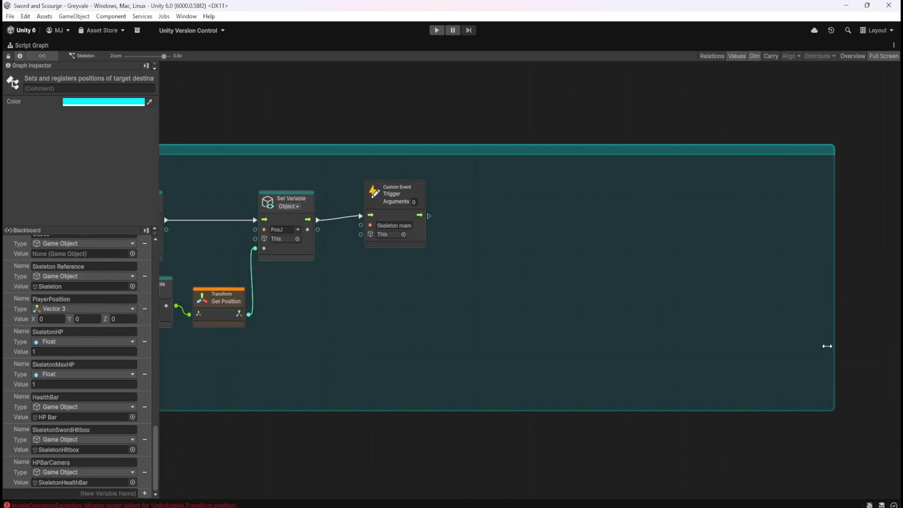
Select a range of movement nodes and bring the trigger and Set Source nodes into view
scroll(598, 348, down, 3)
scroll(605, 350, down, 5)
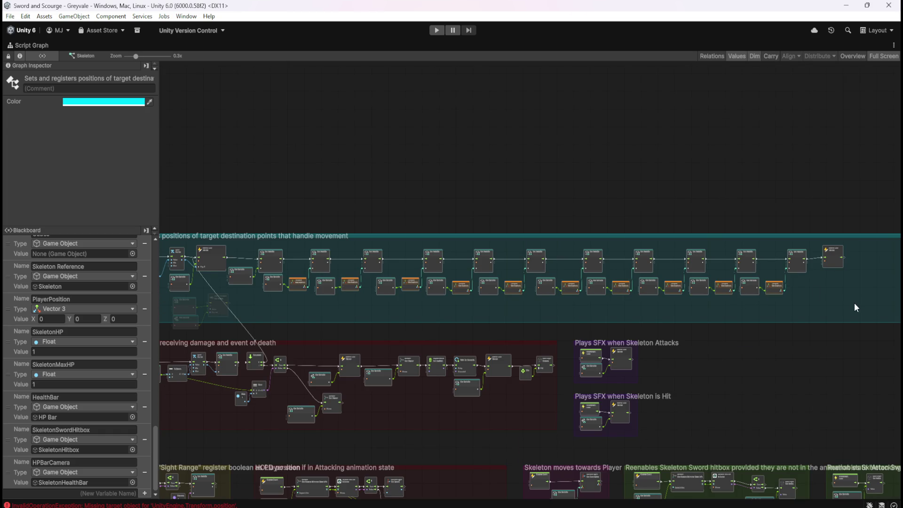
mouse_move(855, 307)
mouse_down()
mouse_move(685, 276)
mouse_move(245, 251)
mouse_move(365, 266)
mouse_up()
scroll(403, 304, up, 5)
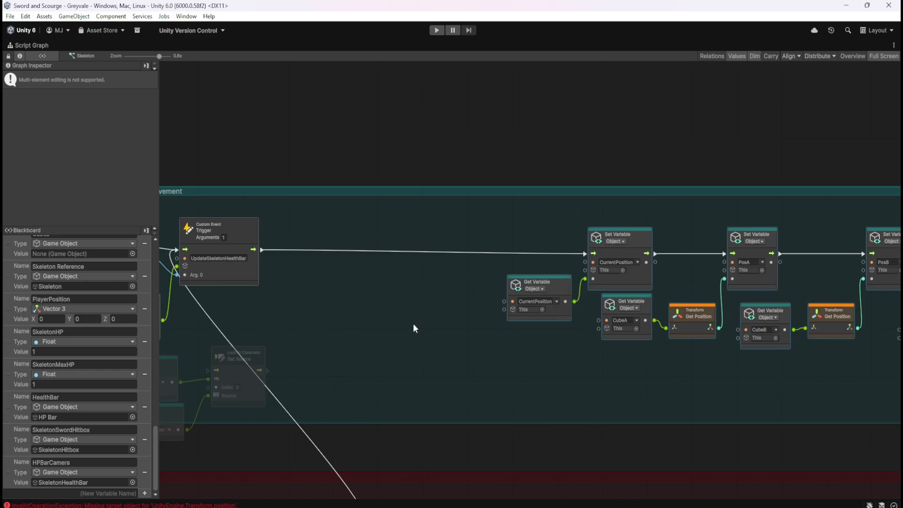
mouse_move(622, 324)
mouse_down()
mouse_move(443, 340)
mouse_move(599, 327)
mouse_up()
Lift Set Source into the main row and wire it between the trigger and the CurrentPosition Set Variable
click(400, 320)
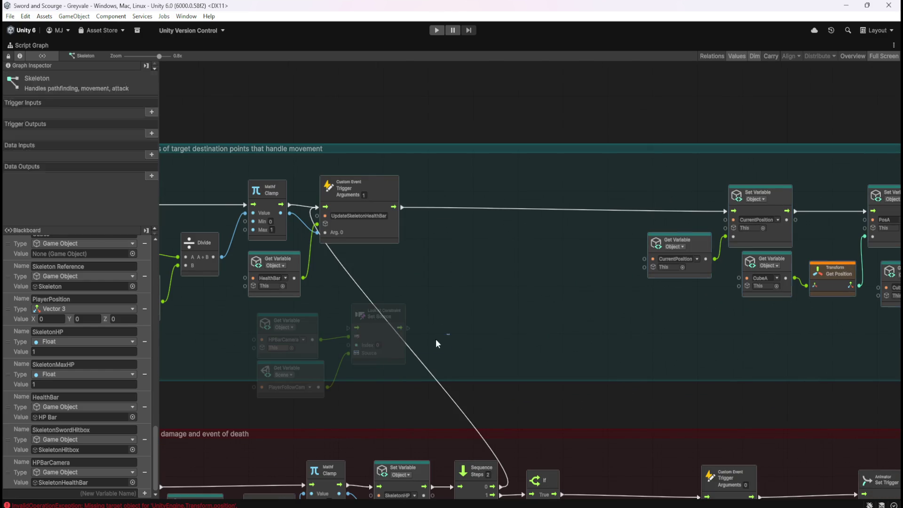
mouse_move(450, 334)
mouse_down()
mouse_move(297, 371)
mouse_move(398, 281)
mouse_move(390, 286)
mouse_up()
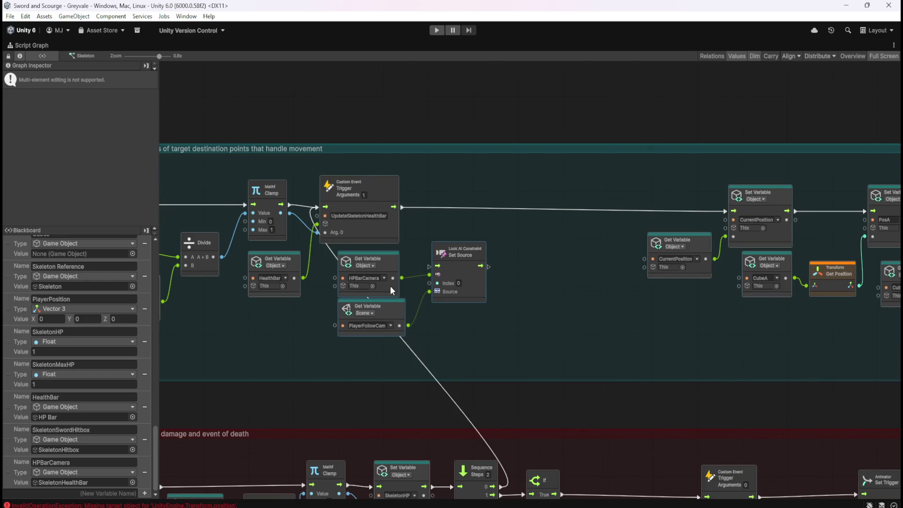
drag(485, 285, 482, 230)
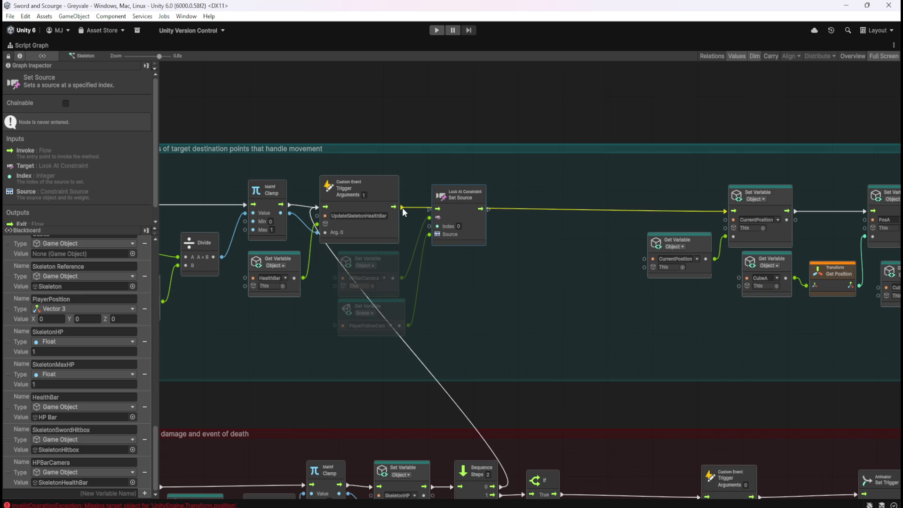
right_click(489, 209)
drag(489, 209, 729, 211)
Select the movement group's nodes and shift them left together
scroll(480, 262, down, 5)
drag(719, 290, 390, 289)
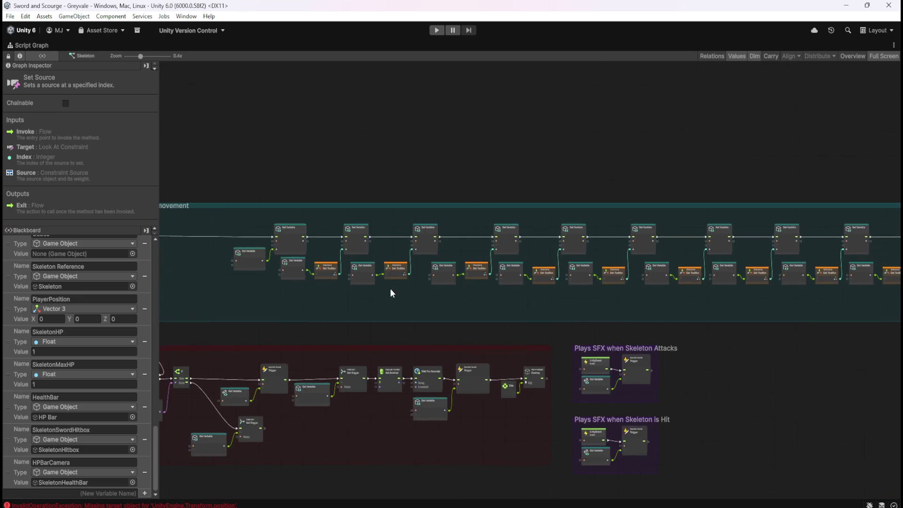
scroll(390, 289, down, 1)
scroll(800, 295, up, 3)
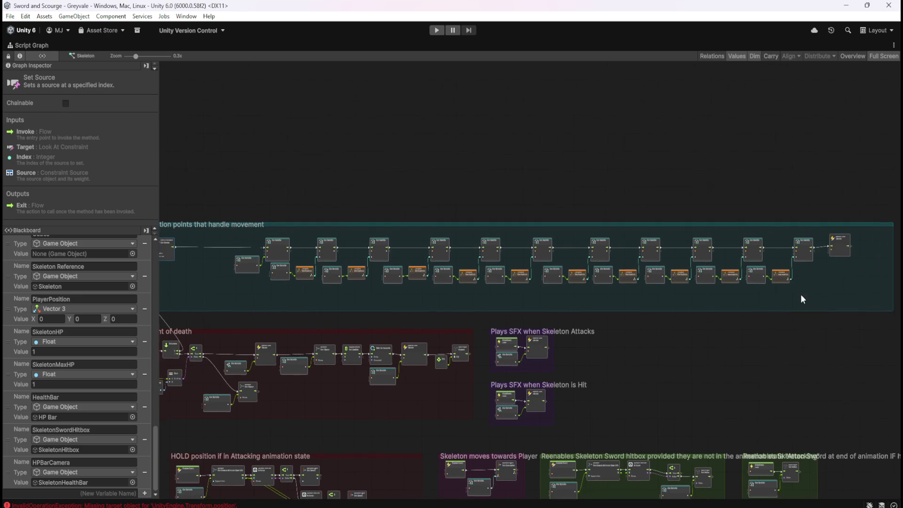
scroll(873, 253, down, 5)
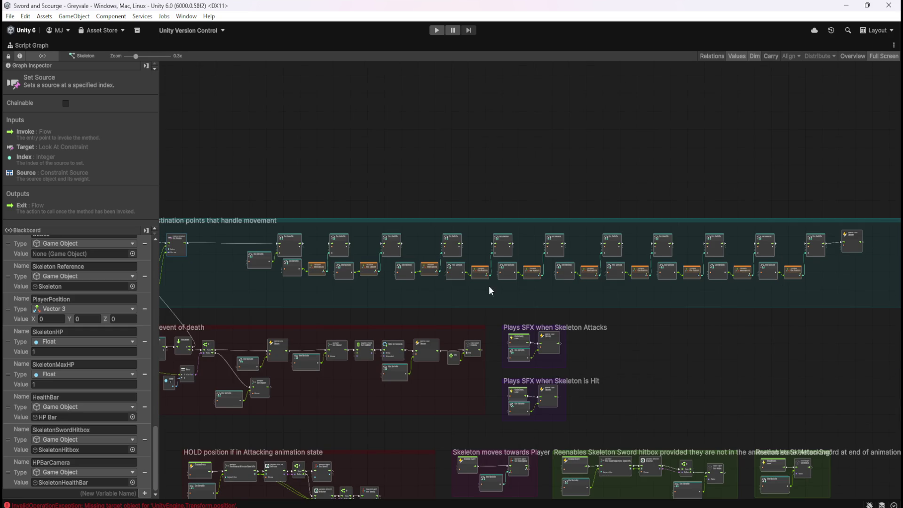
drag(490, 289, 652, 280)
scroll(246, 235, up, 6)
click(254, 228)
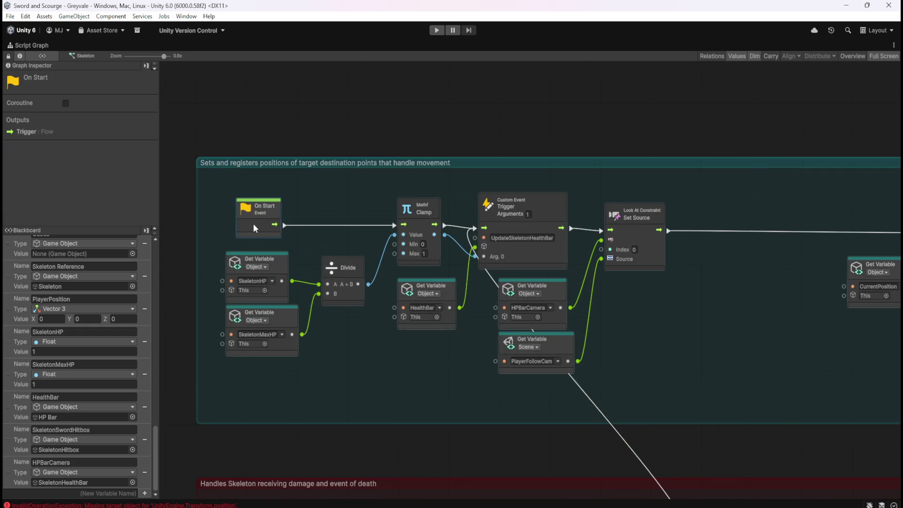
scroll(247, 236, down, 4)
scroll(377, 295, up, 1)
scroll(409, 292, down, 3)
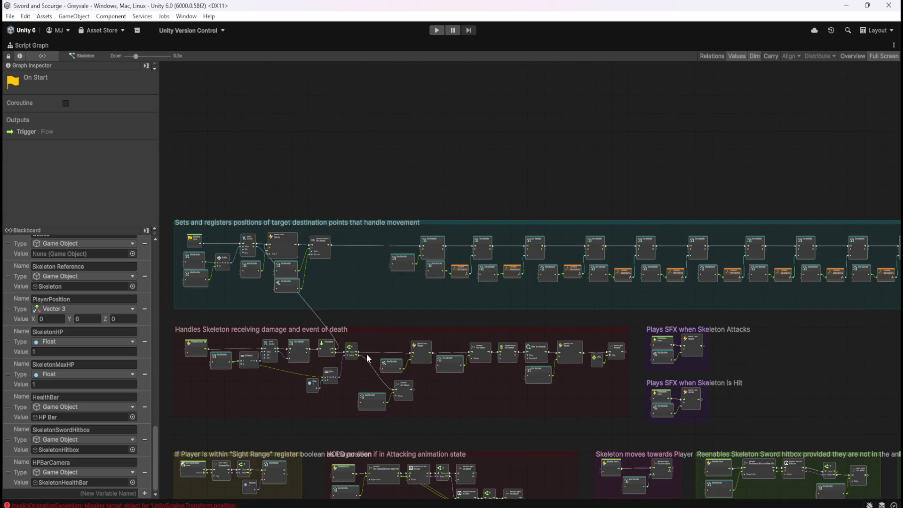
mouse_move(682, 317)
mouse_down()
mouse_move(496, 316)
mouse_move(558, 313)
mouse_up()
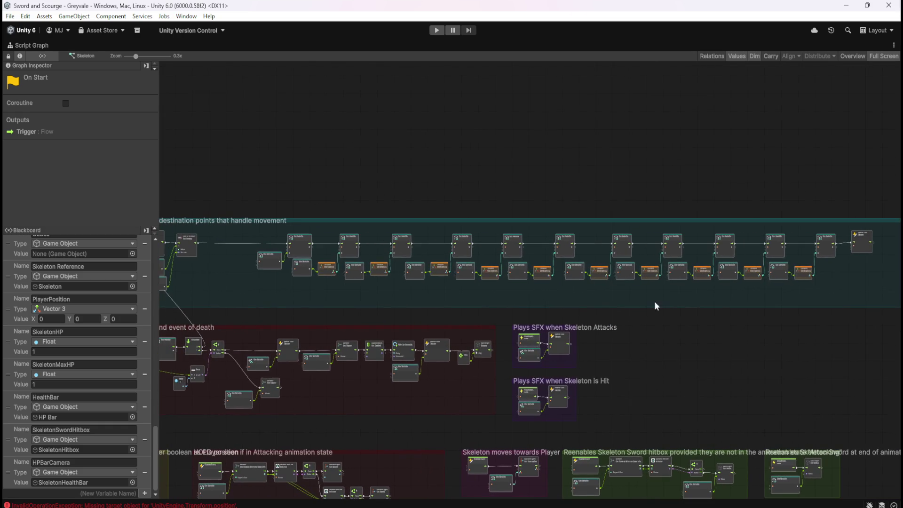
mouse_move(883, 230)
mouse_down()
mouse_move(823, 250)
mouse_move(266, 294)
mouse_up()
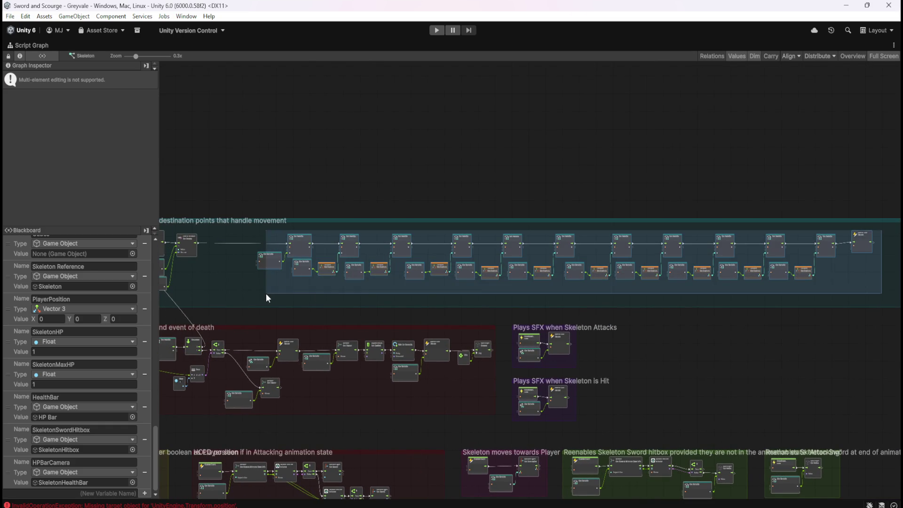
drag(267, 261, 211, 261)
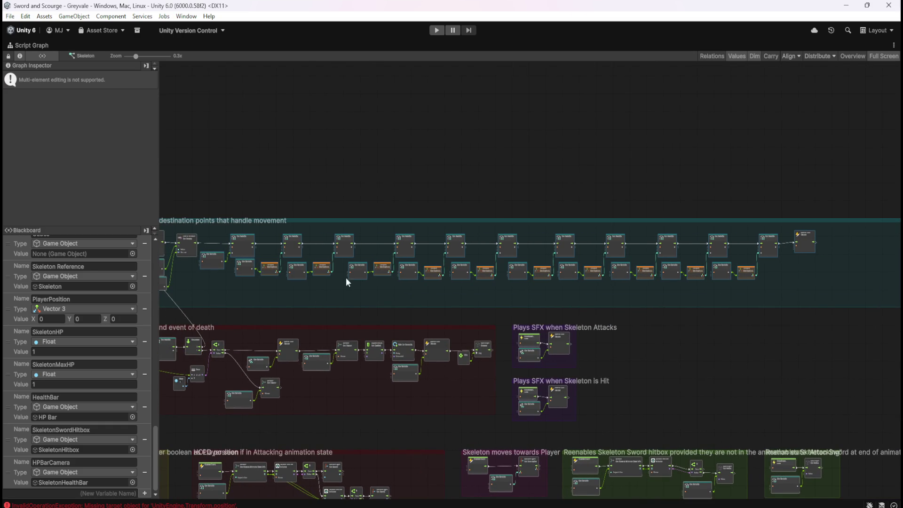
Pull the movement comment group's right edge in to fit the nodes
click(851, 284)
mouse_move(851, 284)
mouse_down()
mouse_move(658, 285)
mouse_move(465, 319)
mouse_move(472, 316)
mouse_up()
scroll(699, 272, up, 4)
scroll(694, 277, up, 1)
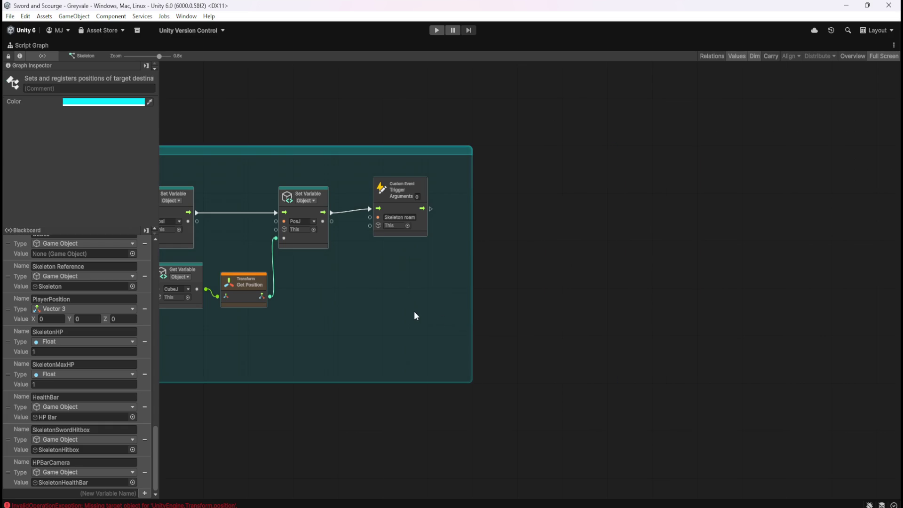
click(416, 314)
scroll(716, 299, down, 5)
scroll(591, 305, up, 5)
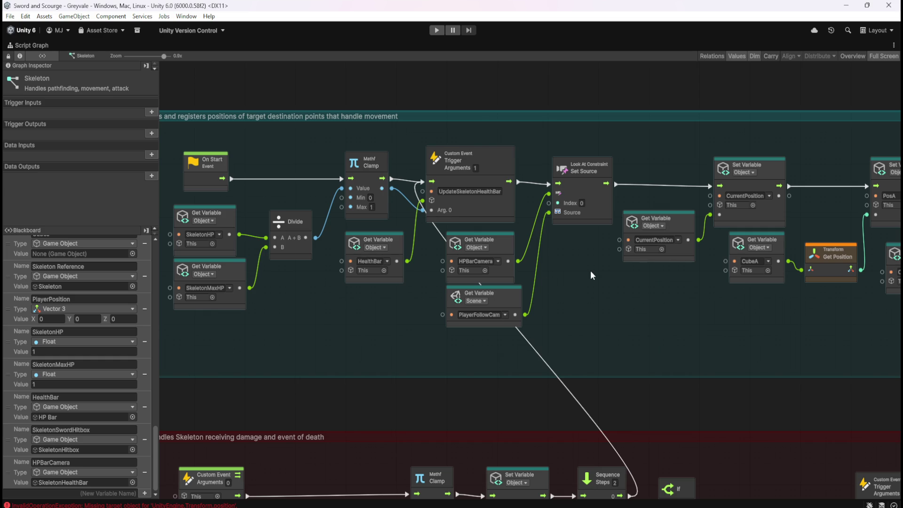
Finish editing the HPBarCamera variable name and restore the normal layout
click(75, 463)
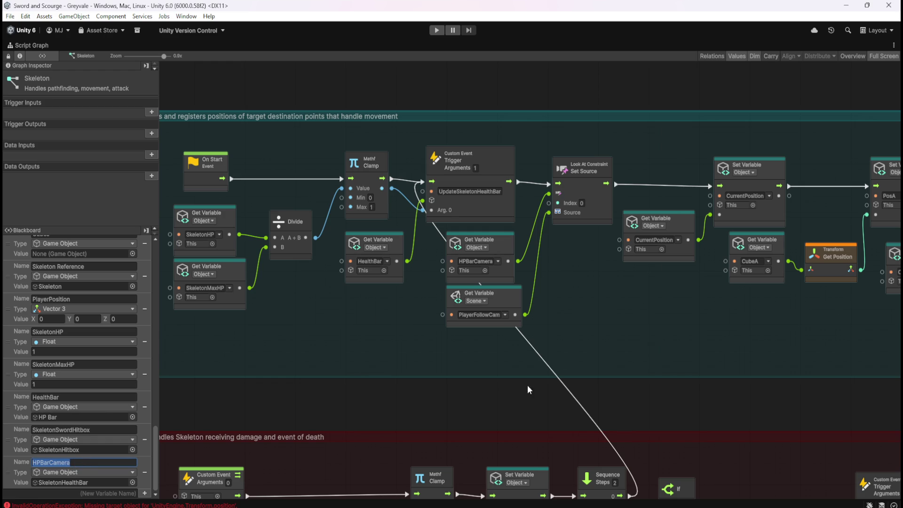
click(601, 316)
key(shift+space)
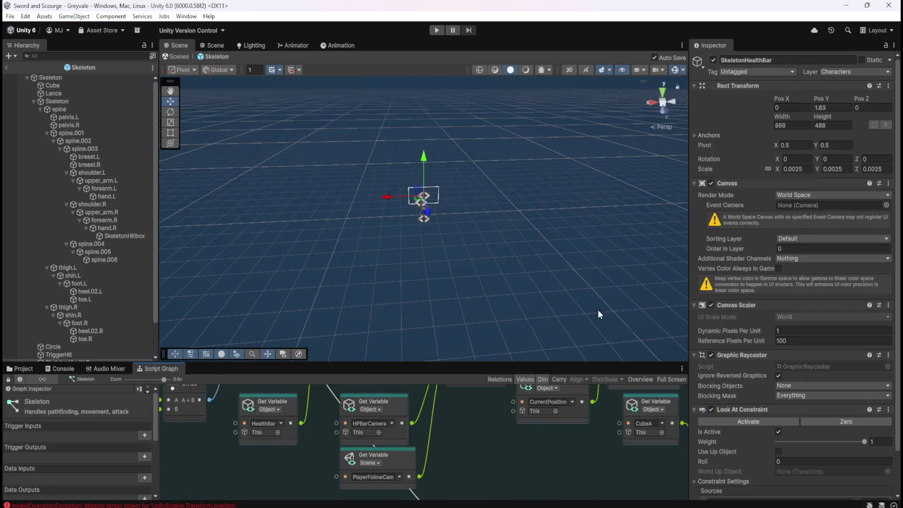
Exit Prefab Mode, review the scene Skeleton's Variables, and maximize its Script Graph
click(7, 69)
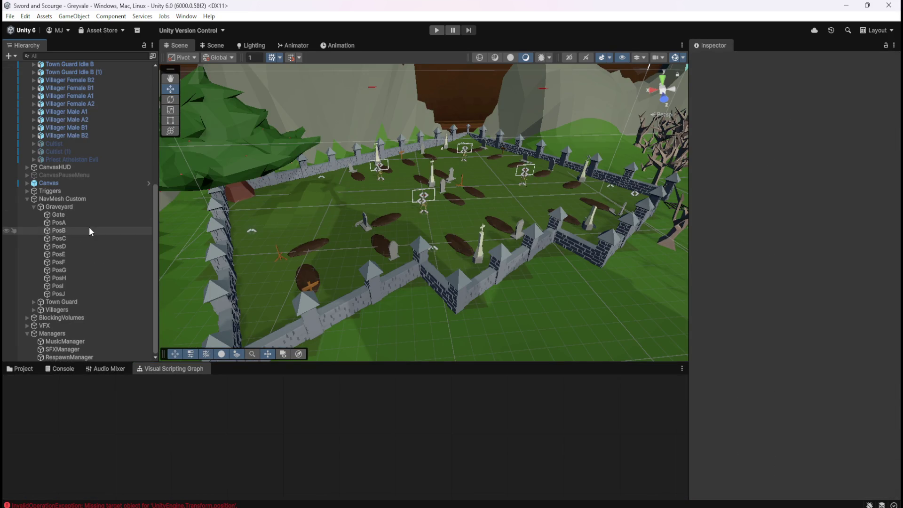
scroll(88, 222, up, 6)
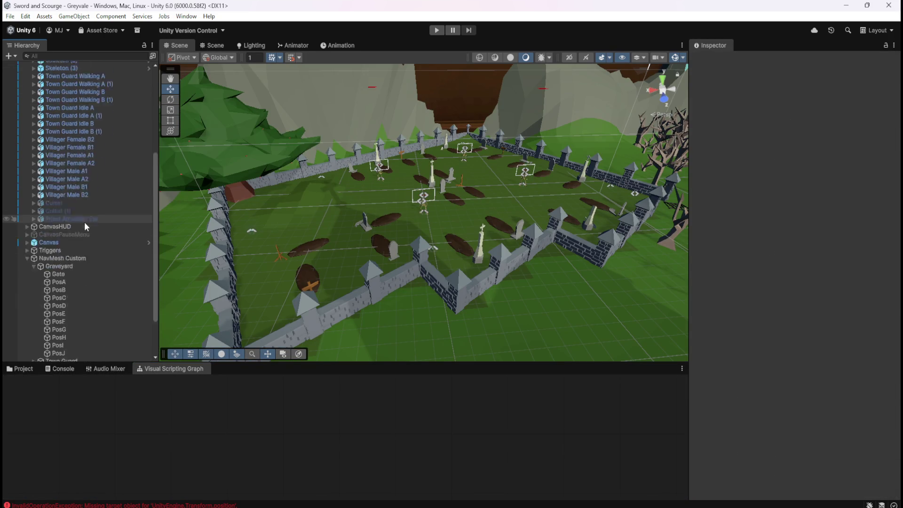
scroll(83, 221, up, 3)
click(73, 191)
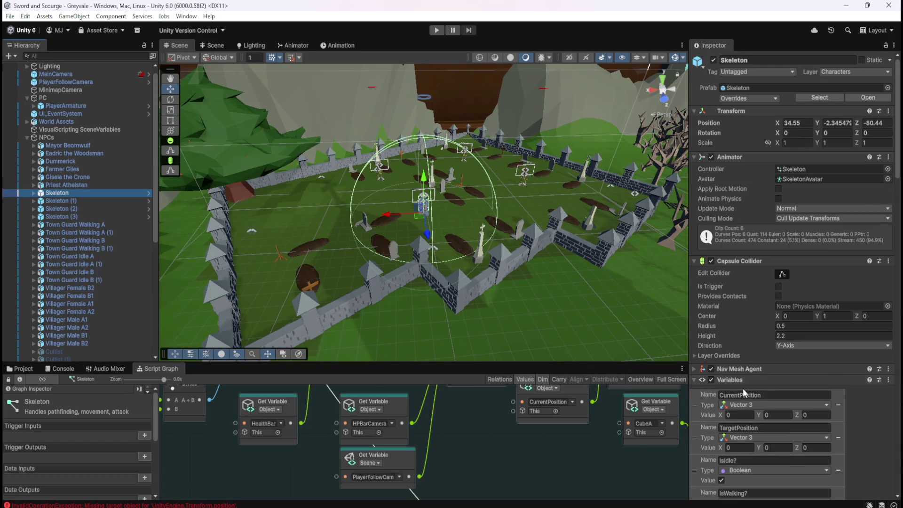
scroll(841, 427, down, 20)
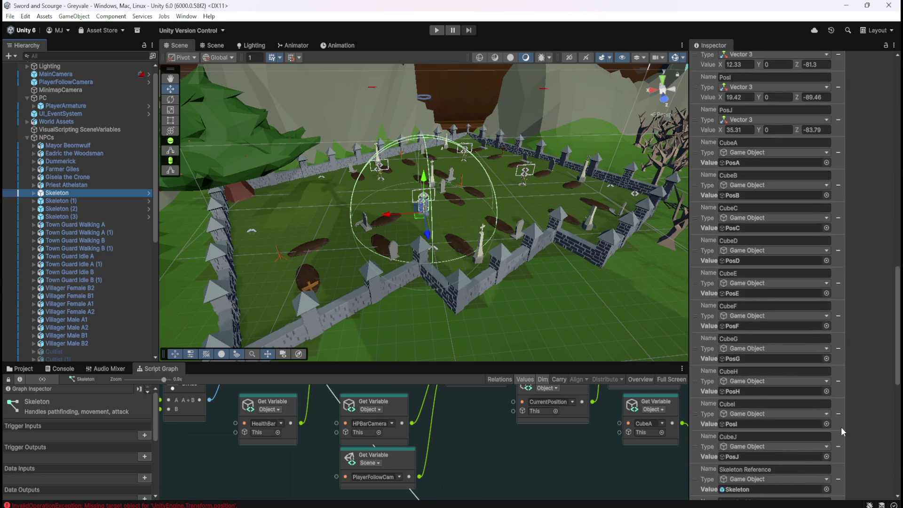
scroll(841, 428, down, 5)
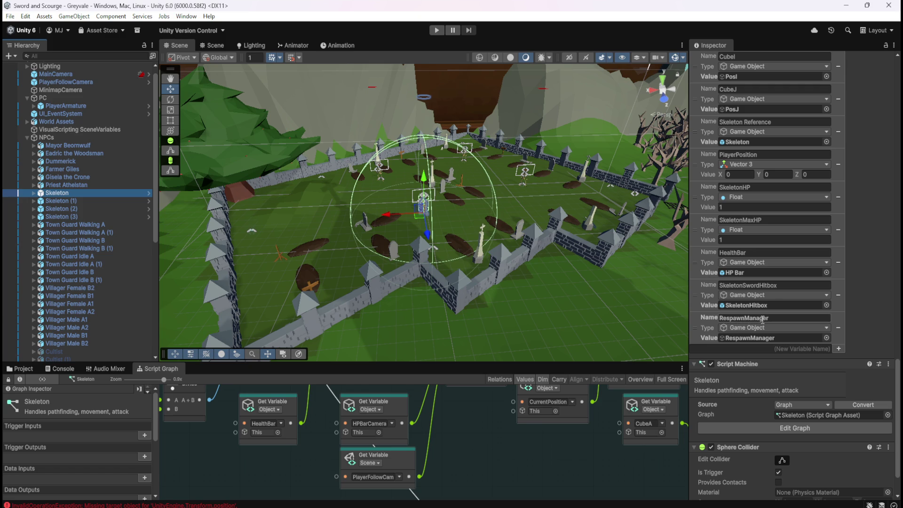
scroll(763, 320, down, 2)
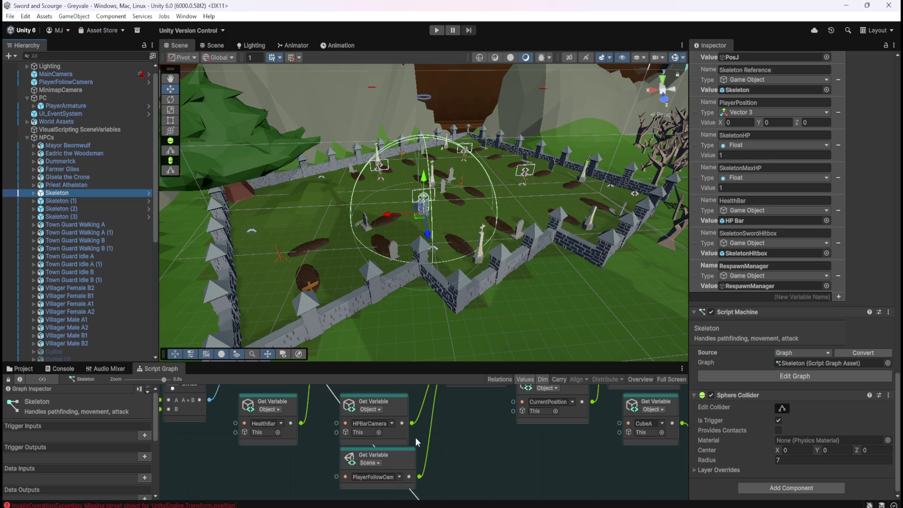
key(shift+space)
scroll(465, 443, down, 10)
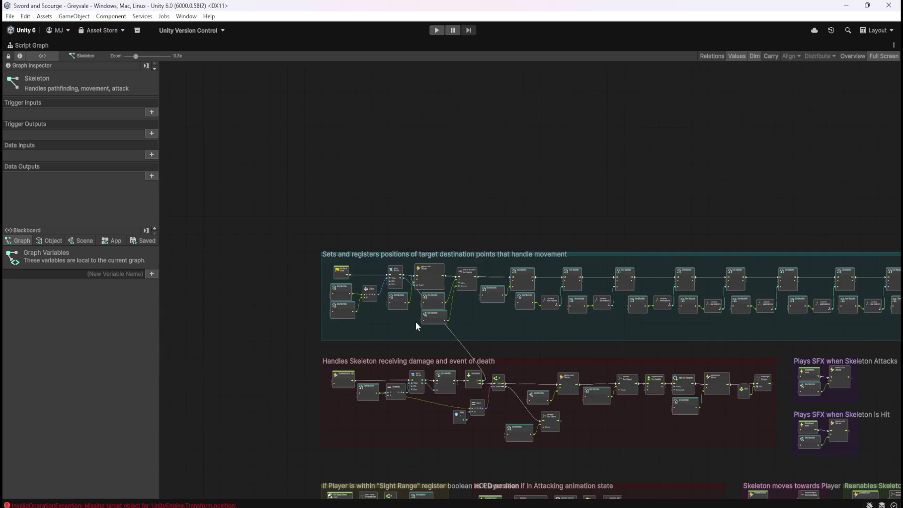
Restore the layout and open the Skeleton prefab from Prefabs > Enemies to check its variables
scroll(620, 380, up, 10)
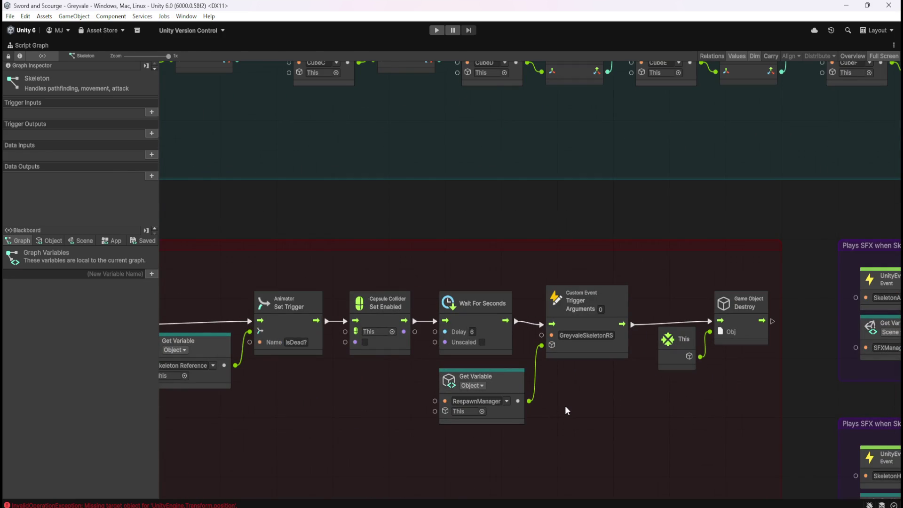
key(shift+space)
scroll(803, 416, down, 20)
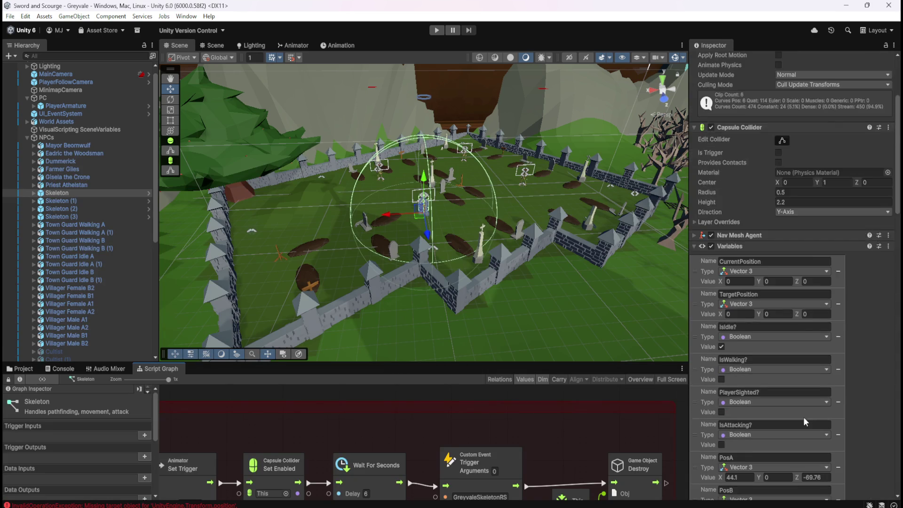
scroll(849, 416, down, 10)
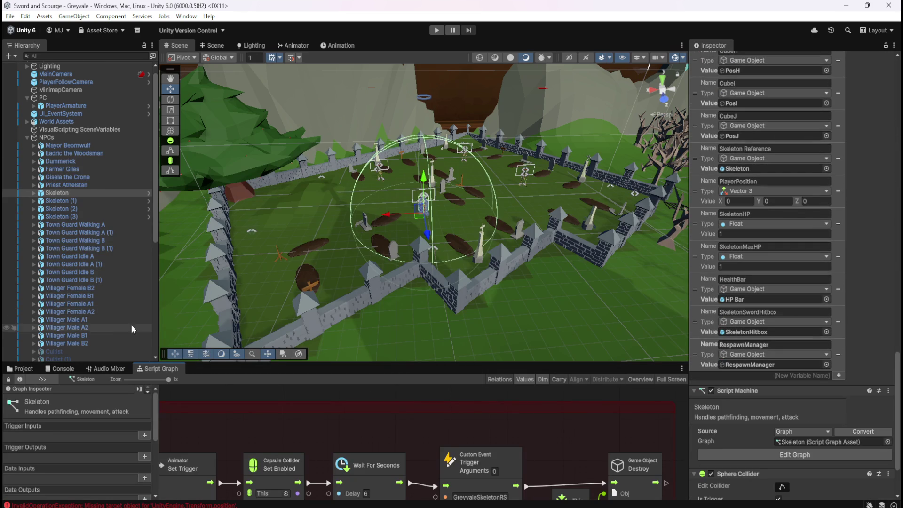
scroll(83, 315, down, 9)
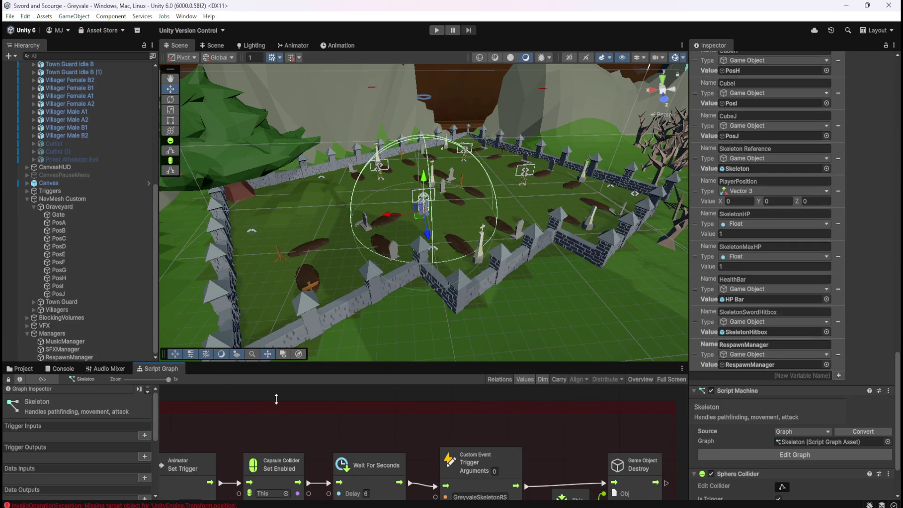
click(21, 369)
double_click(128, 419)
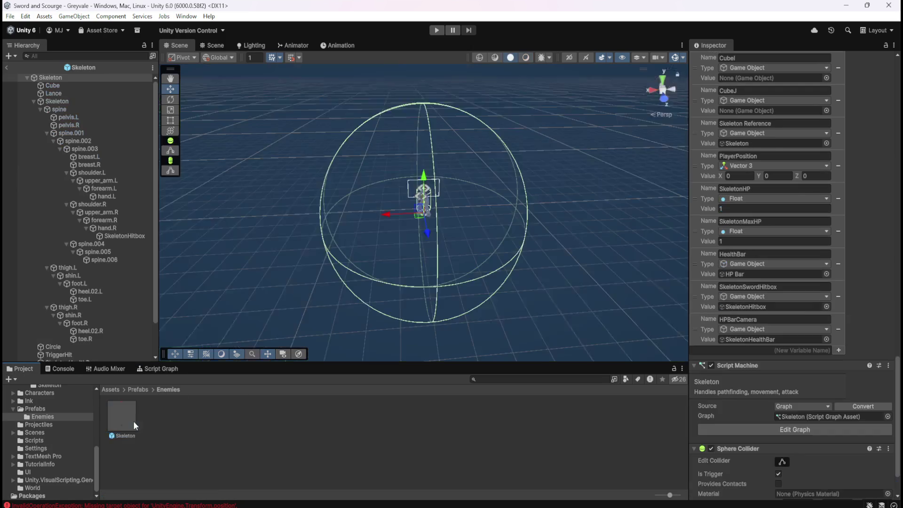
scroll(811, 334, down, 3)
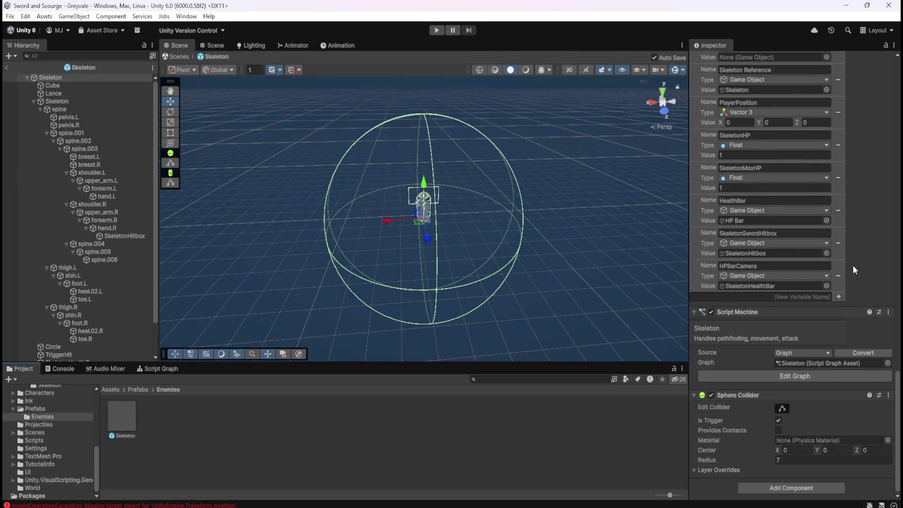
scroll(861, 266, up, 2)
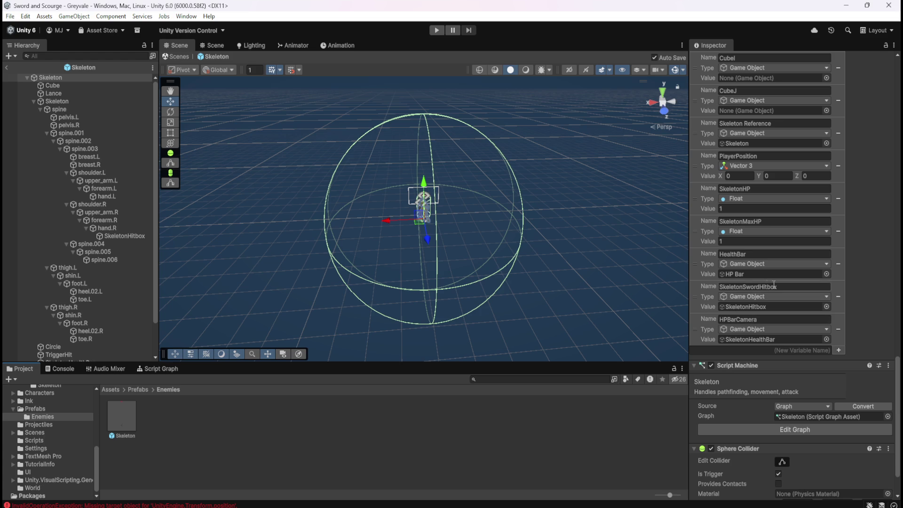
Exit Prefab Mode and scroll through the scene Skeleton instance's Variables down to RespawnManager
click(6, 67)
scroll(123, 254, up, 9)
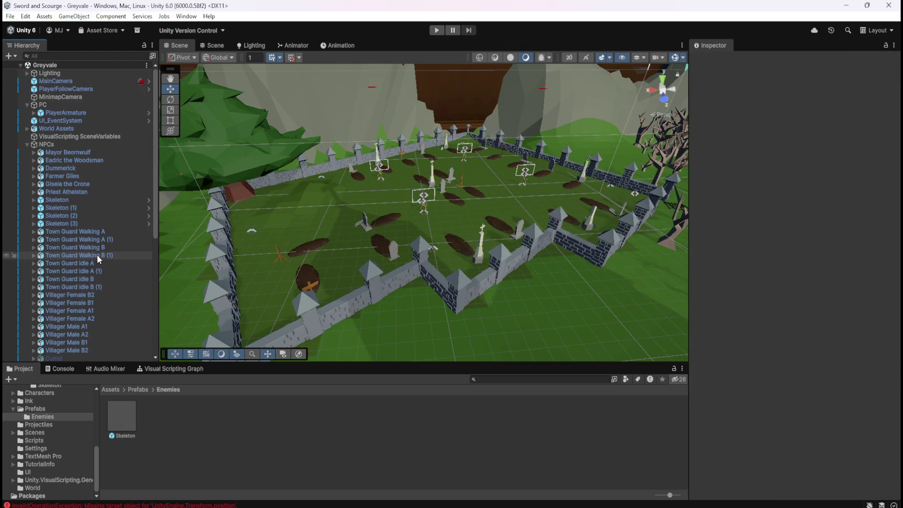
click(106, 201)
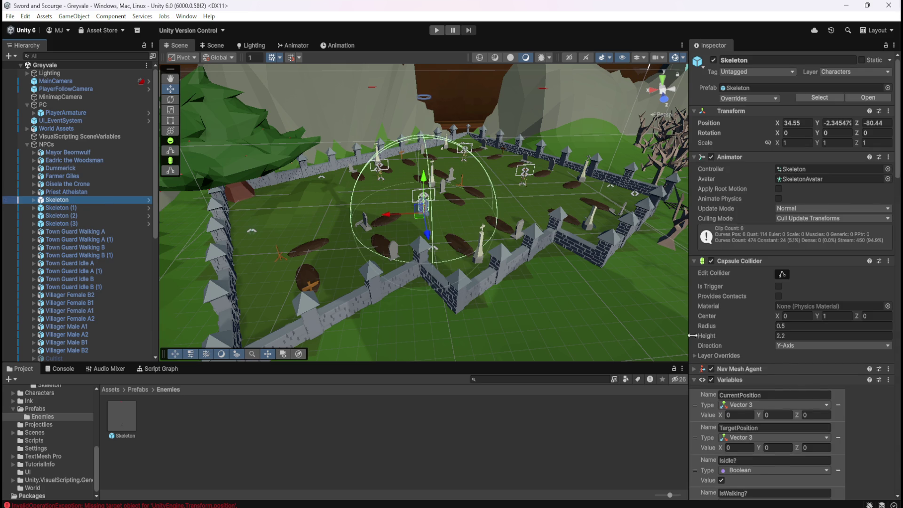
scroll(823, 425, down, 8)
scroll(828, 425, down, 15)
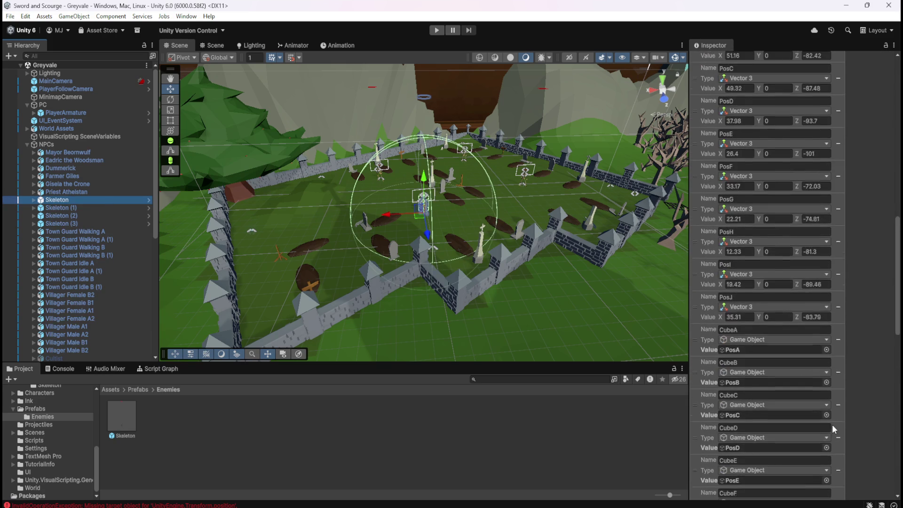
scroll(834, 424, down, 5)
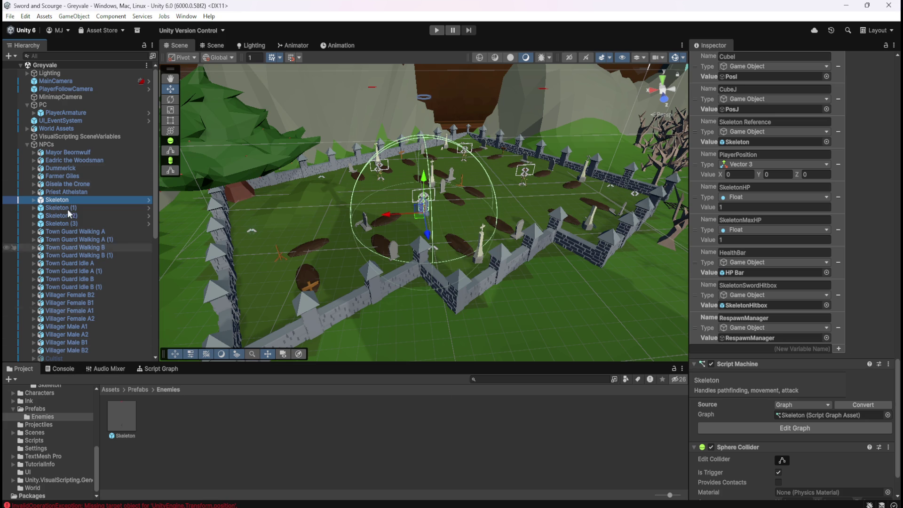
Create a Game Object scene variable named RespawnManager in the Blackboard
click(162, 370)
key(shift+space)
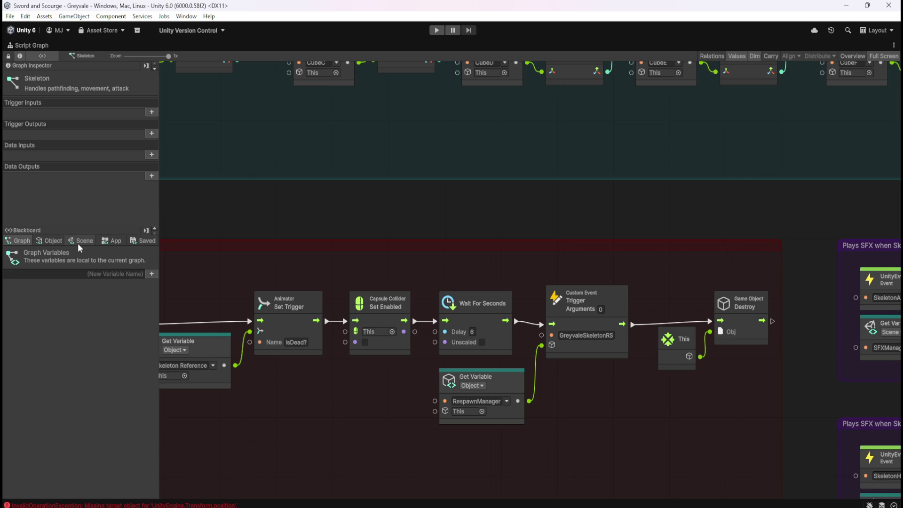
click(77, 244)
scroll(80, 367, down, 10)
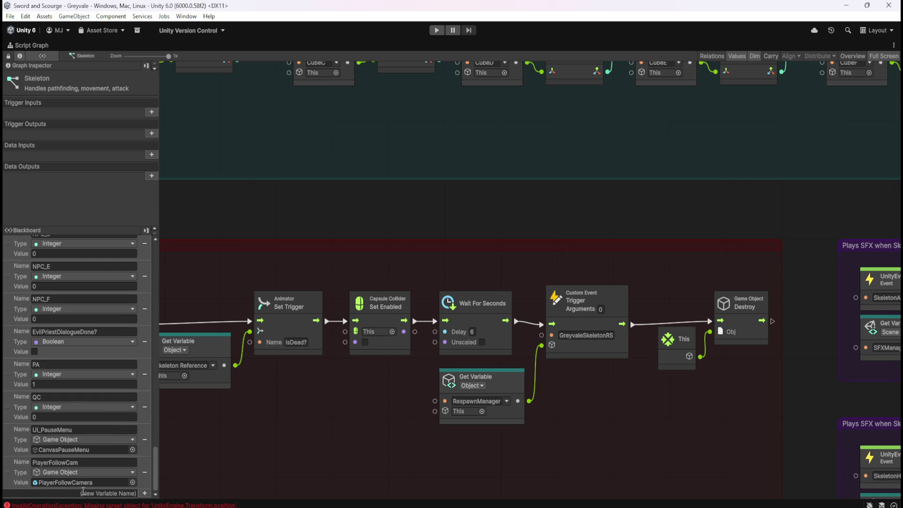
text(Re)
text(spawnManage)
text(r)
key(Return)
click(90, 479)
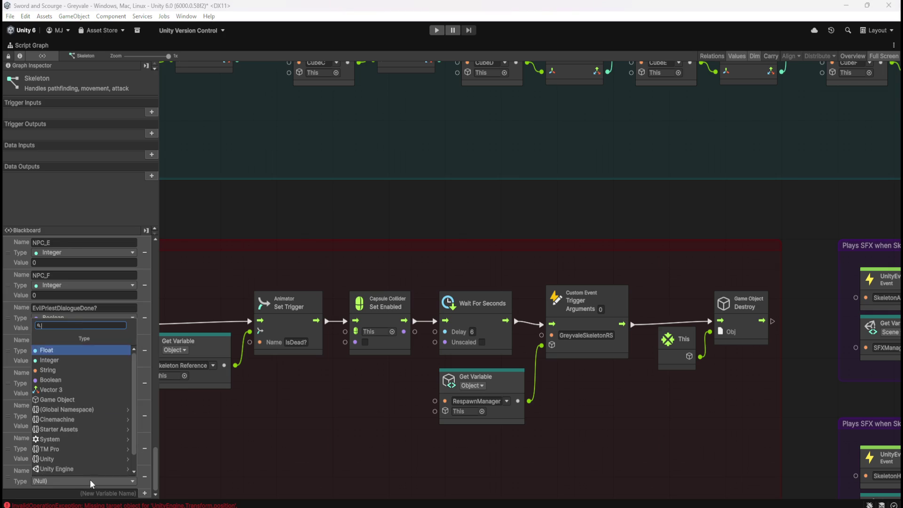
click(72, 388)
Assign the RespawnManager object from the Hierarchy to the variable's Value
key(shift+space)
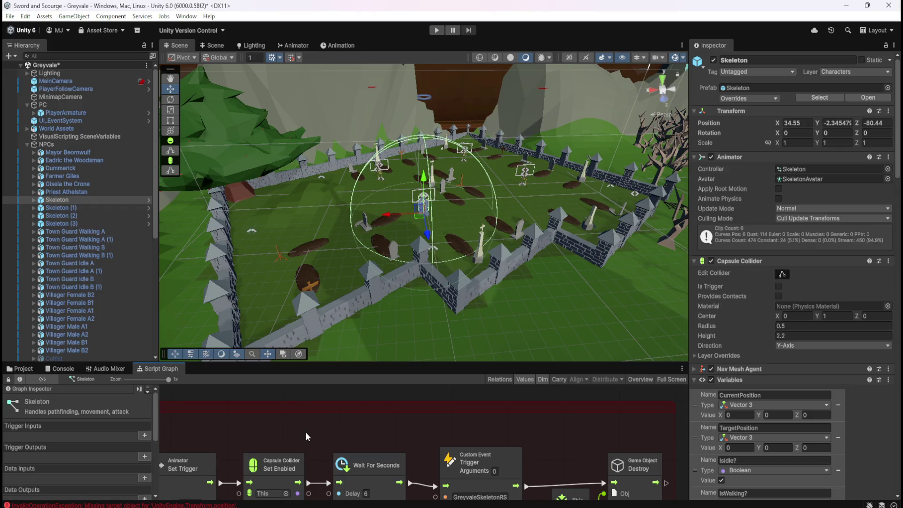
scroll(71, 301, down, 10)
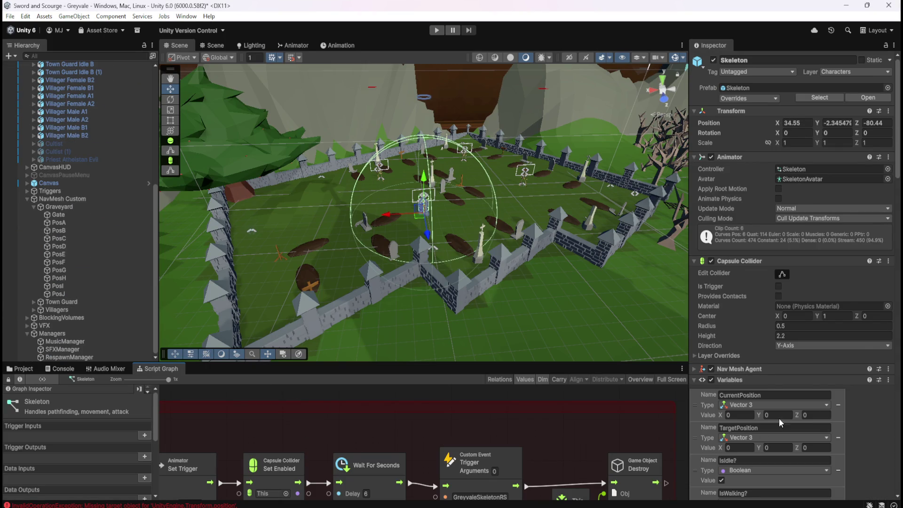
scroll(780, 419, down, 1)
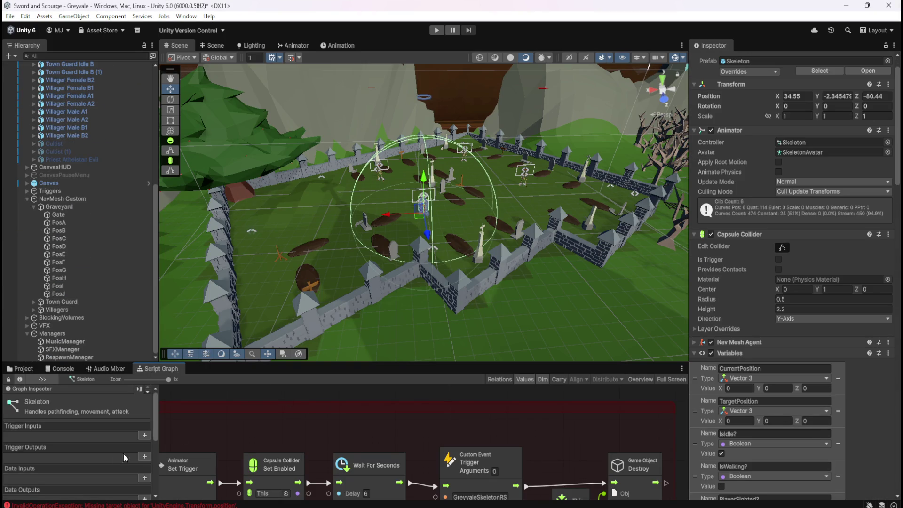
scroll(123, 454, down, 8)
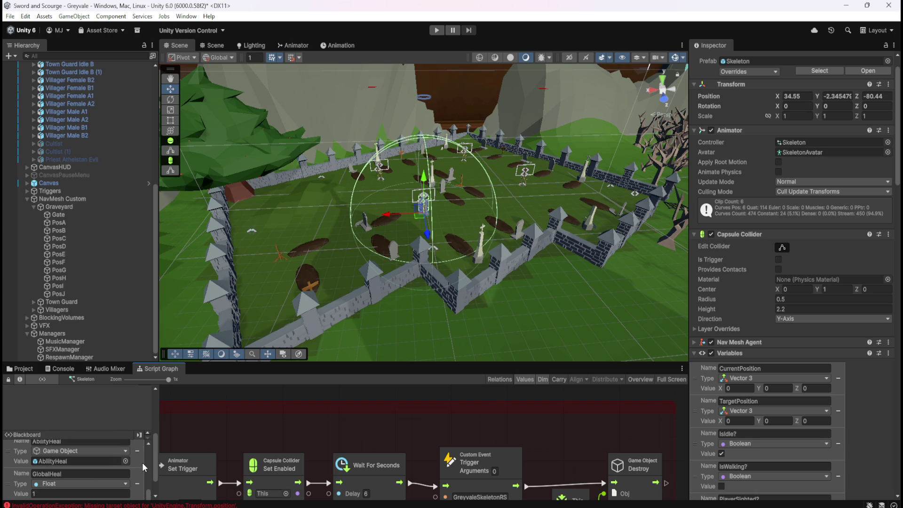
drag(148, 494, 151, 438)
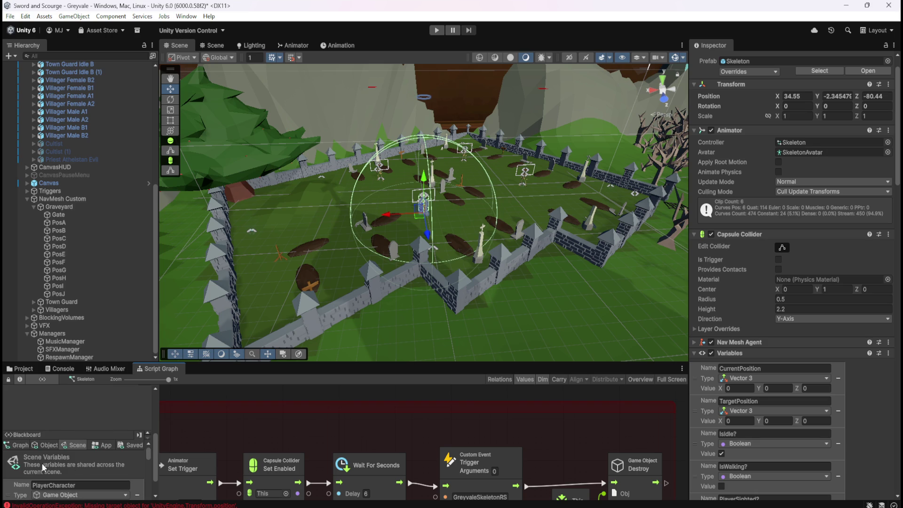
scroll(156, 470, down, 2)
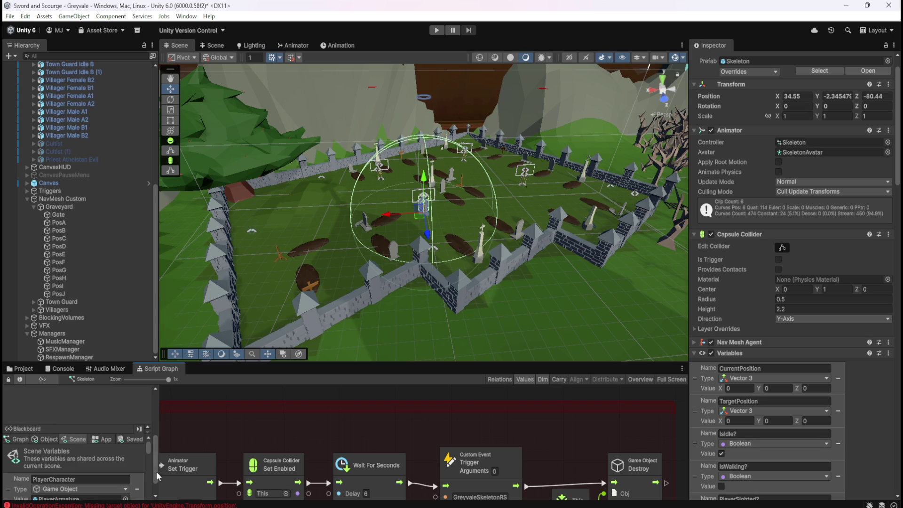
drag(148, 424, 150, 492)
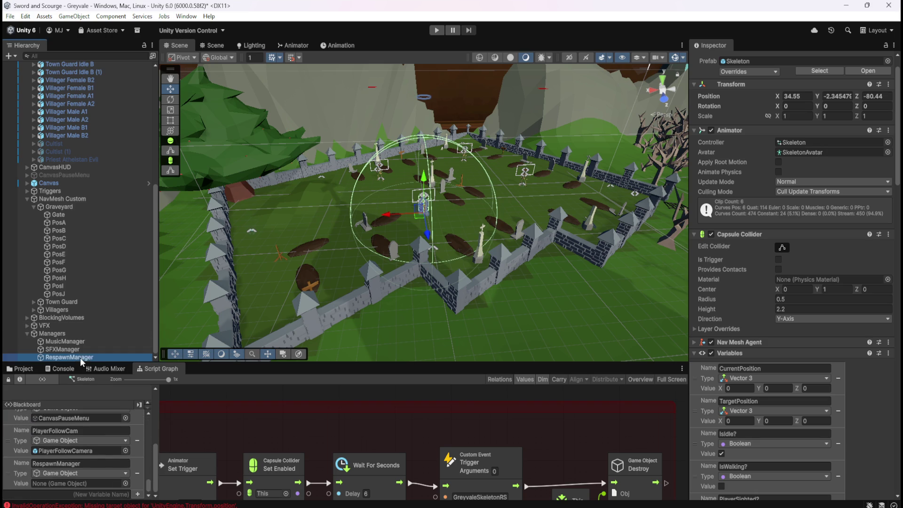
mouse_move(80, 357)
mouse_down()
mouse_move(82, 463)
mouse_move(71, 483)
mouse_up()
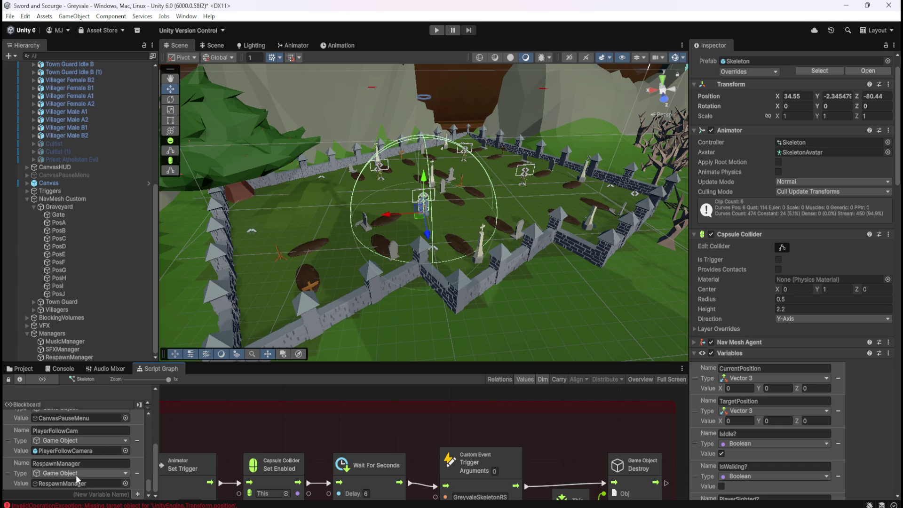
Switch the death logic's Get Variable node to Scene and have it read RespawnManager
key(shift+space)
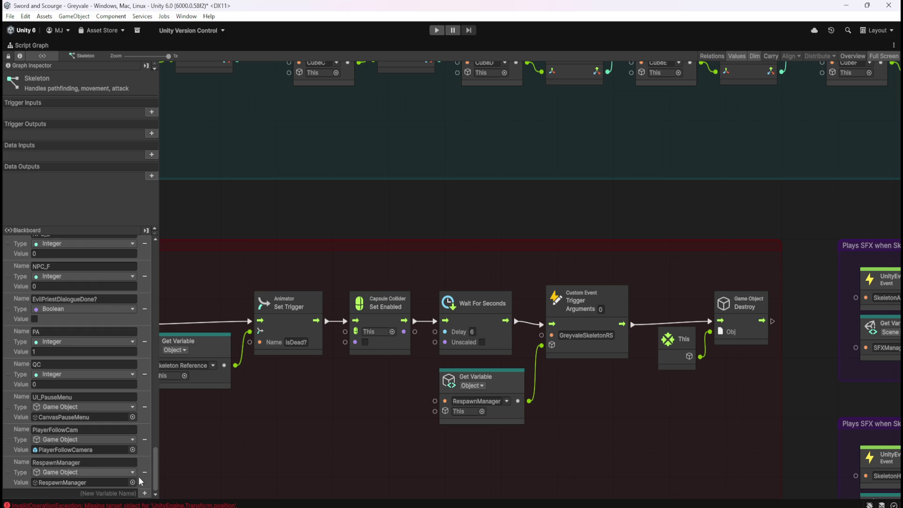
drag(154, 476, 168, 241)
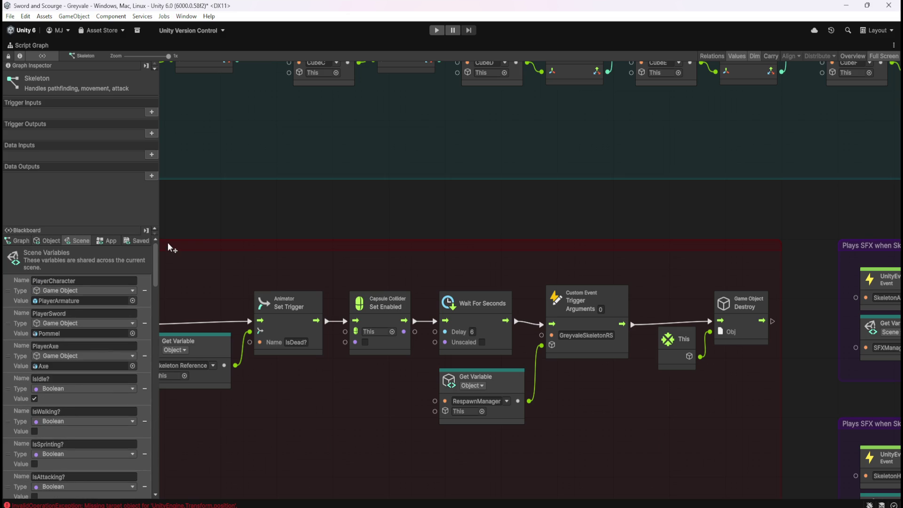
drag(175, 495, 175, 242)
scroll(44, 245, down, 2)
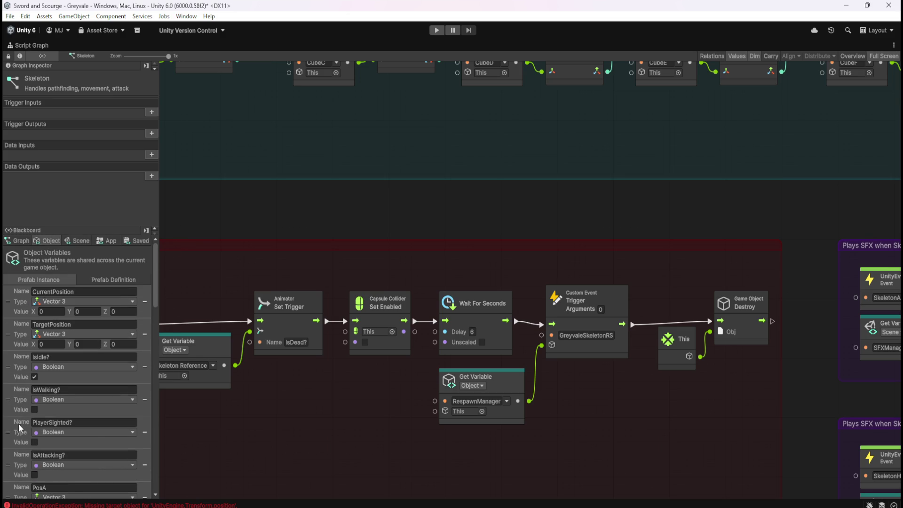
scroll(111, 422, down, 8)
scroll(111, 422, down, 3)
click(480, 385)
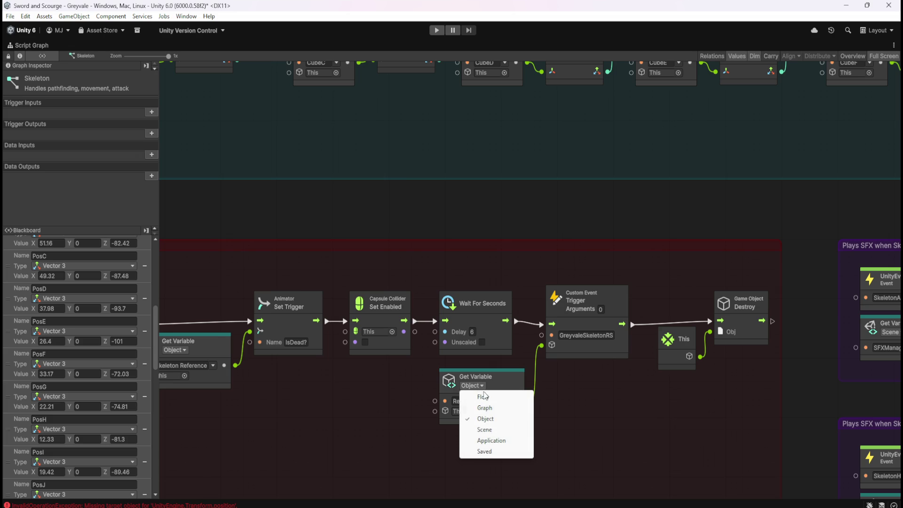
click(485, 428)
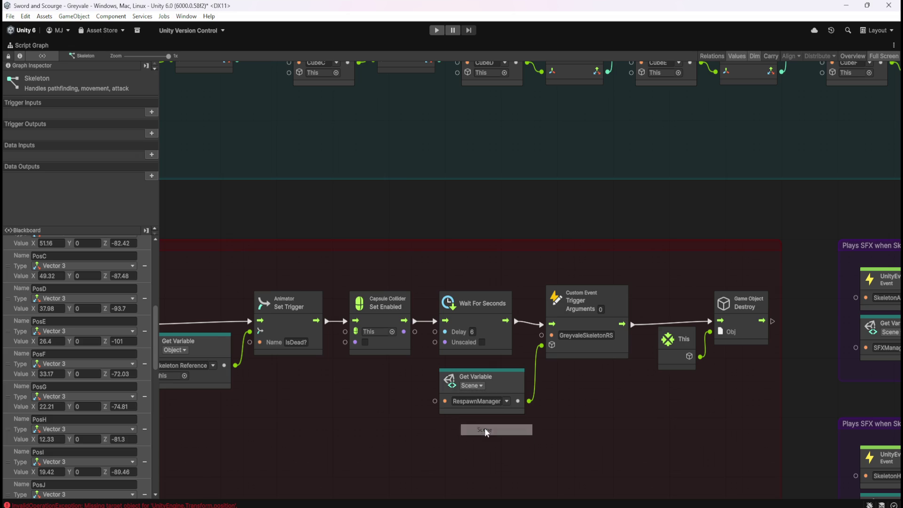
click(505, 401)
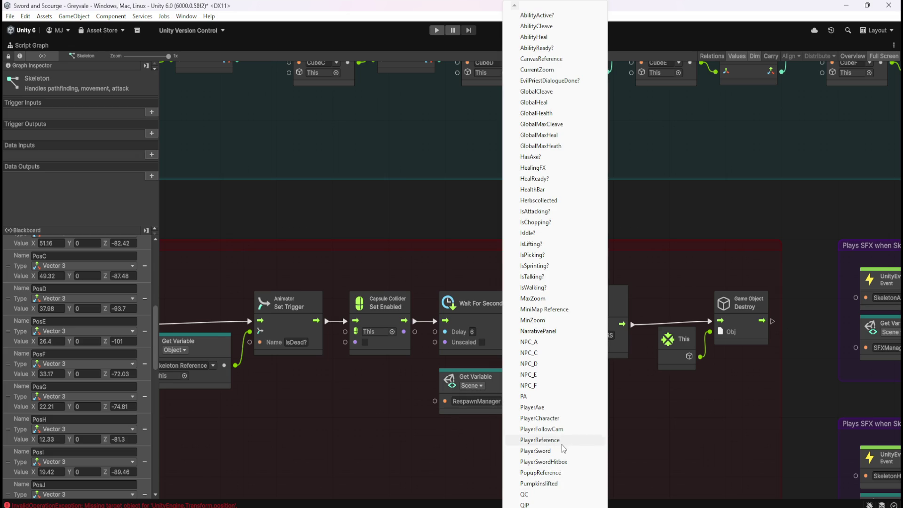
click(556, 462)
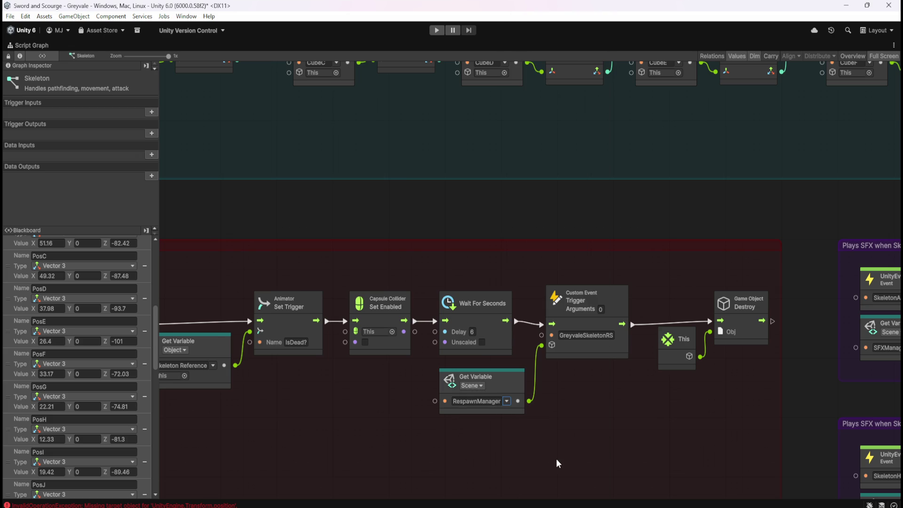
click(507, 404)
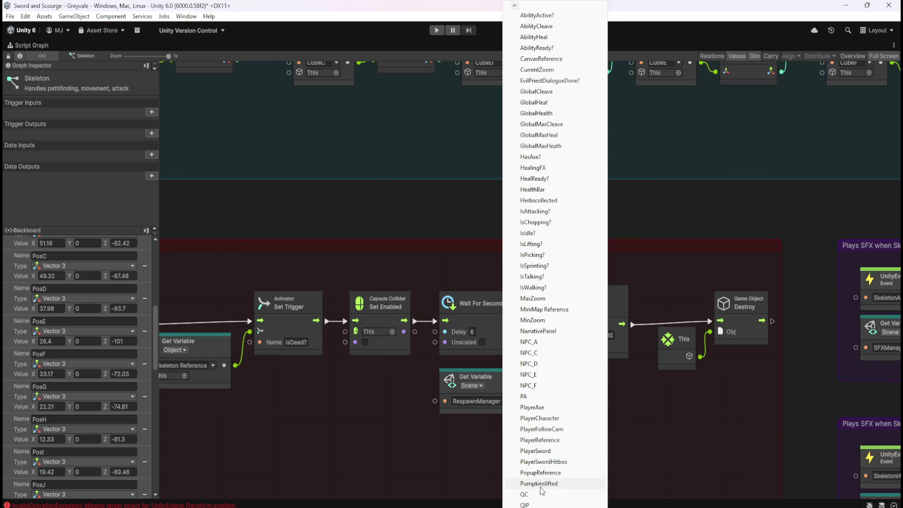
mouse_move(515, 504)
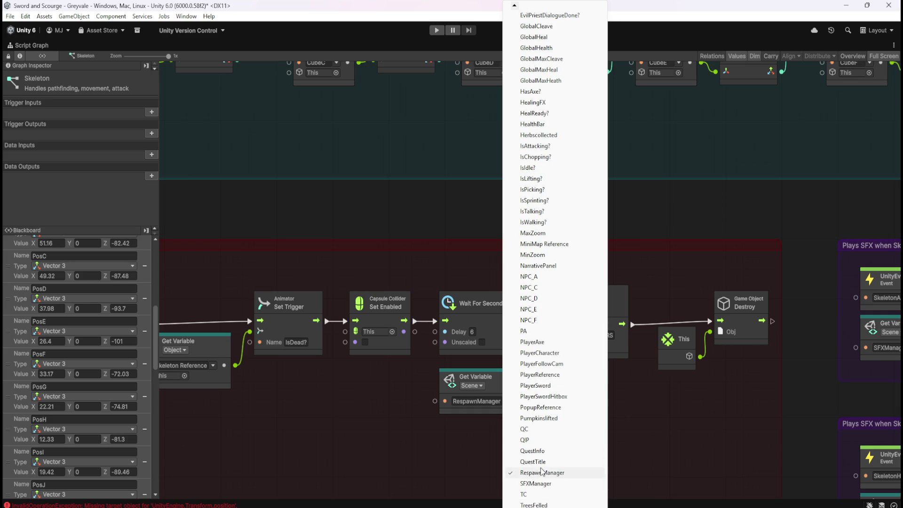
click(441, 455)
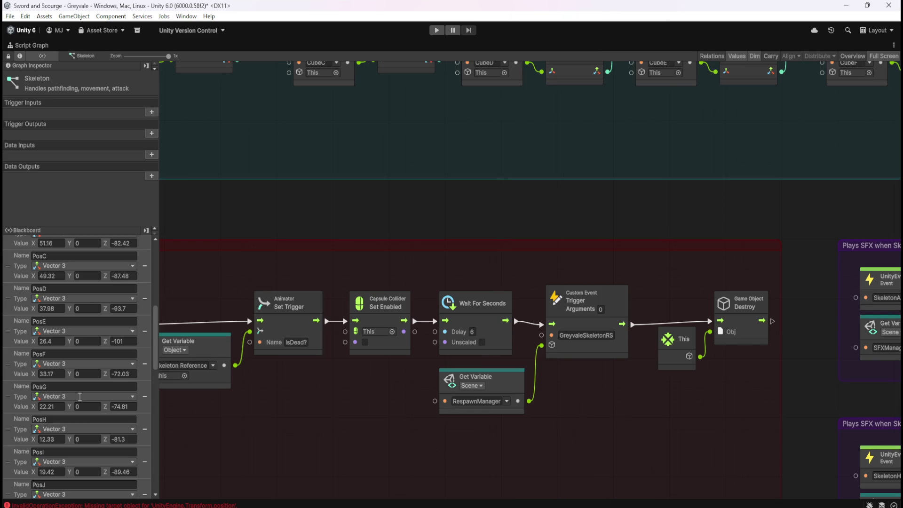
Delete the Skeleton's RespawnManager Object variable and restore the normal layout
scroll(92, 358, down, 3)
scroll(96, 370, down, 20)
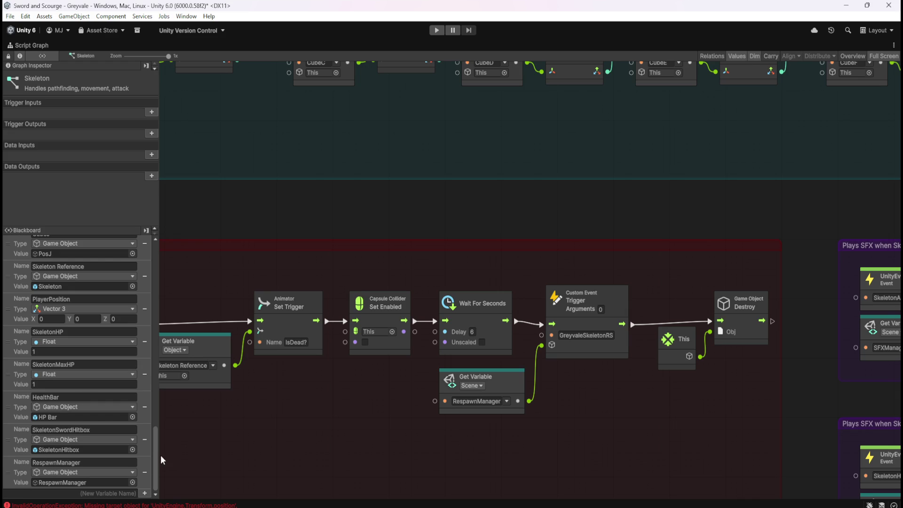
drag(156, 467, 171, 265)
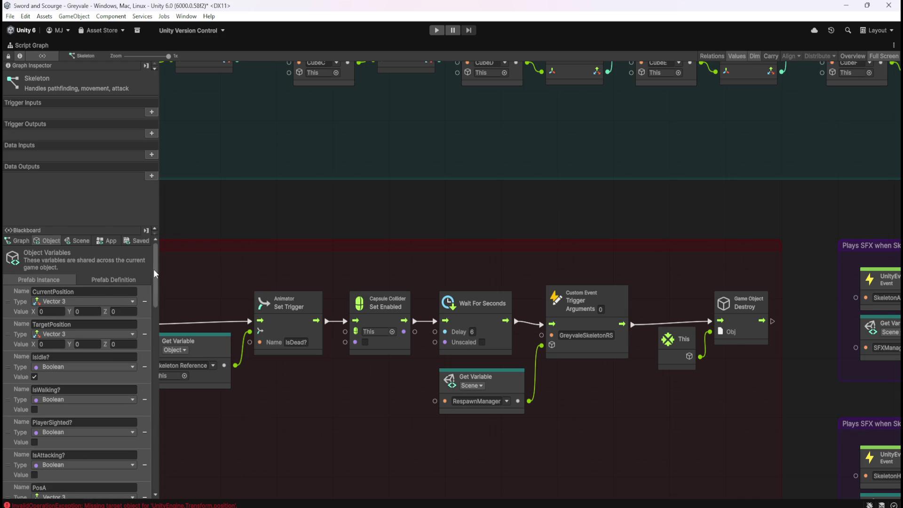
drag(155, 273, 165, 483)
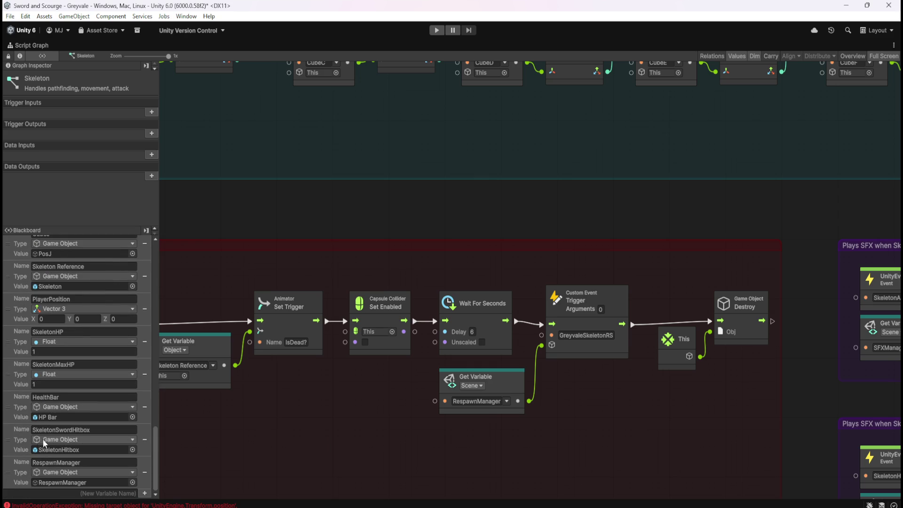
click(145, 472)
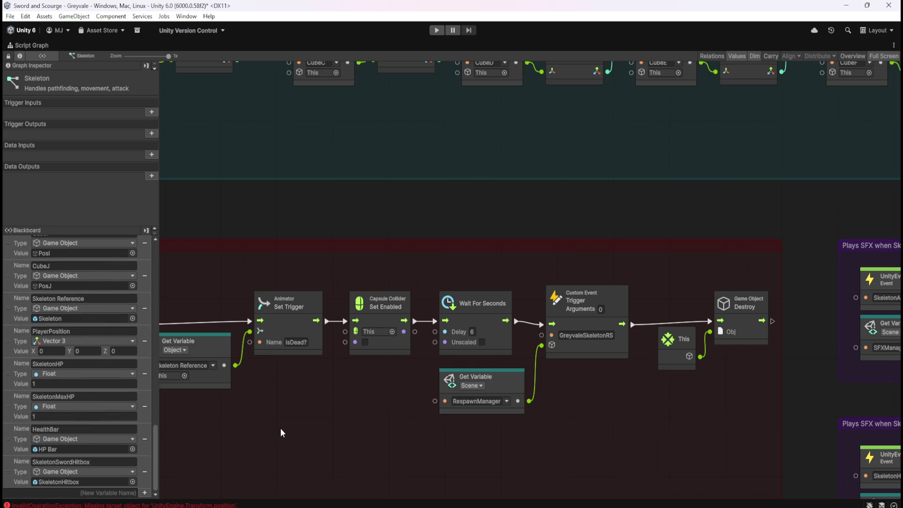
key(shift+space)
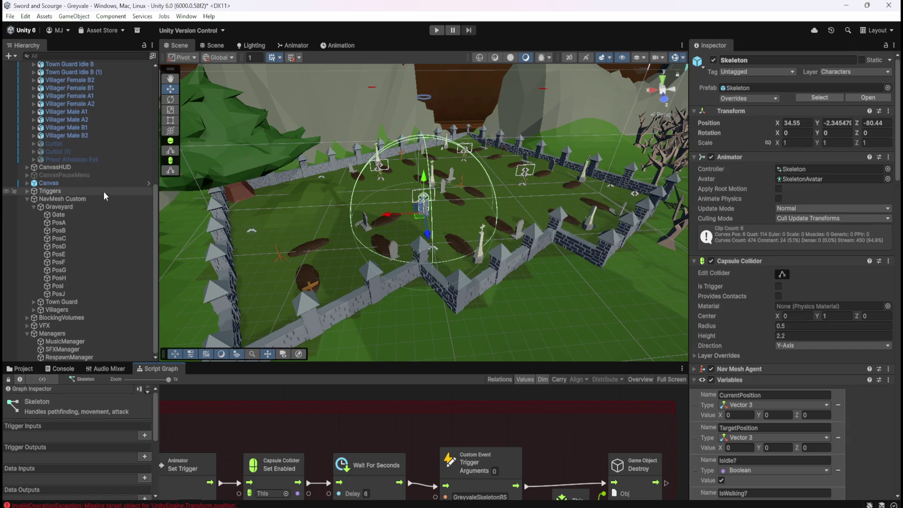
Check Skeleton (1) and remove RespawnManager from Skeleton (2)'s Variables
scroll(123, 278, up, 5)
scroll(123, 278, up, 3)
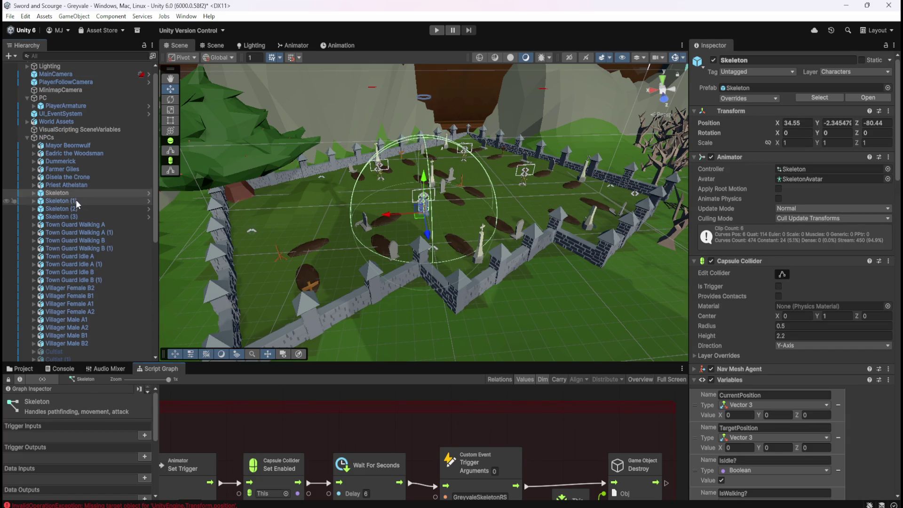
click(76, 200)
scroll(819, 442, down, 3)
scroll(820, 442, down, 15)
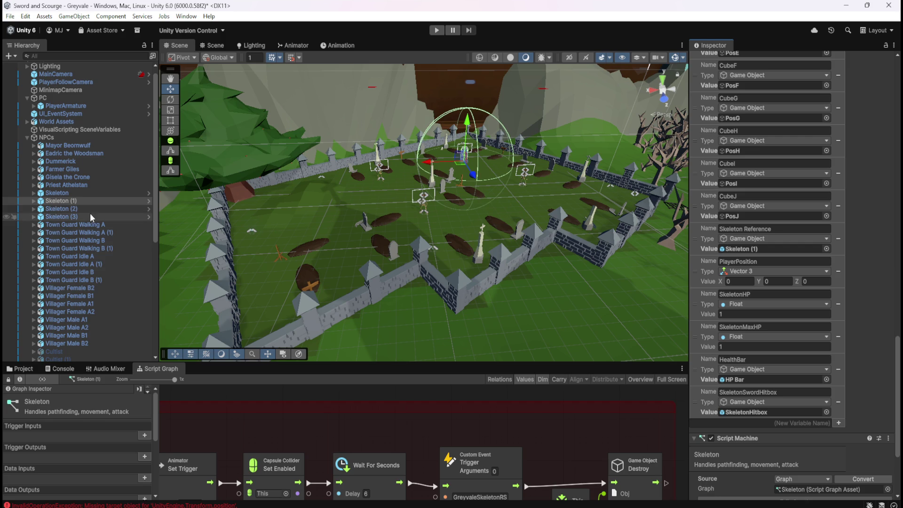
click(70, 208)
click(838, 435)
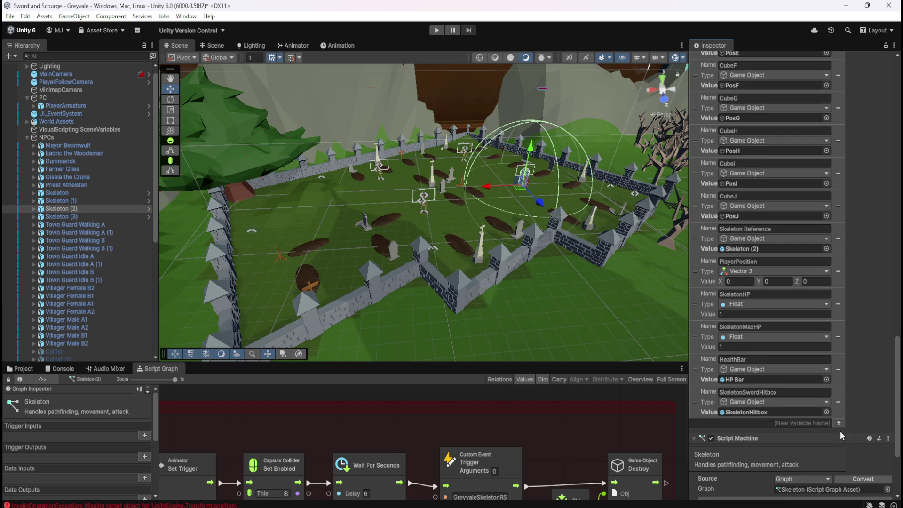
Verify the remaining Skeleton instances lack RespawnManager, then maximize the Script Graph
click(85, 217)
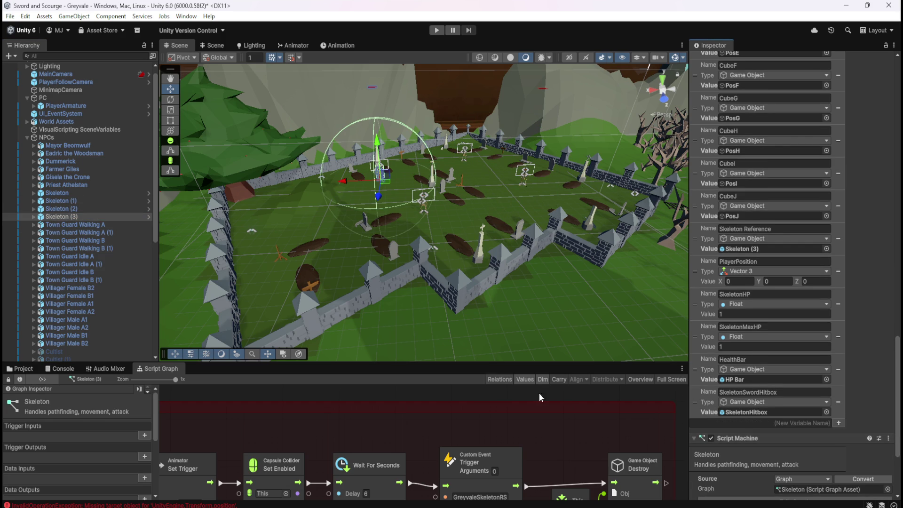
click(99, 194)
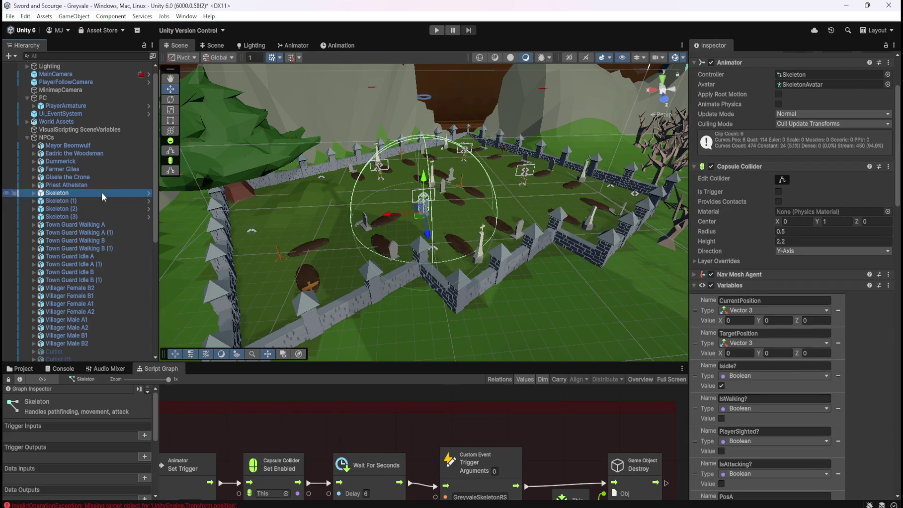
scroll(888, 423, down, 15)
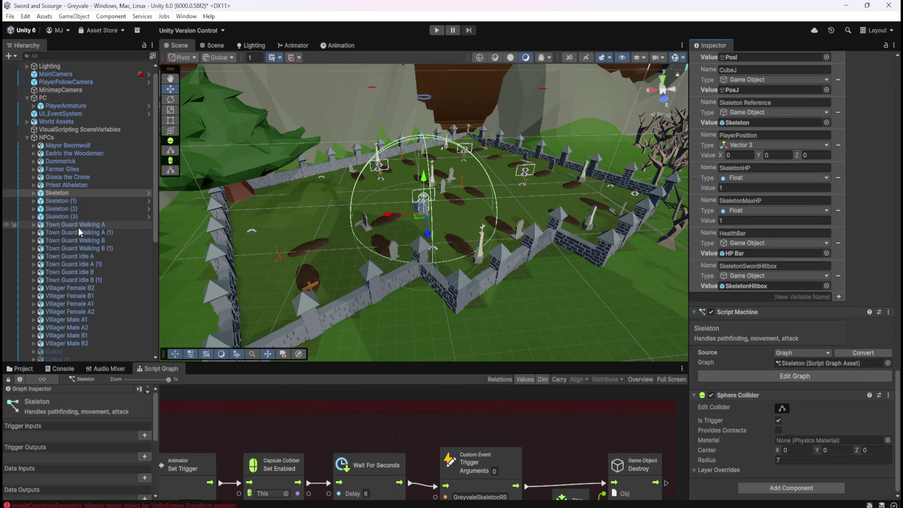
click(90, 202)
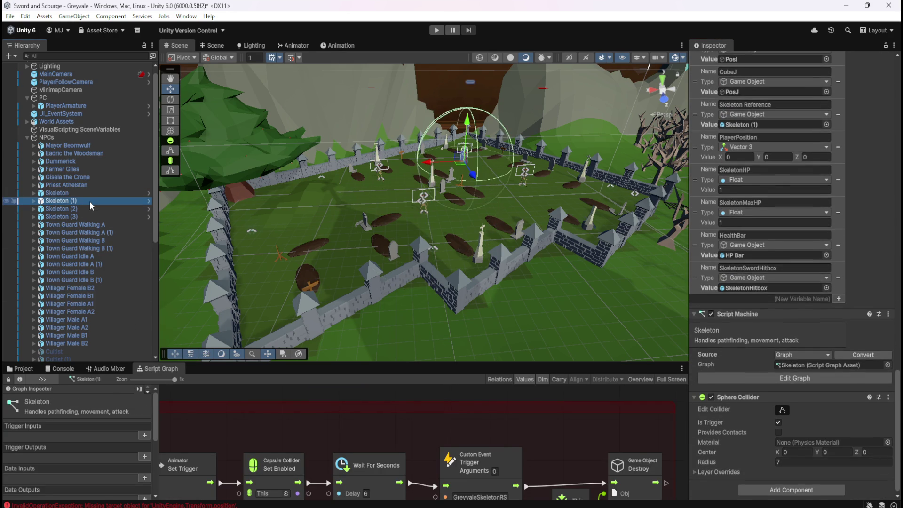
key(Up)
key(Down)
key(Down)
key(Down)
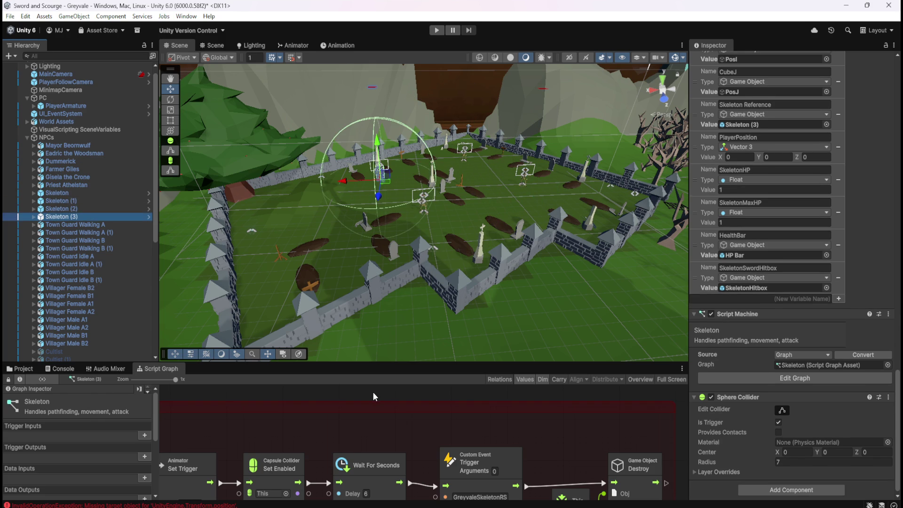
click(112, 194)
click(346, 393)
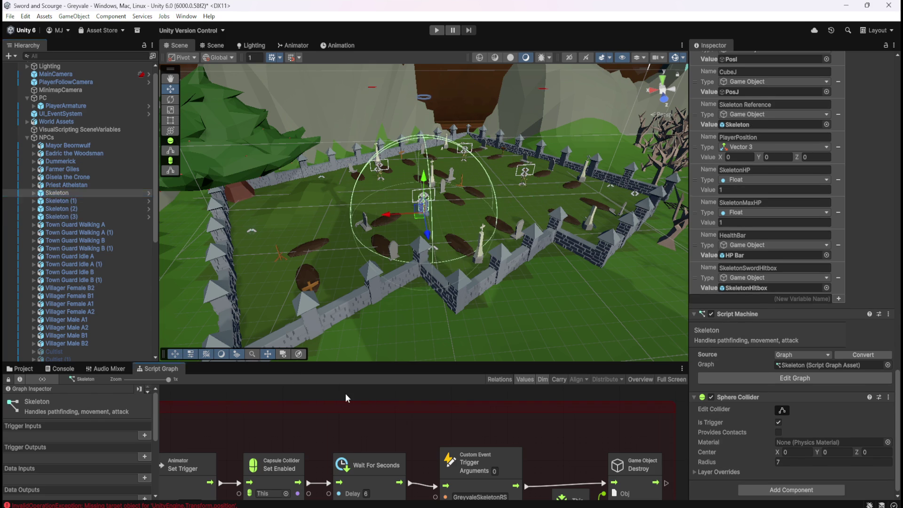
key(shift+space)
scroll(446, 322, down, 5)
Pan to the health bar update nodes and the Clamp and Divide nodes
scroll(550, 310, up, 5)
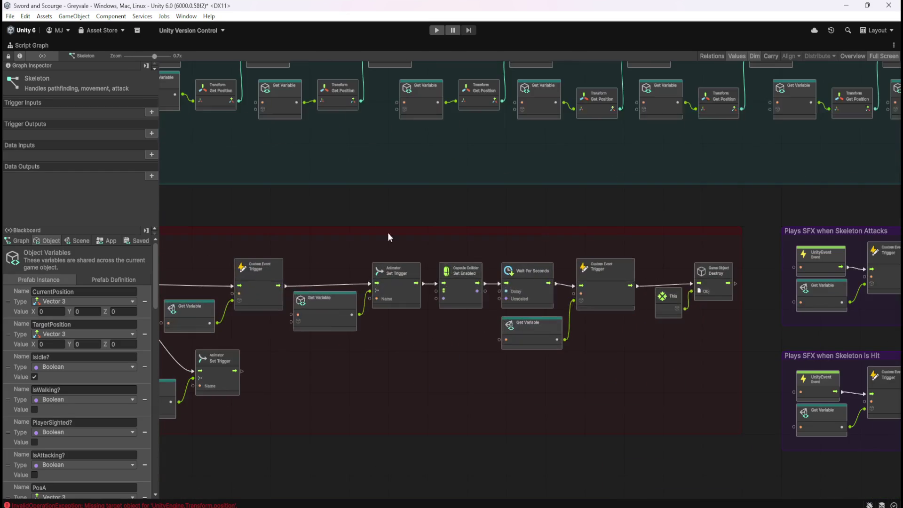
scroll(670, 384, down, 5)
scroll(303, 151, up, 5)
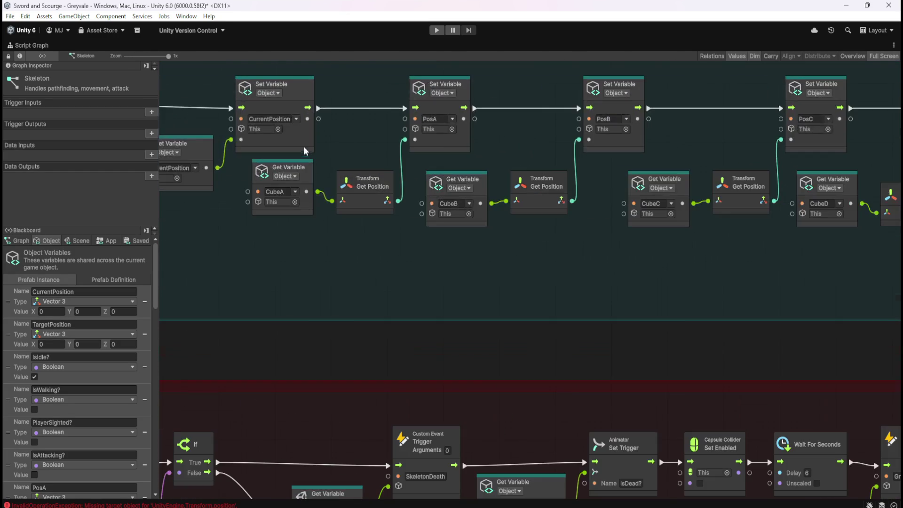
drag(364, 272, 630, 342)
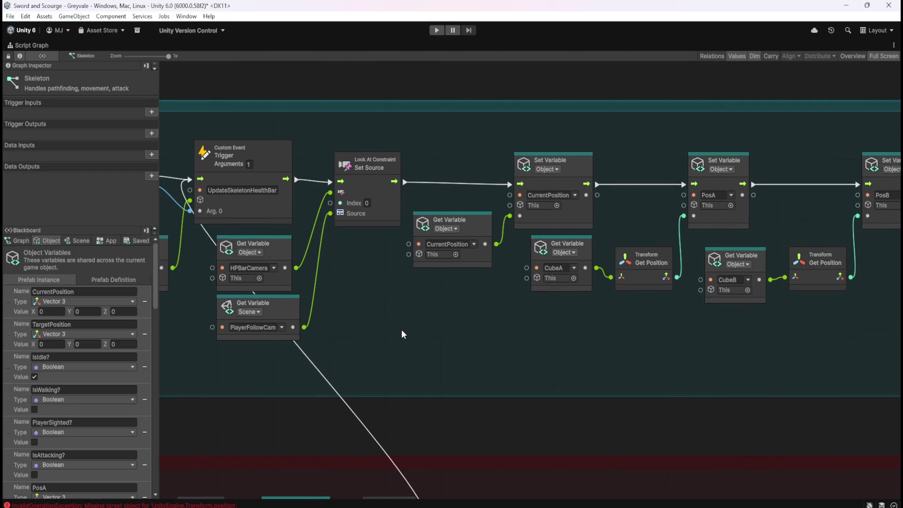
drag(402, 331, 527, 324)
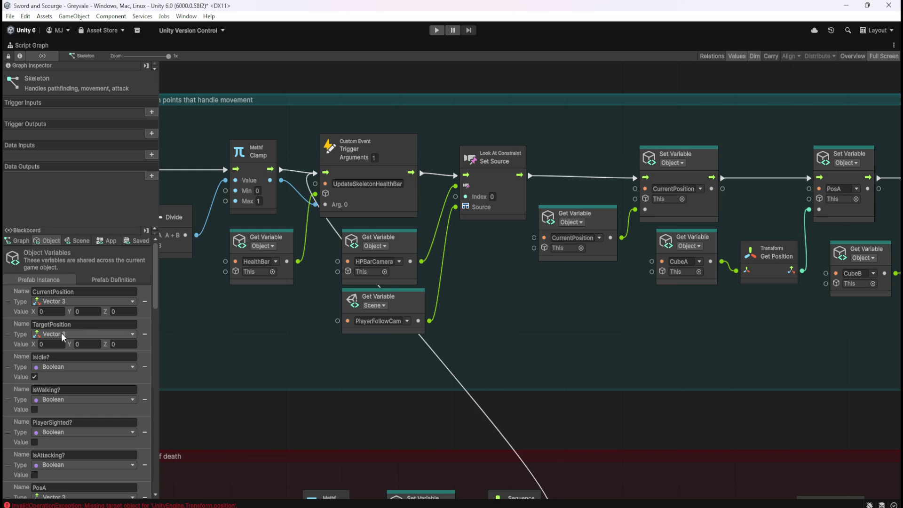
Inspect the TargetPosition and CurrentPosition variable options without changes, then restore the layout
right_click(11, 337)
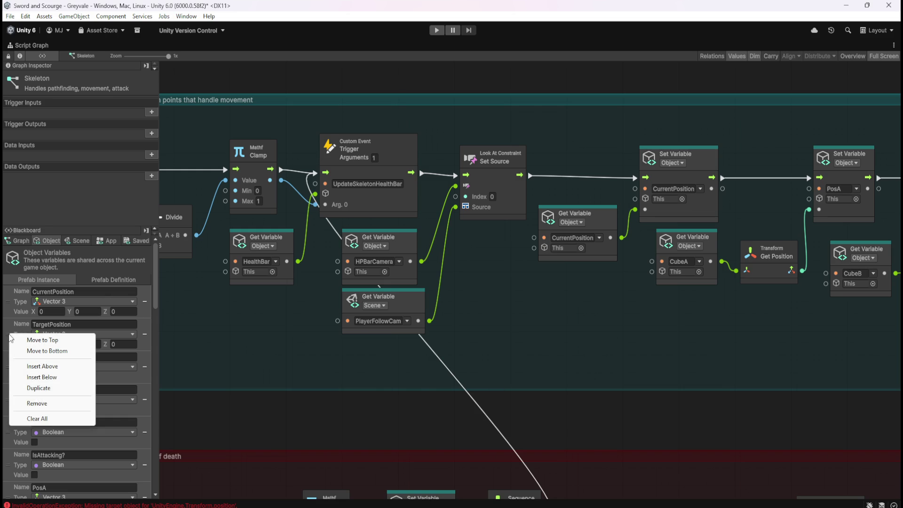
click(16, 311)
right_click(14, 308)
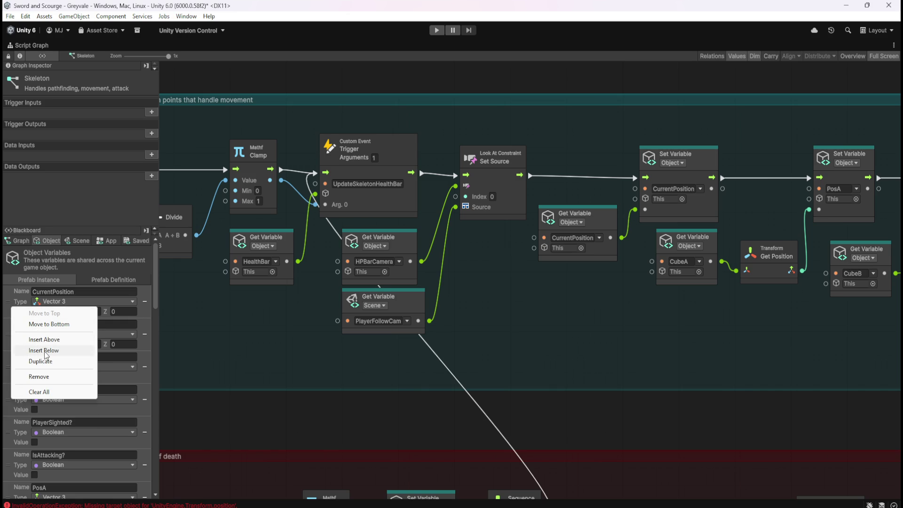
click(266, 433)
key(shift+space)
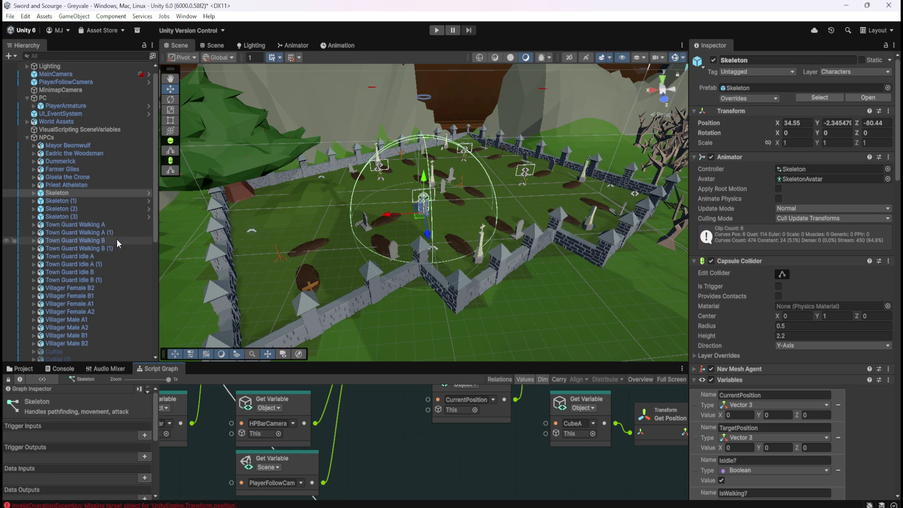
key(shift+space)
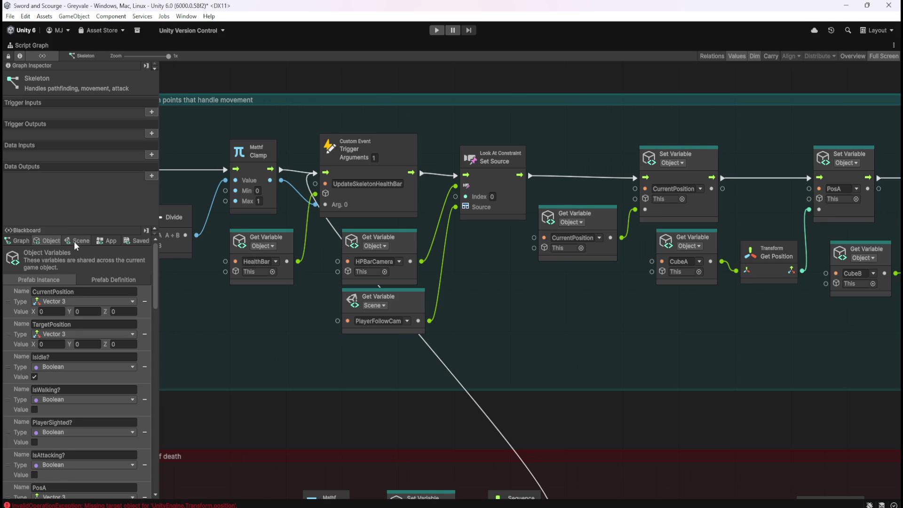
click(75, 241)
drag(154, 256, 163, 492)
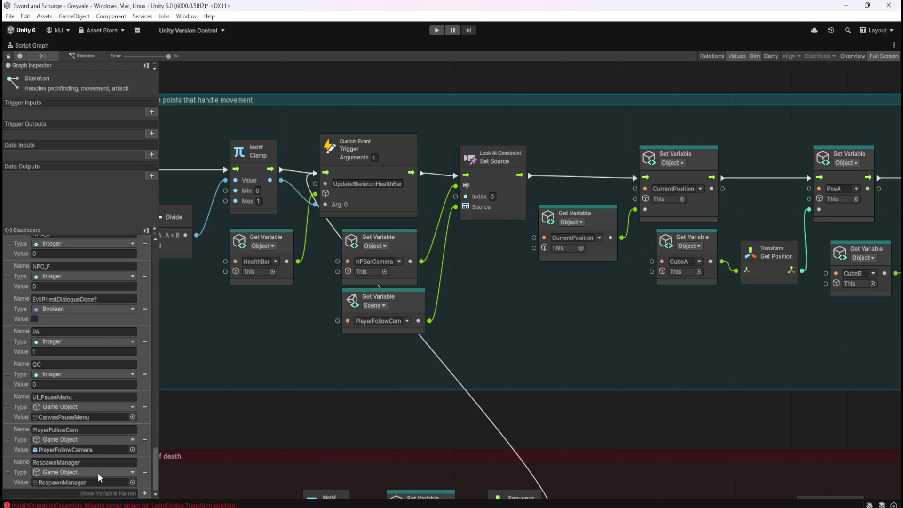
mouse_move(671, 371)
mouse_down()
mouse_move(595, 288)
mouse_move(378, 183)
mouse_up()
scroll(658, 424, left, 10)
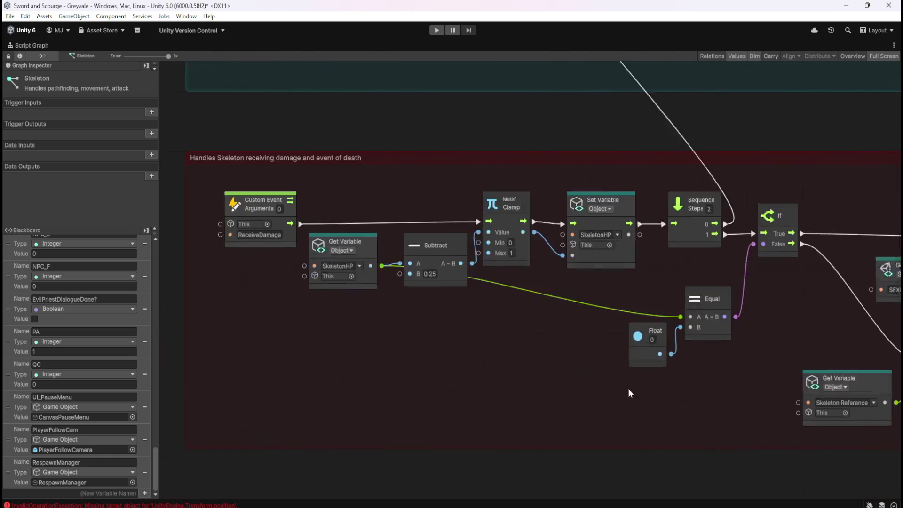
scroll(510, 386, right, 7)
drag(823, 399, 453, 401)
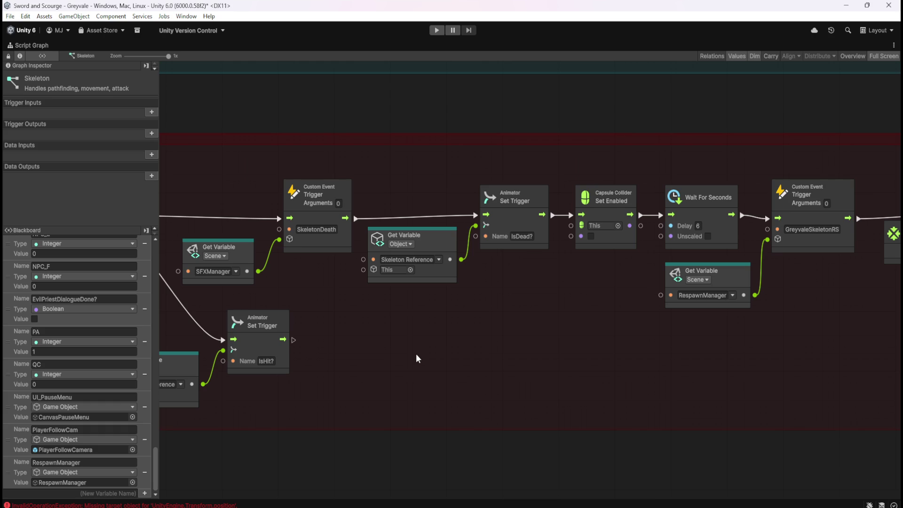
mouse_move(388, 363)
mouse_down()
mouse_move(702, 367)
mouse_move(292, 329)
mouse_move(199, 310)
mouse_up()
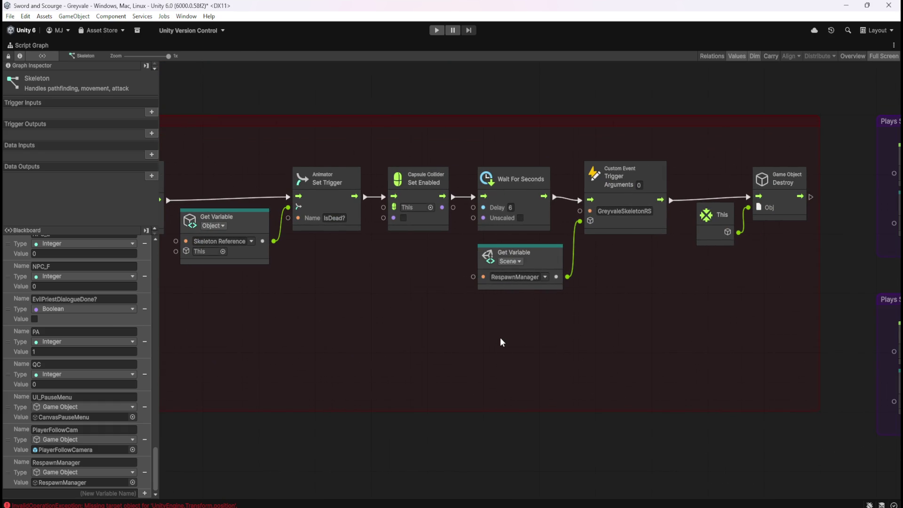
key(shift+space)
click(61, 201)
key(shift+space)
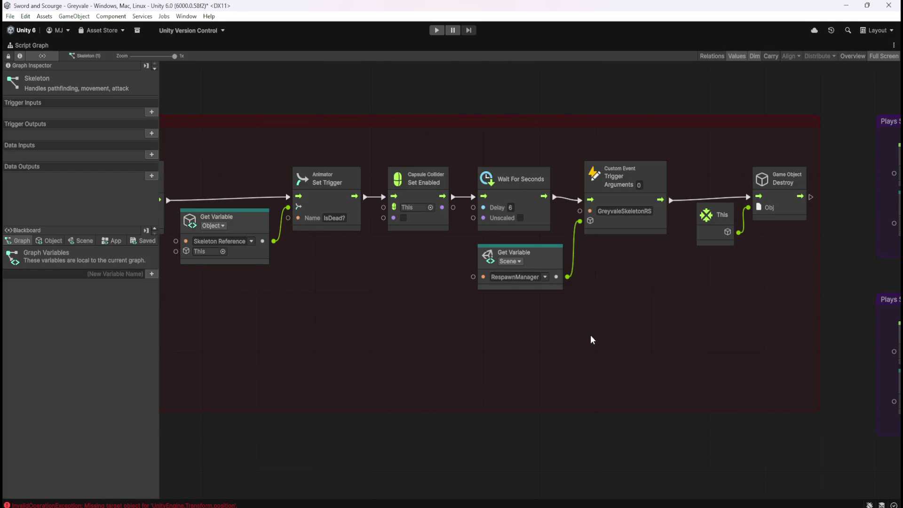
key(shift+space)
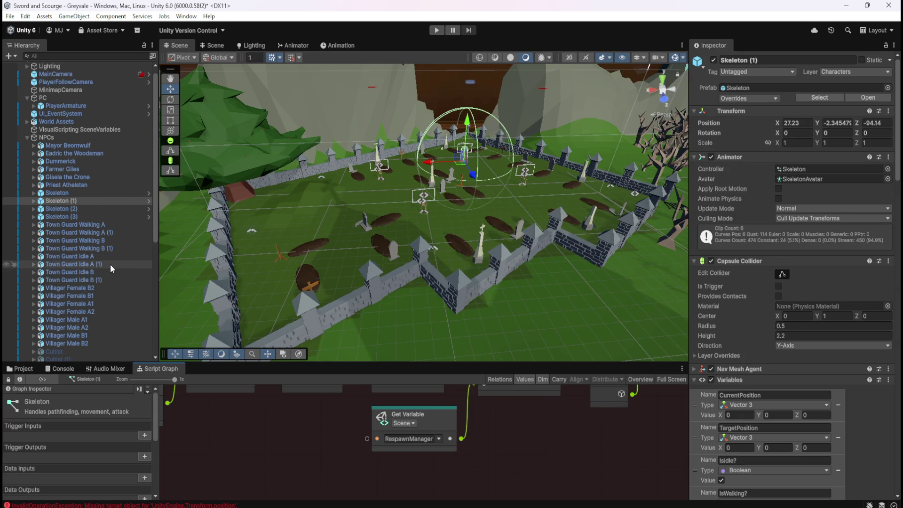
click(94, 193)
scroll(100, 303, down, 5)
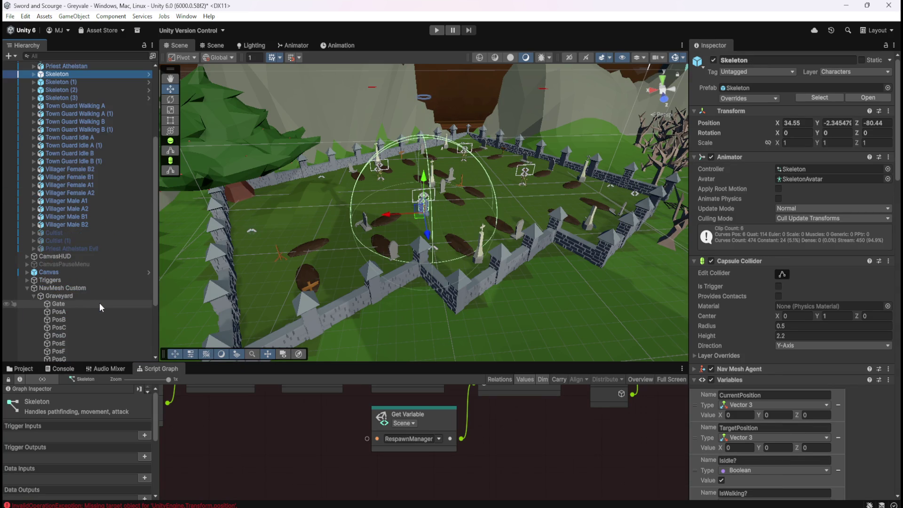
scroll(100, 303, up, 6)
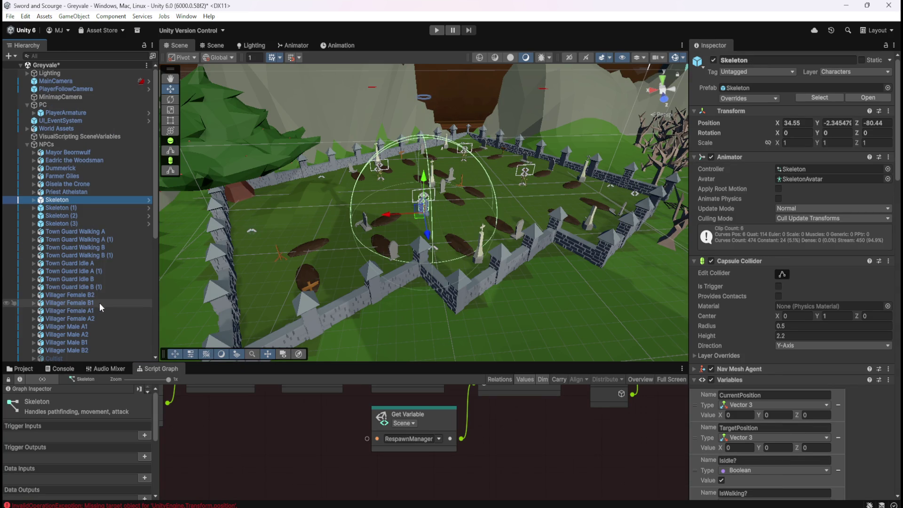
Open the Skeleton prefab from Assets > Prefabs > Enemies and maximize its Script Graph
click(24, 369)
double_click(135, 421)
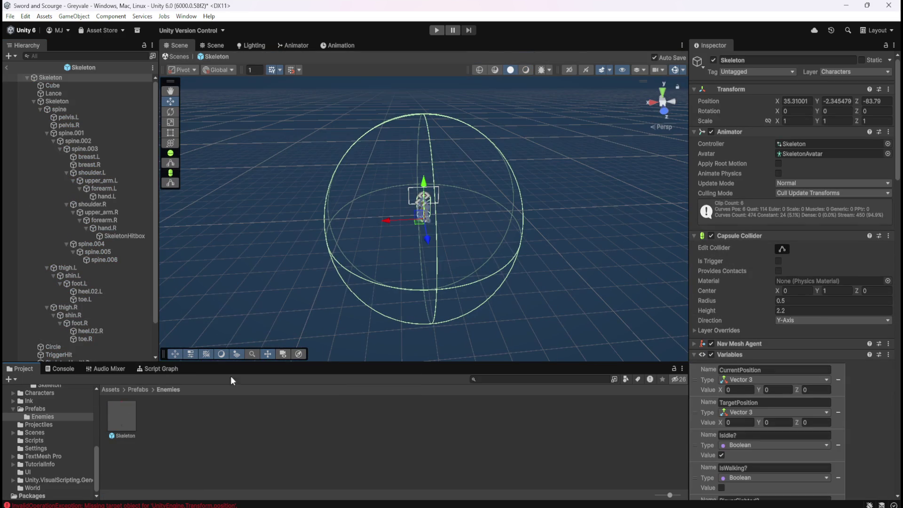
click(160, 369)
key(shift+space)
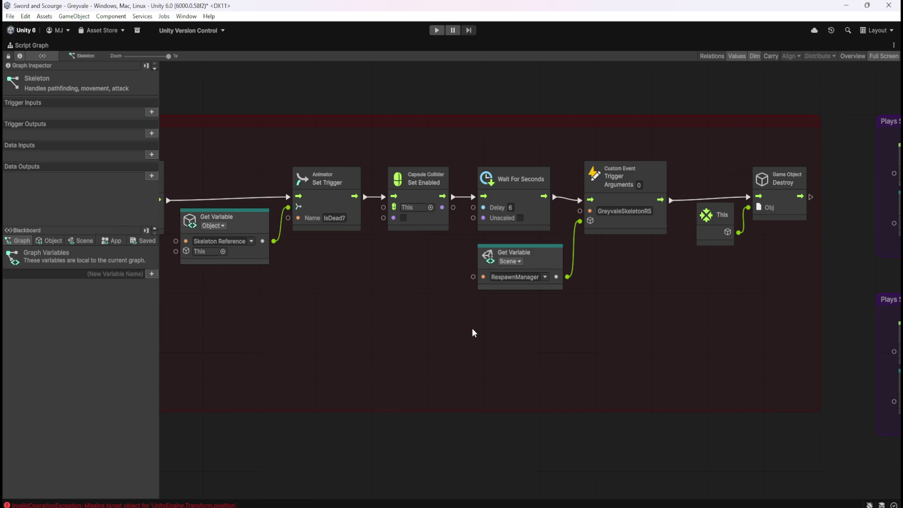
scroll(563, 413, down, 5)
scroll(604, 402, down, 2)
scroll(379, 224, up, 6)
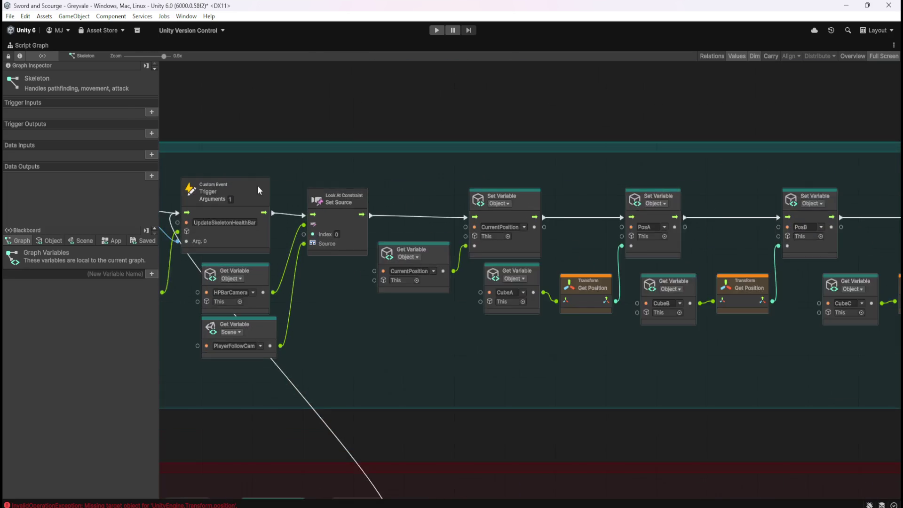
Copy the HPBarCamera variable name from the Blackboard's variables list
click(74, 241)
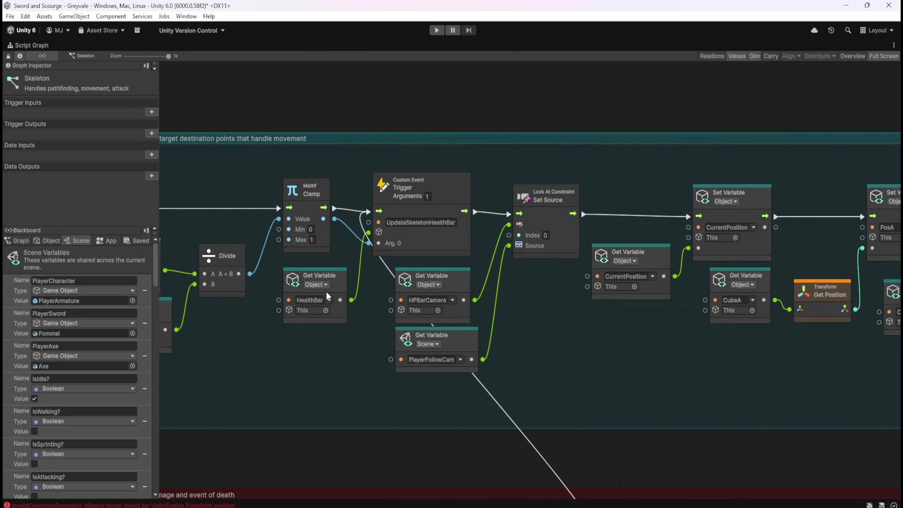
drag(156, 270, 160, 473)
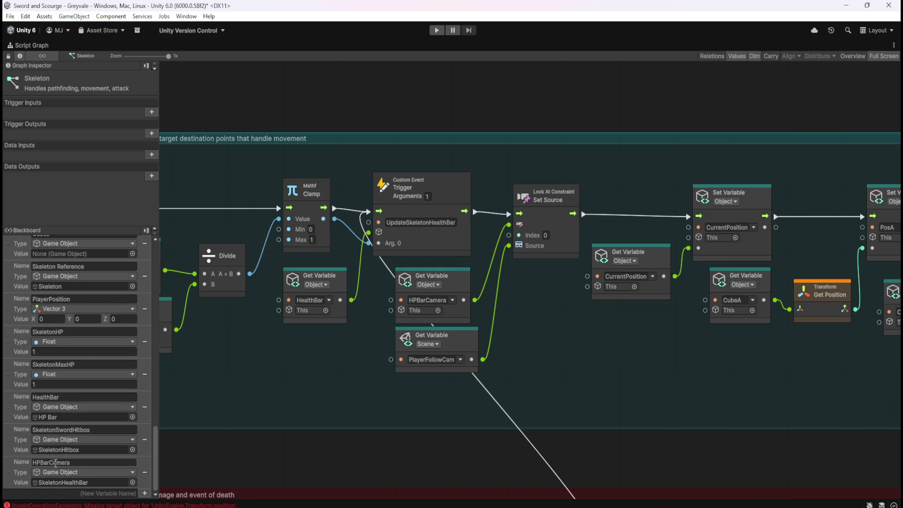
click(72, 462)
key(shift+space)
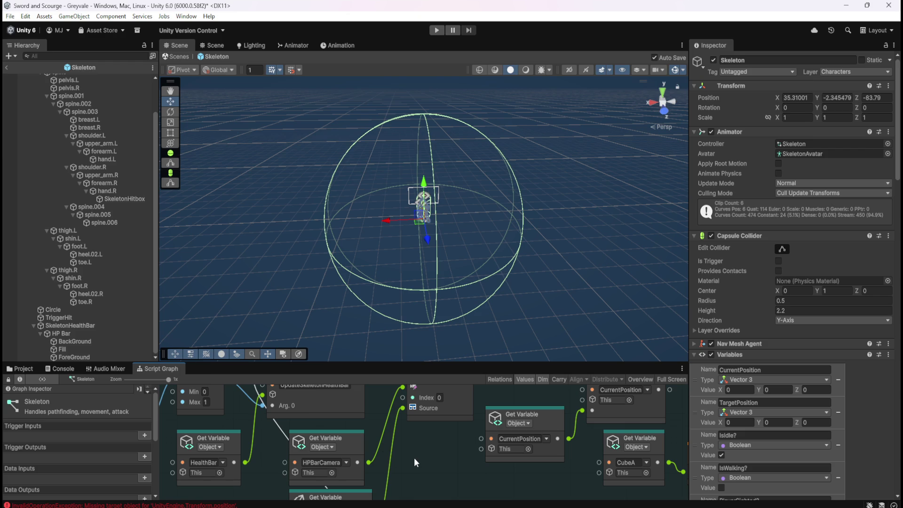
key(shift+space)
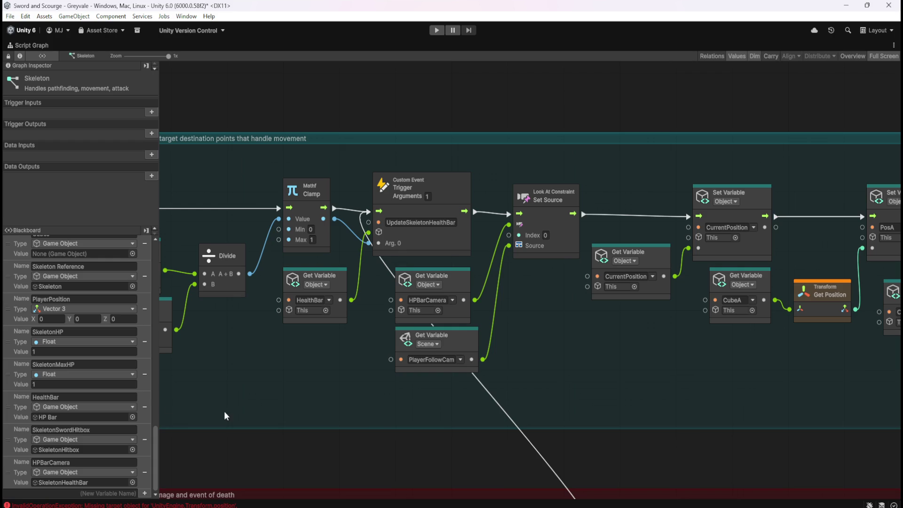
click(79, 463)
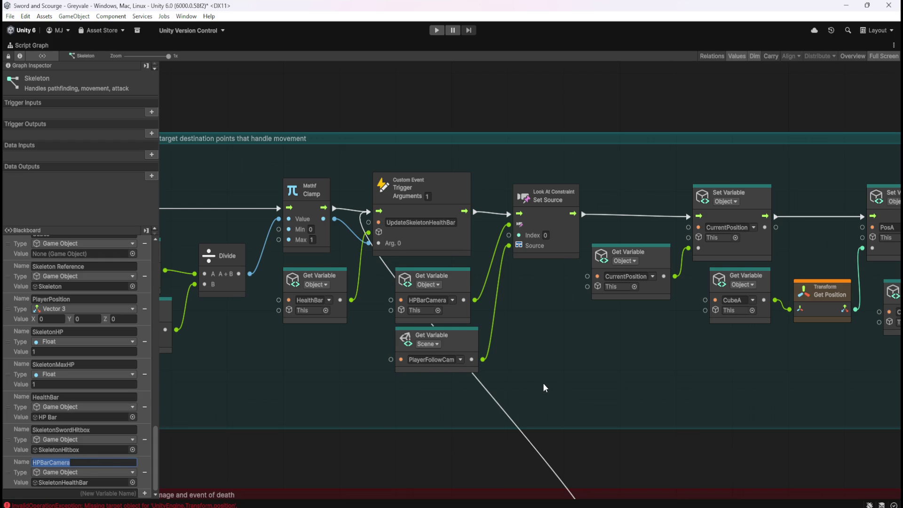
key(shift+space)
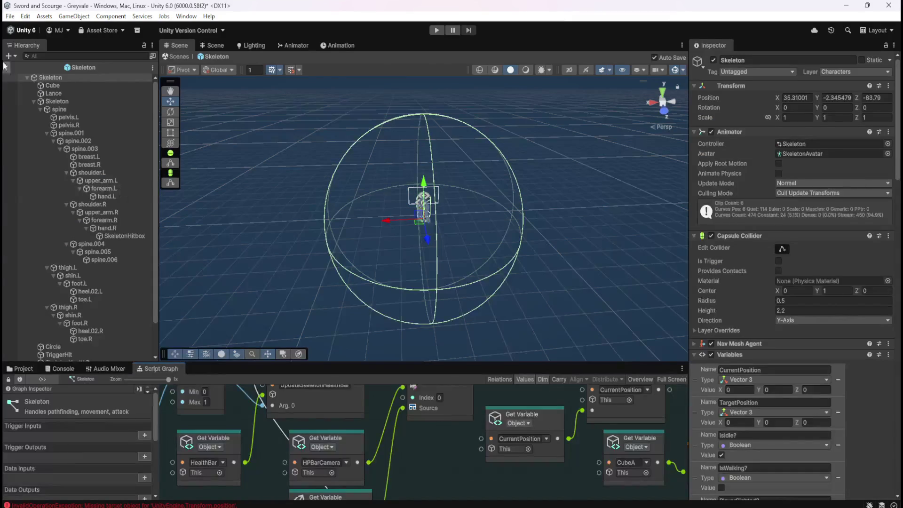
Return to the Greyvale scene and select the Skeleton instance to show its Variables
click(7, 66)
click(80, 200)
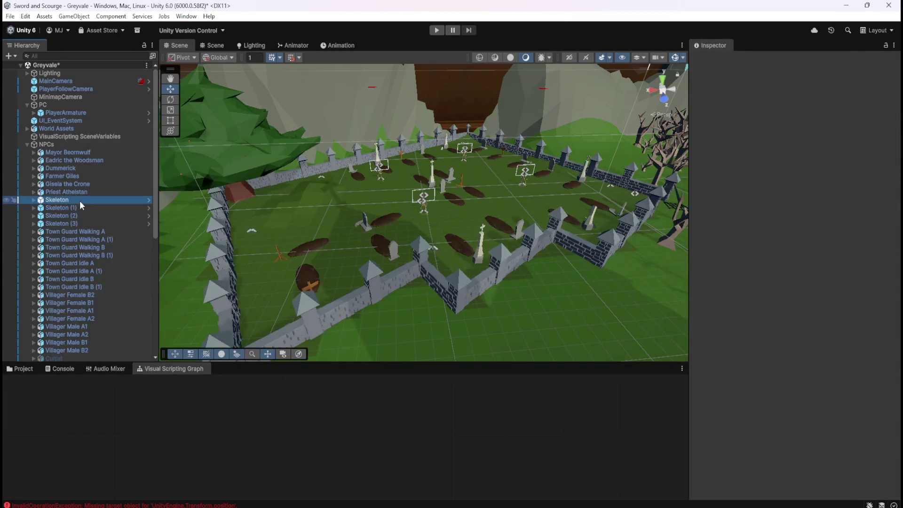
click(81, 192)
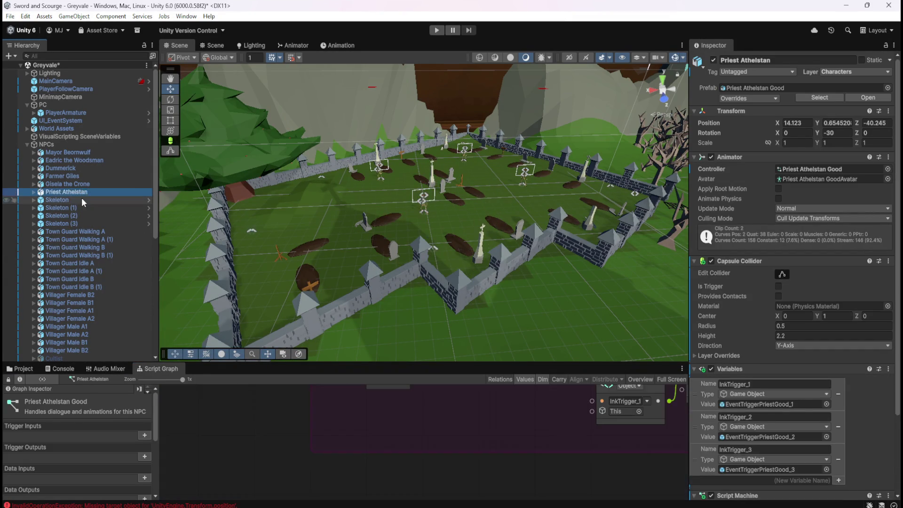
click(81, 198)
scroll(800, 424, down, 15)
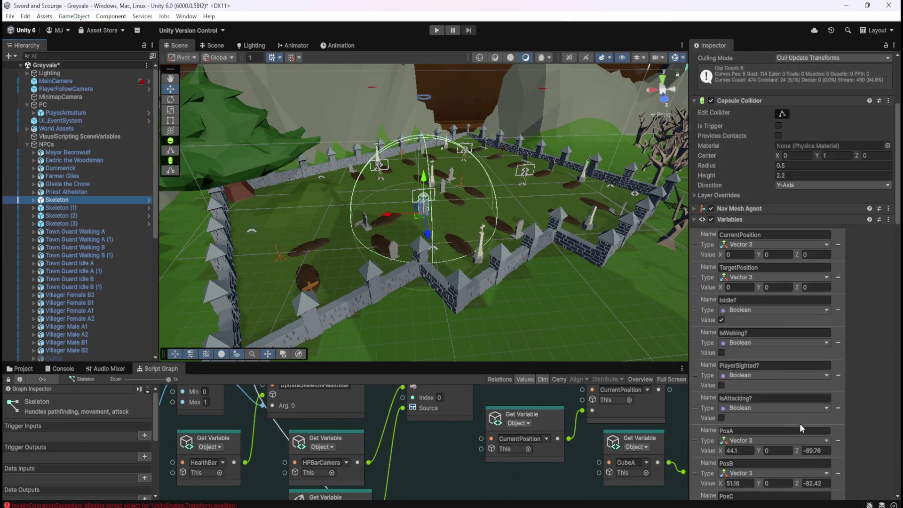
drag(895, 272, 885, 471)
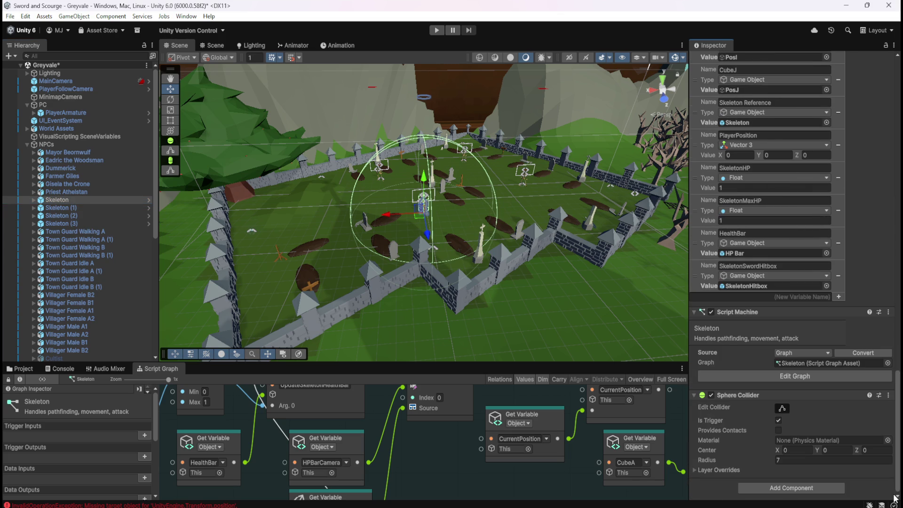
Add an HPBarCamera Game Object variable to Skeleton and assign its SkeletonHealthBar child as the value
click(840, 295)
click(780, 308)
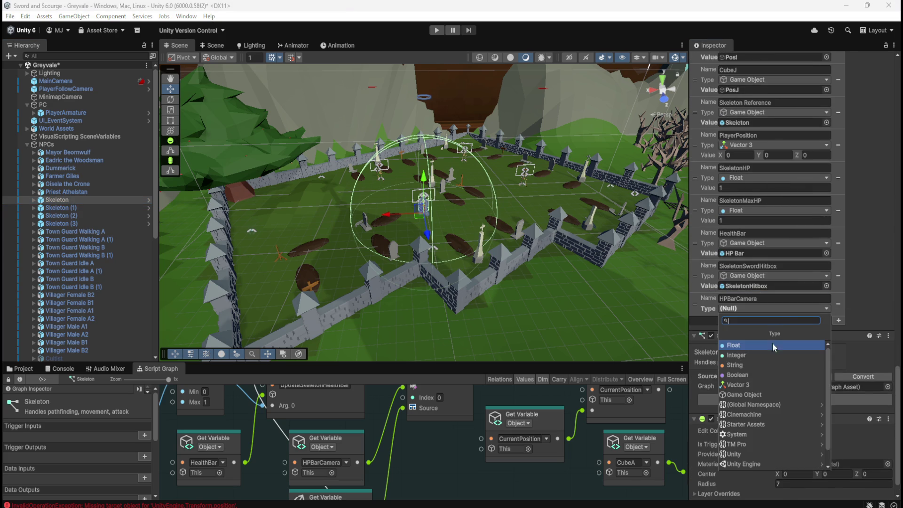
click(747, 393)
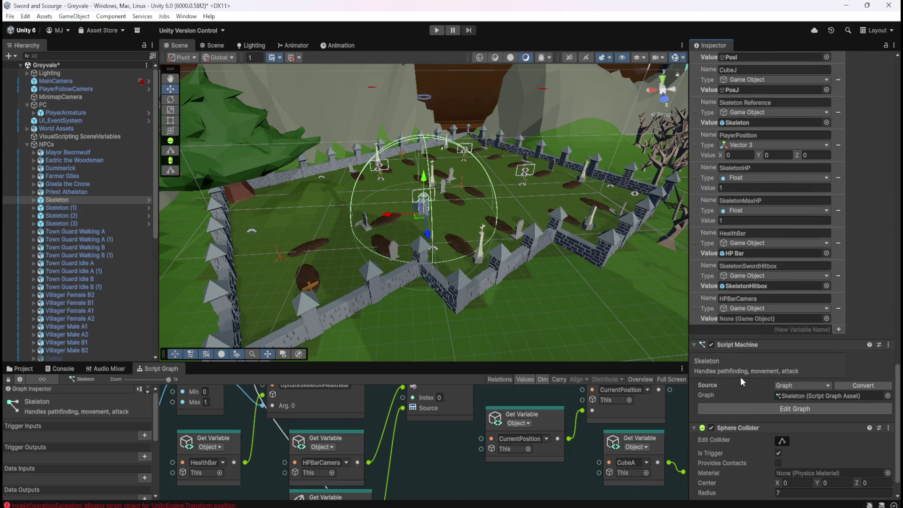
click(33, 200)
click(40, 247)
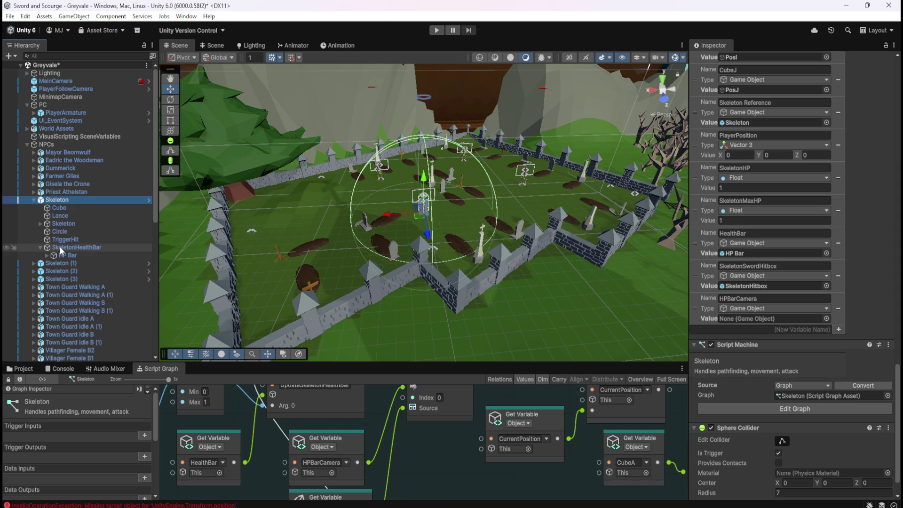
mouse_move(70, 249)
mouse_down()
mouse_move(351, 287)
mouse_move(756, 319)
mouse_up()
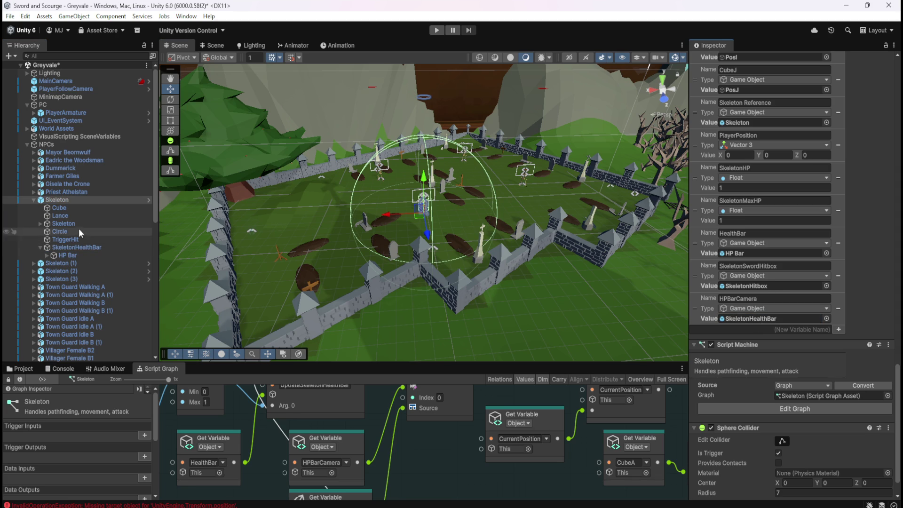
Inspect SkeletonHealthBar, then confirm the Skeleton's variable list ends with HPBarCamera
click(80, 247)
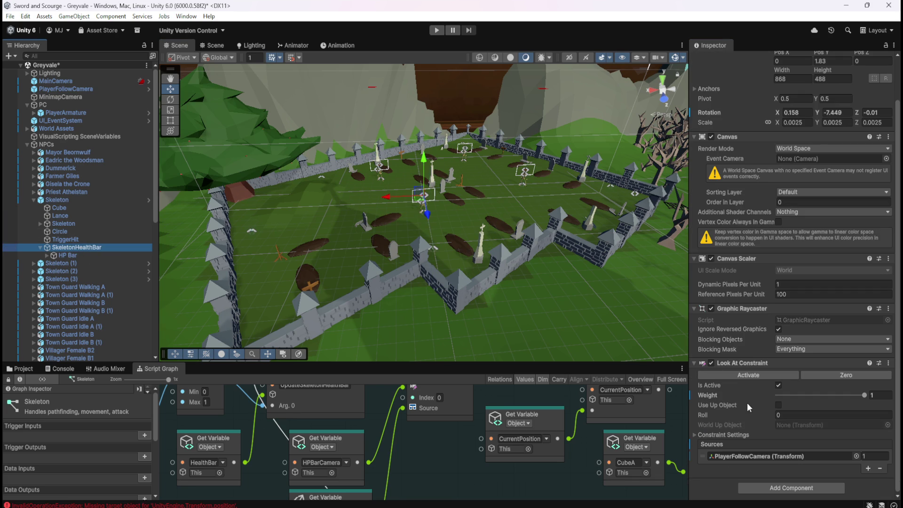
click(70, 199)
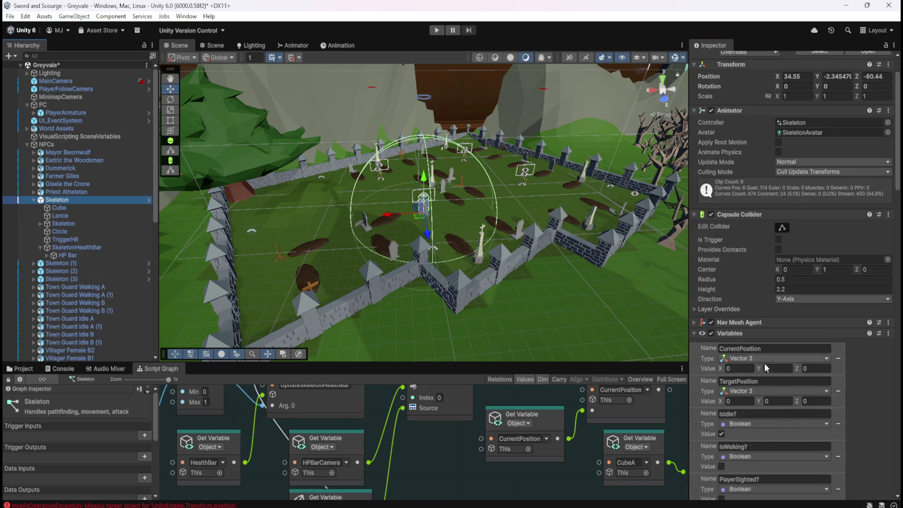
scroll(856, 414, down, 10)
scroll(895, 298, down, 5)
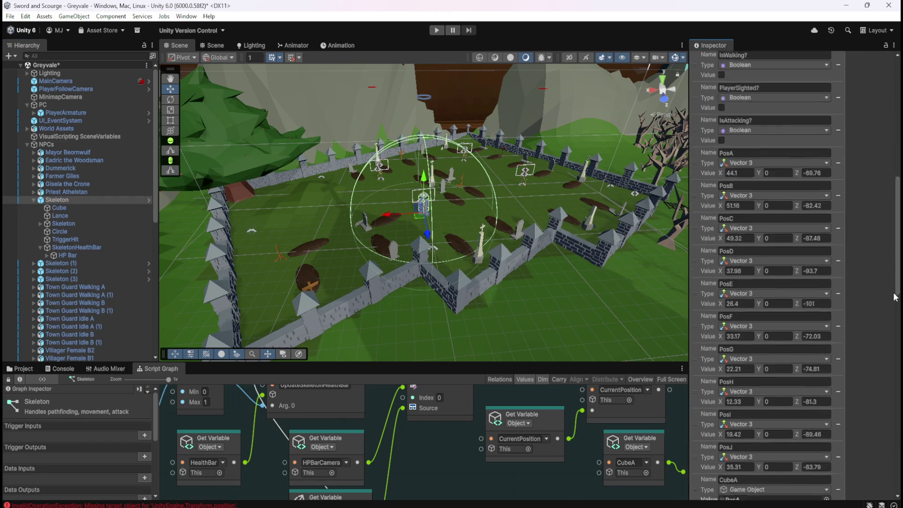
drag(895, 297, 892, 409)
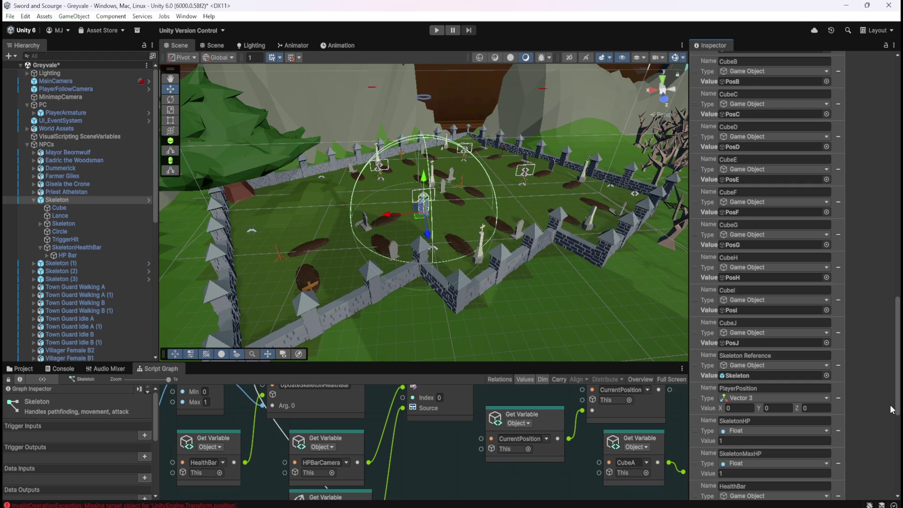
drag(893, 409, 890, 493)
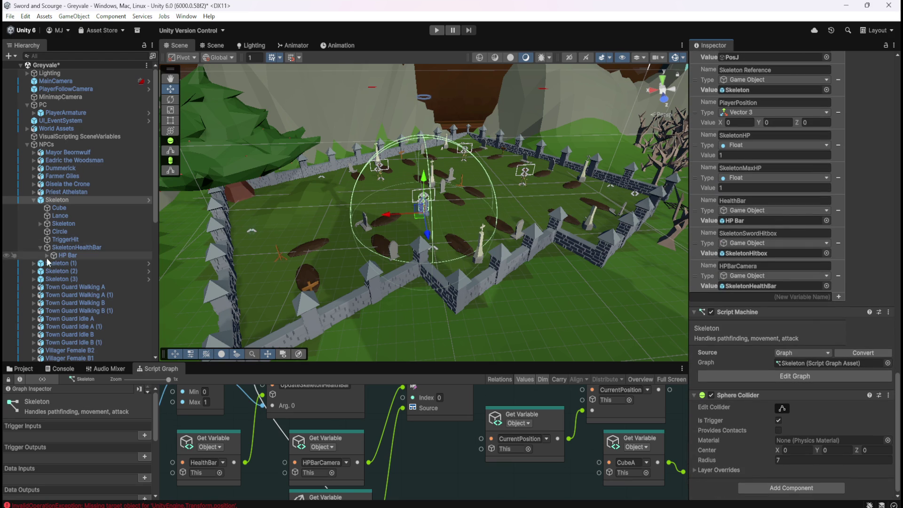
Give Skeleton (1) an HPBarCamera Game Object variable set to its SkeletonHealthBar
click(33, 264)
click(66, 264)
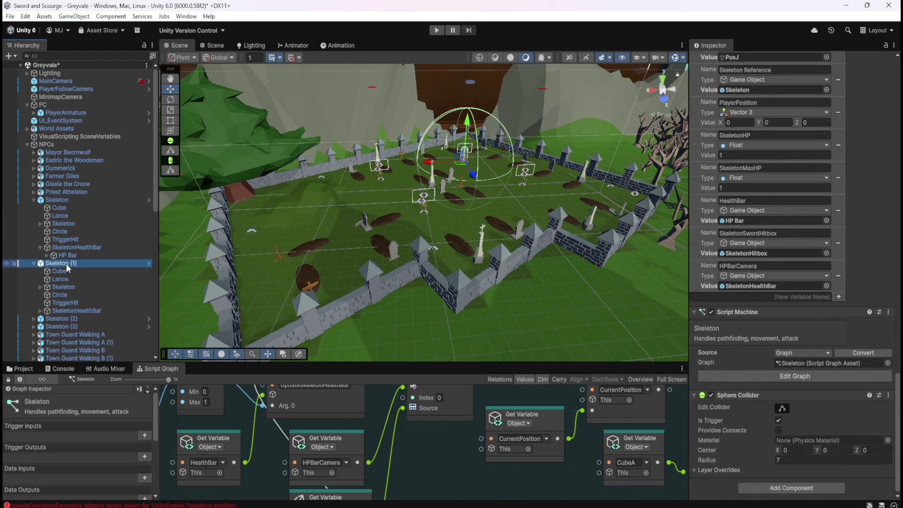
click(800, 299)
text(HPBarCamera)
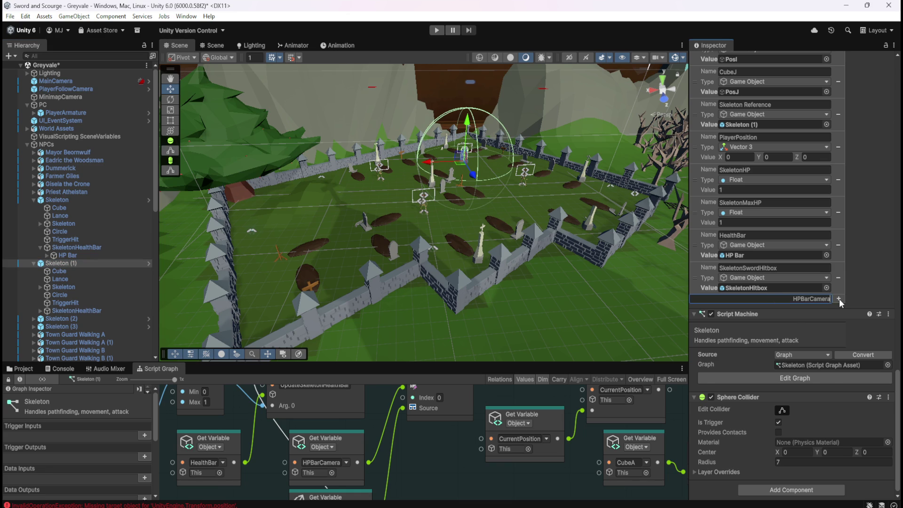
click(839, 298)
click(789, 311)
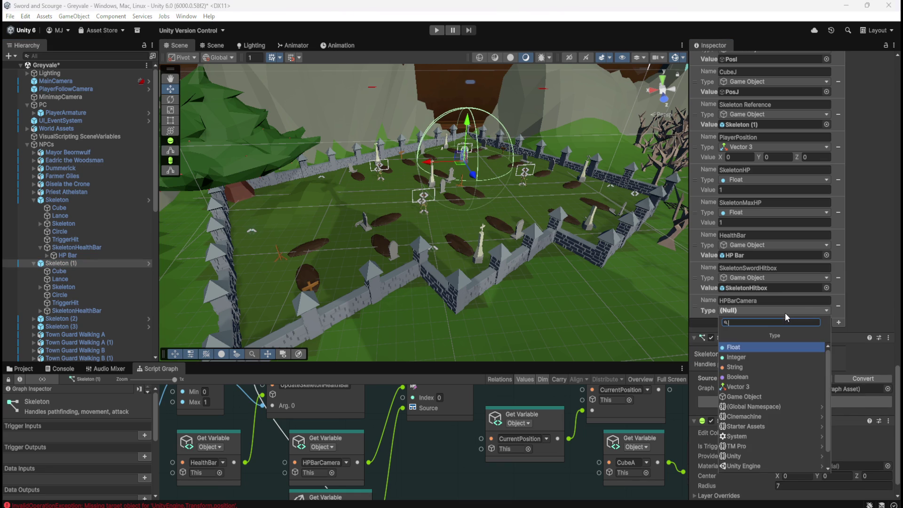
click(755, 397)
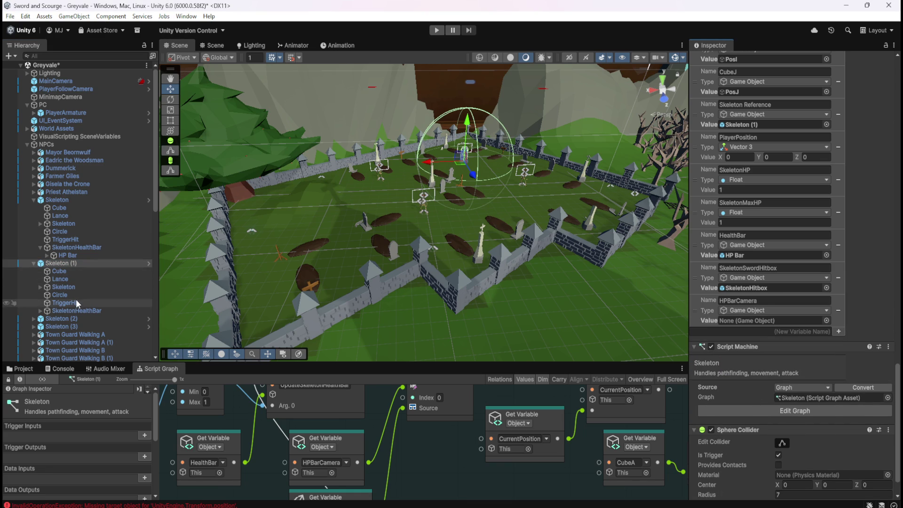
drag(73, 314, 772, 329)
Expand Skeleton (2) to find its SkeletonHealthBar and recheck Skeleton (1)'s variables
scroll(35, 272, down, 3)
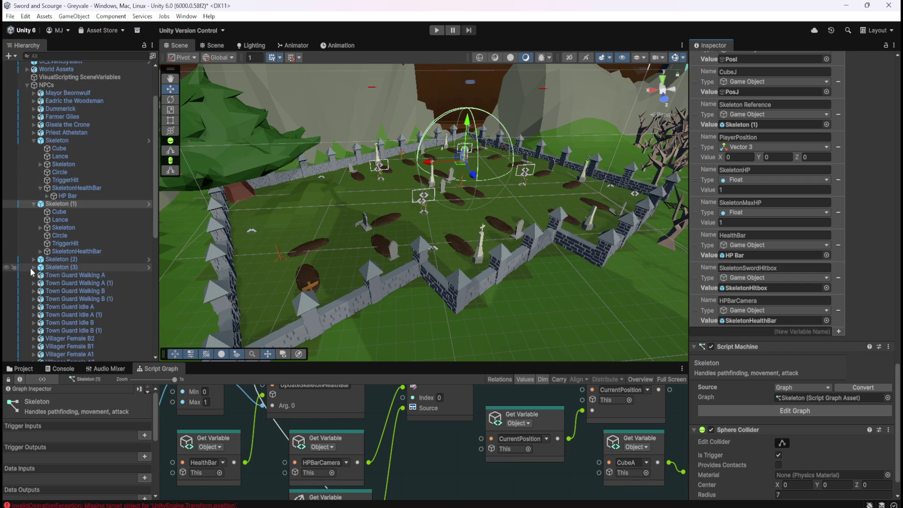
click(33, 259)
click(72, 306)
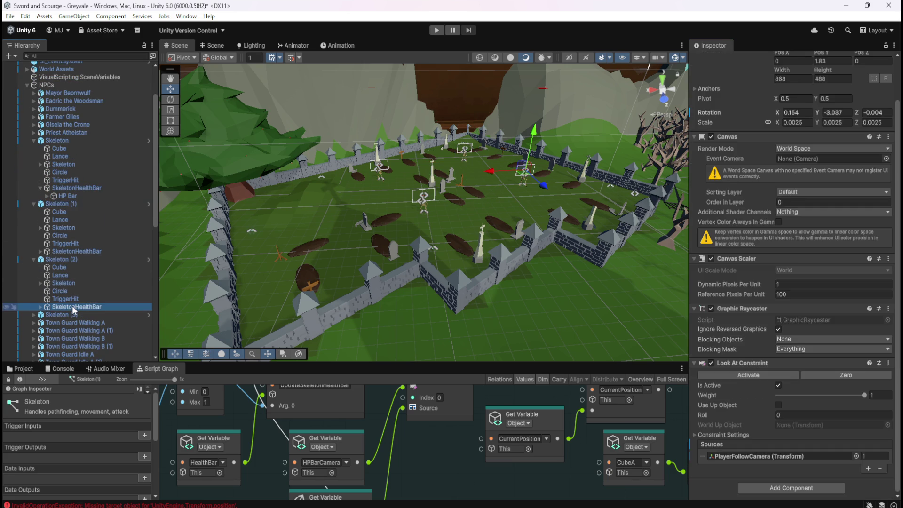
click(78, 259)
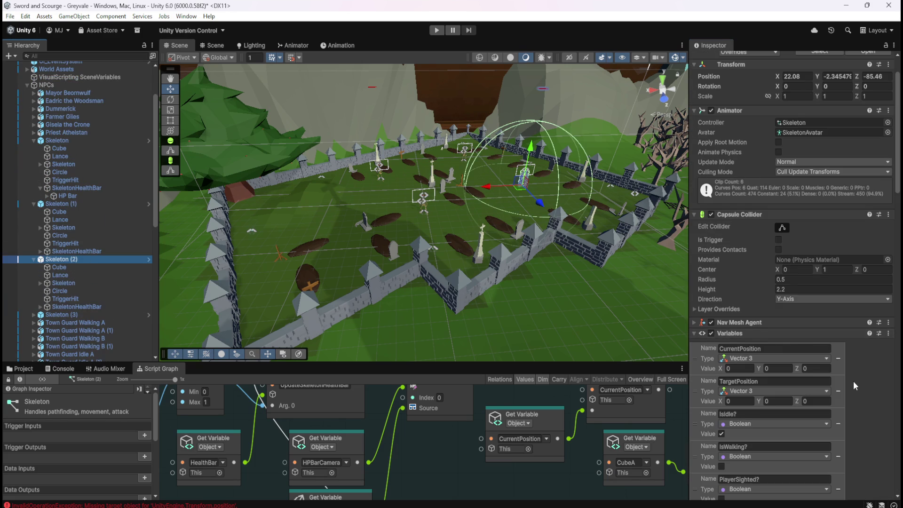
scroll(854, 381, down, 5)
scroll(853, 381, down, 3)
click(78, 204)
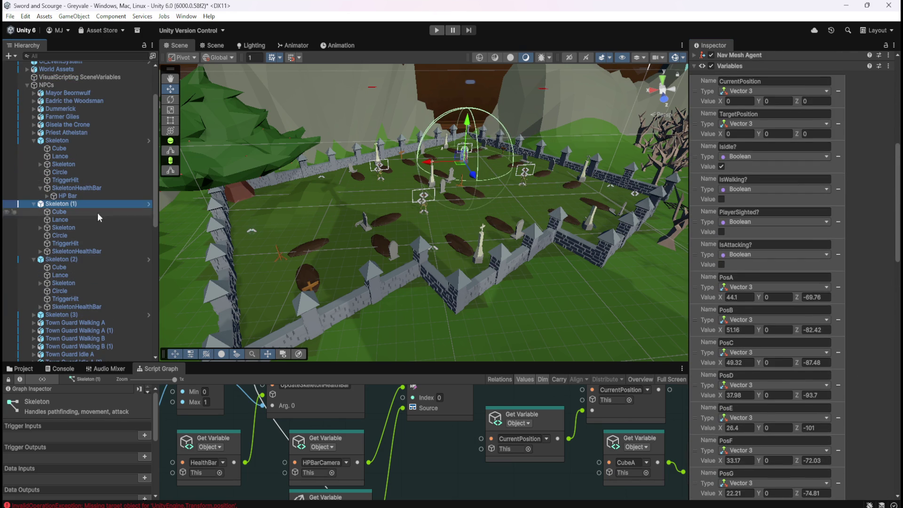
scroll(846, 375, down, 10)
scroll(846, 375, down, 15)
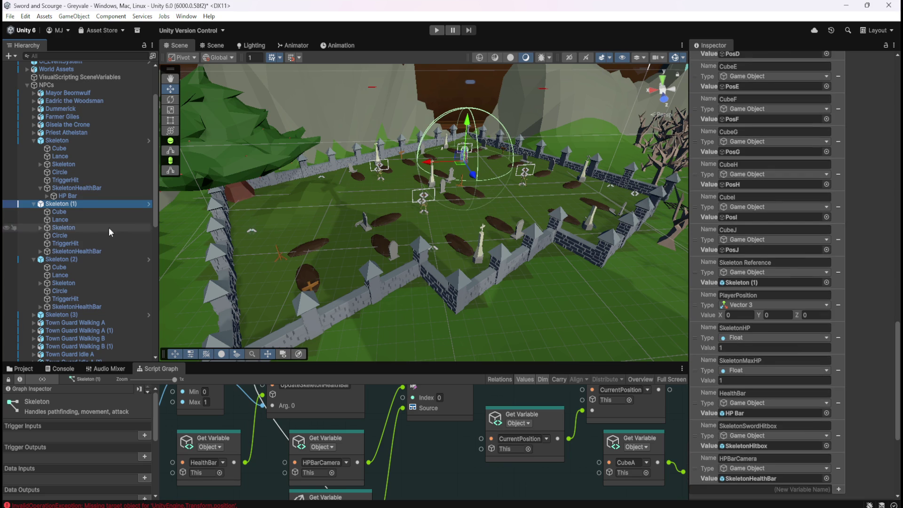
Give Skeleton (2) an HPBarCamera Game Object variable set to its SkeletonHealthBar
click(62, 259)
click(800, 456)
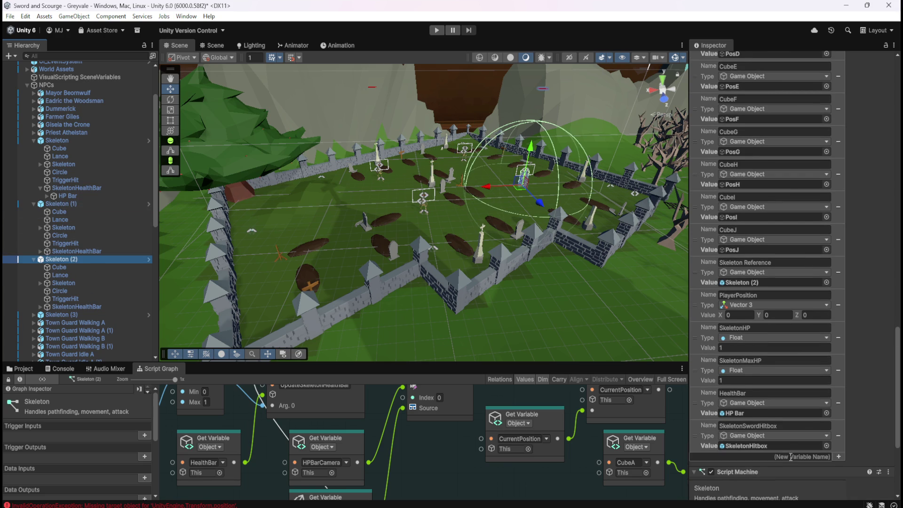
text(HPBarCamera)
click(839, 456)
click(791, 466)
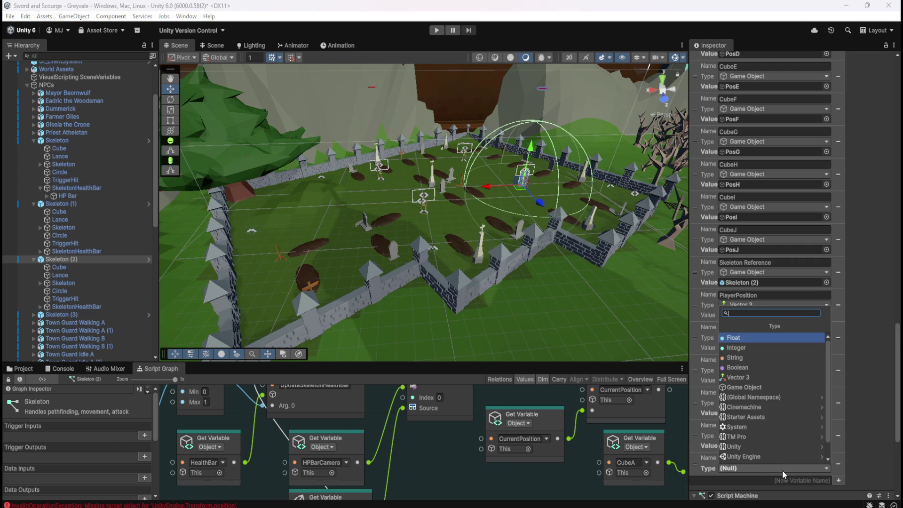
click(772, 387)
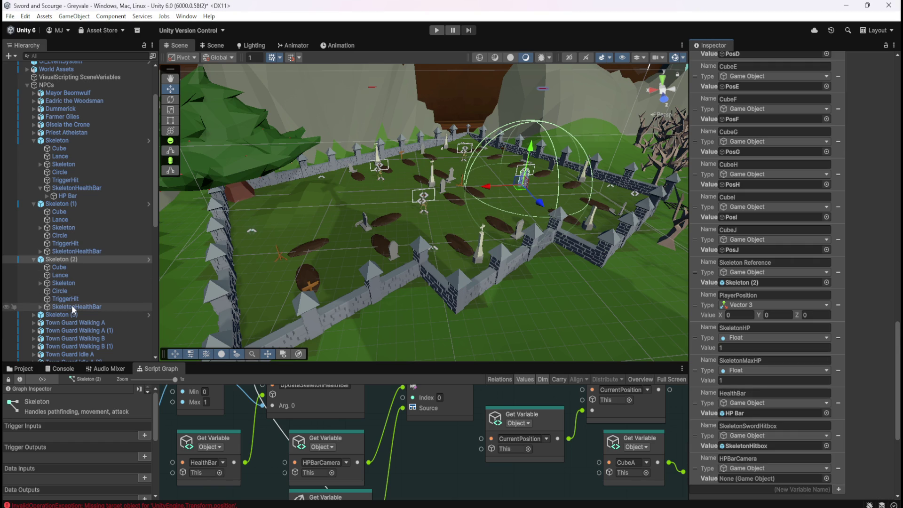
mouse_move(72, 307)
mouse_down()
mouse_move(774, 426)
mouse_move(771, 479)
mouse_up()
Give Skeleton (3) an HPBarCamera Game Object variable set to its SkeletonHealthBar
click(33, 315)
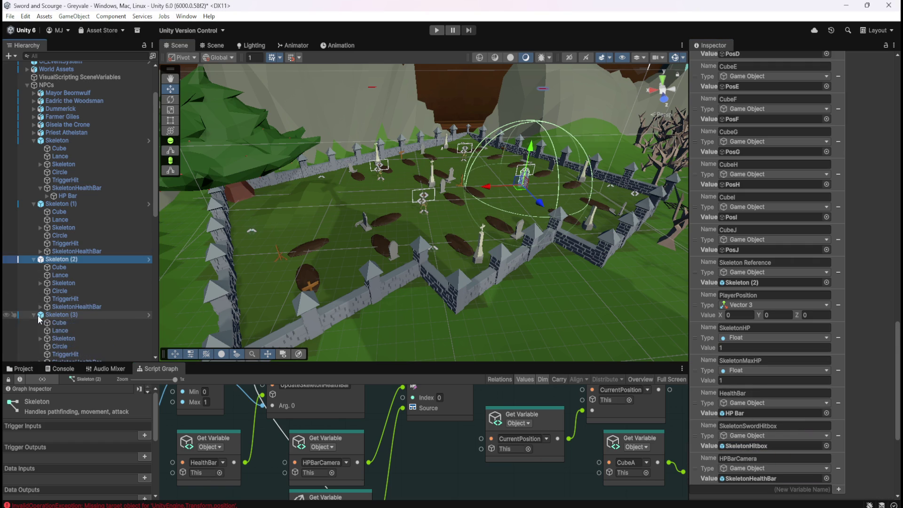
scroll(56, 292, down, 3)
click(66, 256)
click(795, 457)
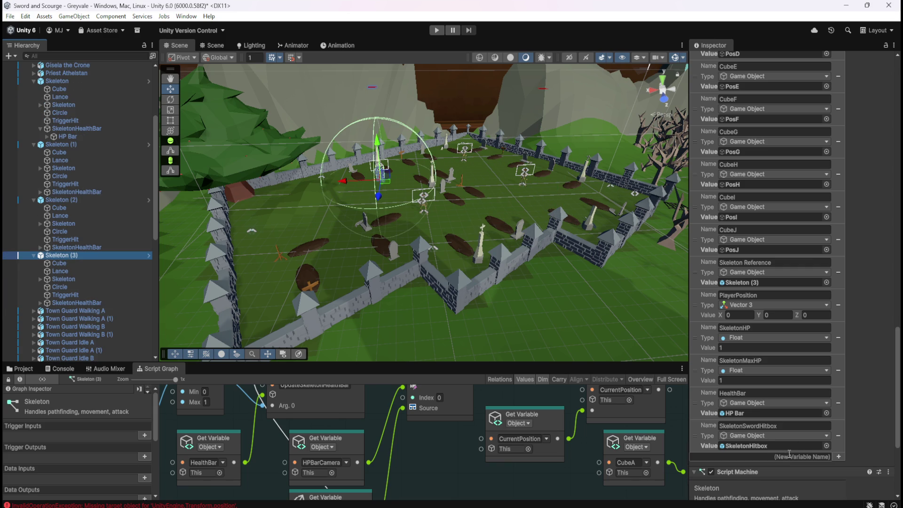
text(HPBarCamera)
click(839, 457)
click(762, 469)
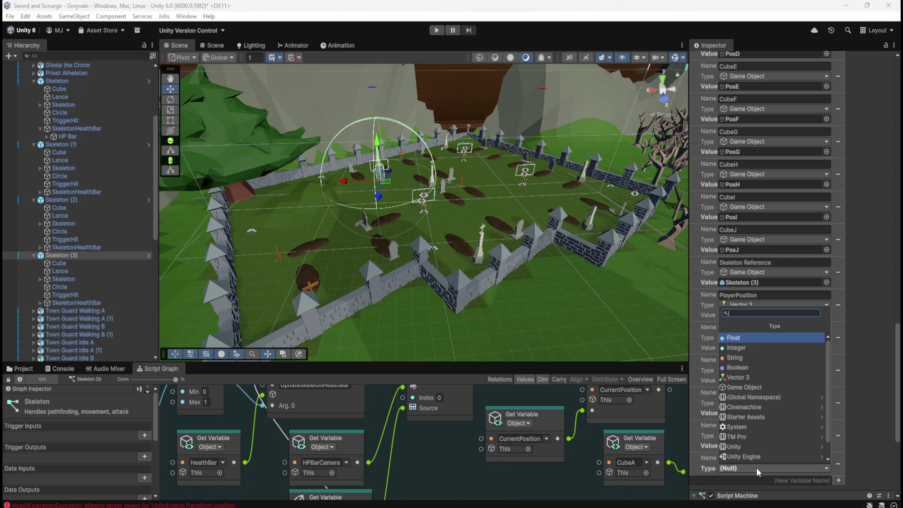
click(765, 392)
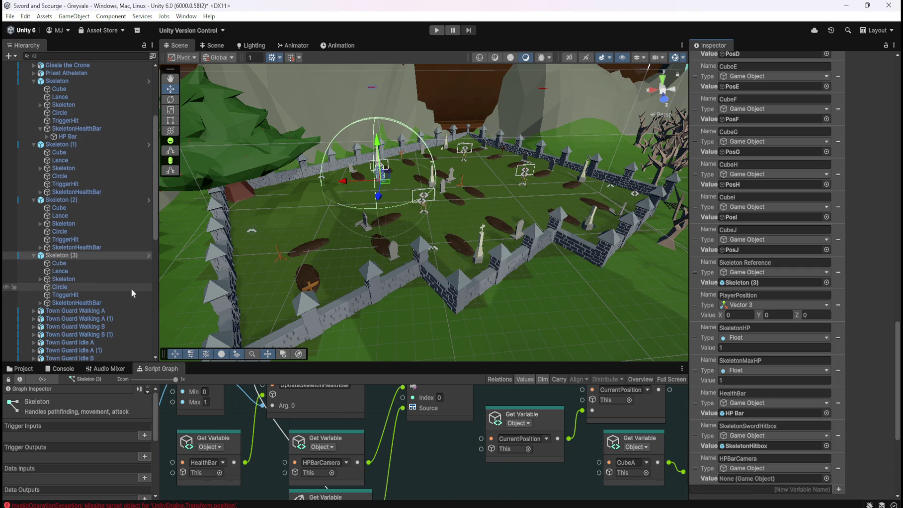
drag(77, 302, 735, 475)
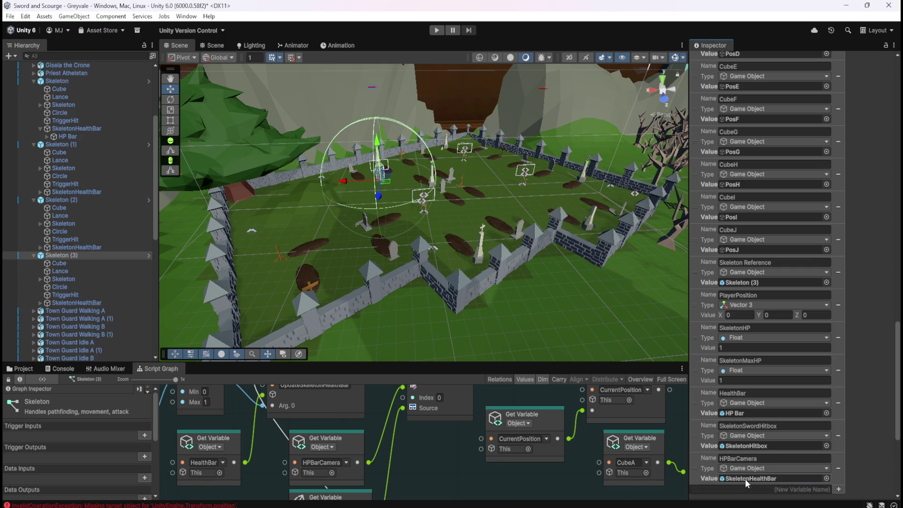
Save the scene with Ctrl+S and start the game in Play mode
key(ctrl+s)
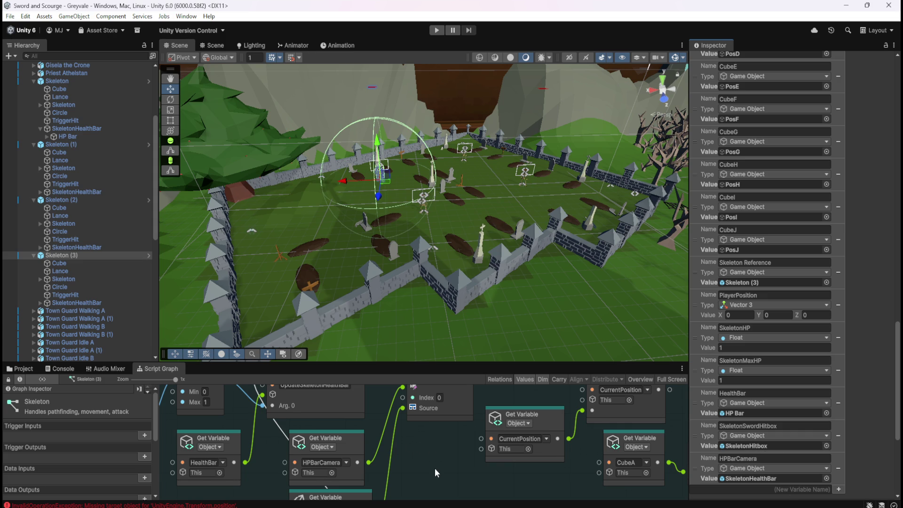
mouse_move(434, 467)
mouse_down()
mouse_move(457, 430)
mouse_move(462, 470)
mouse_up()
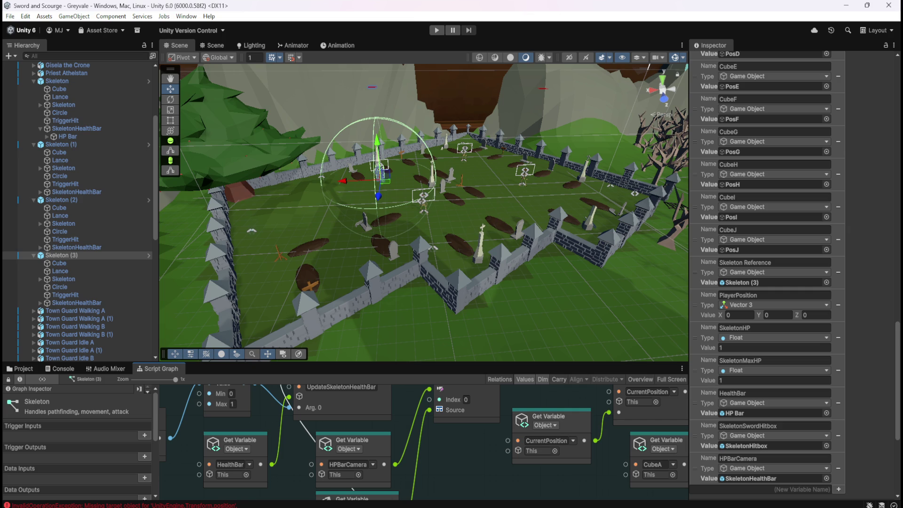
key(ctrl+p)
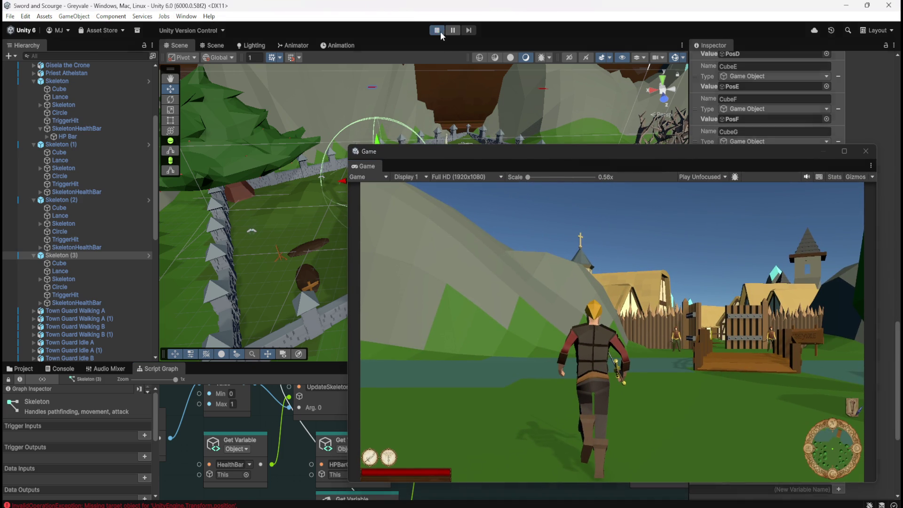
Focus the Game view and run the character with W across the bridge toward the village gate
click(441, 32)
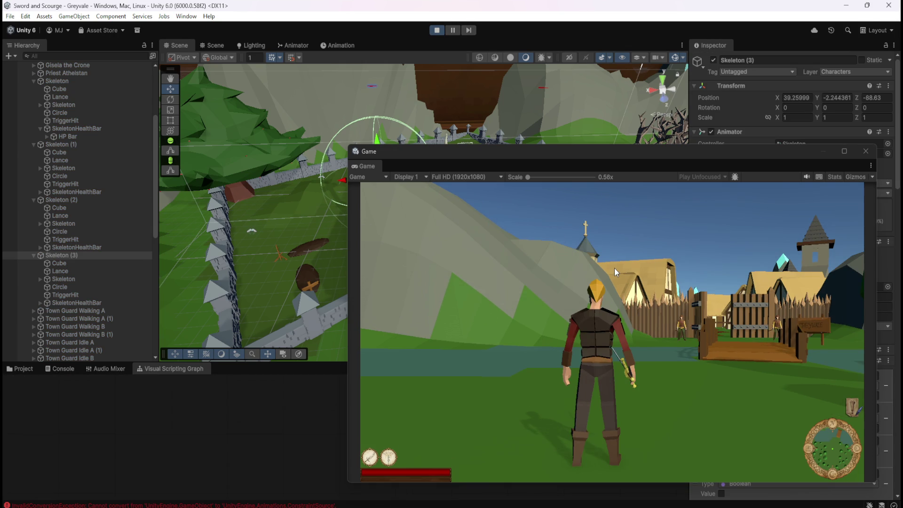
click(615, 268)
key(w)
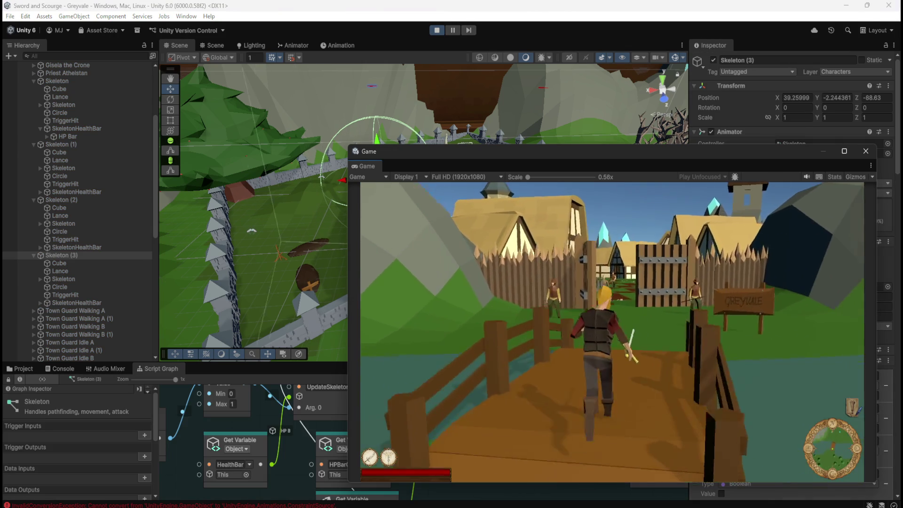
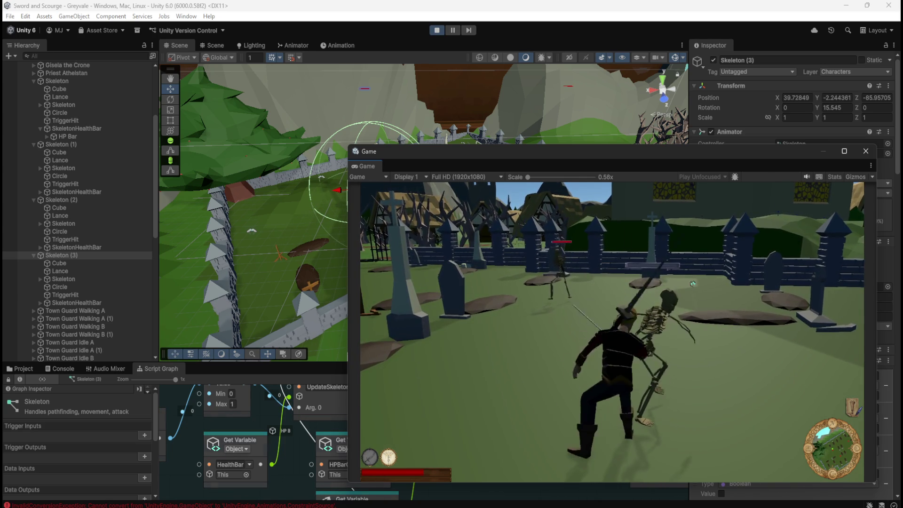
Pause the skeleton test fight and stop Play mode to return to the editor
key(Escape)
click(634, 303)
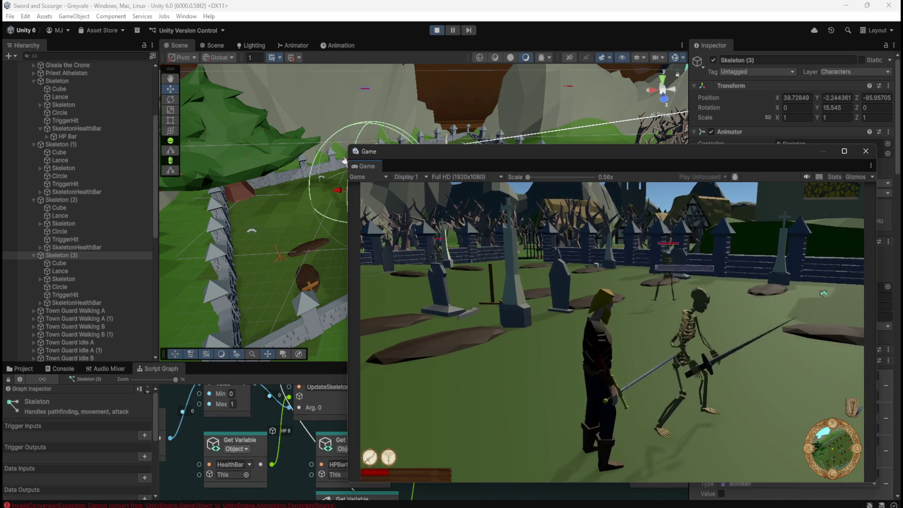
key(Escape)
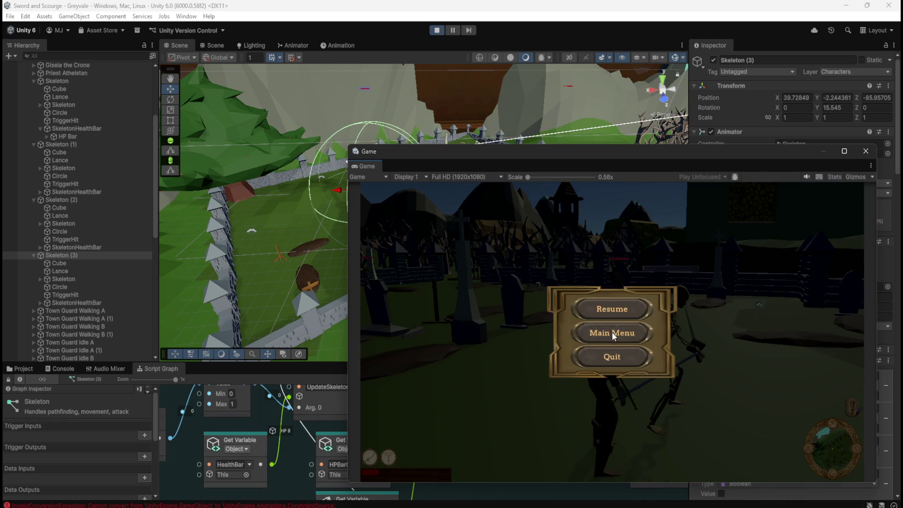
click(436, 33)
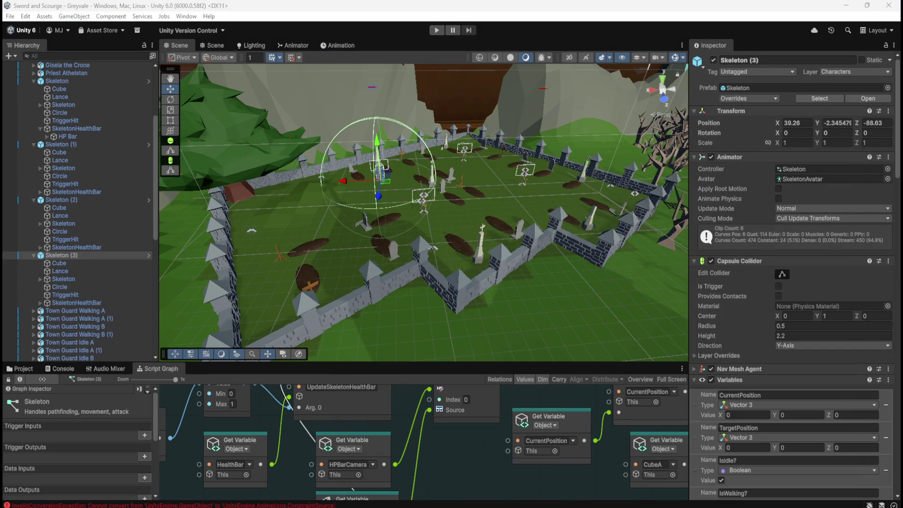
Maximize the Script Graph, pan over the hit and death logic, then restore the layout
key(shift+space)
scroll(449, 351, down, 5)
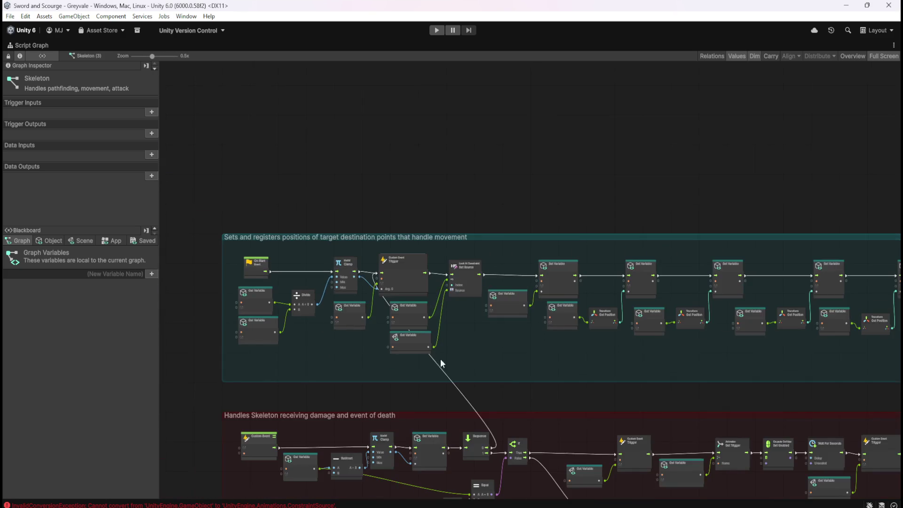
scroll(397, 217, up, 3)
scroll(612, 256, up, 5)
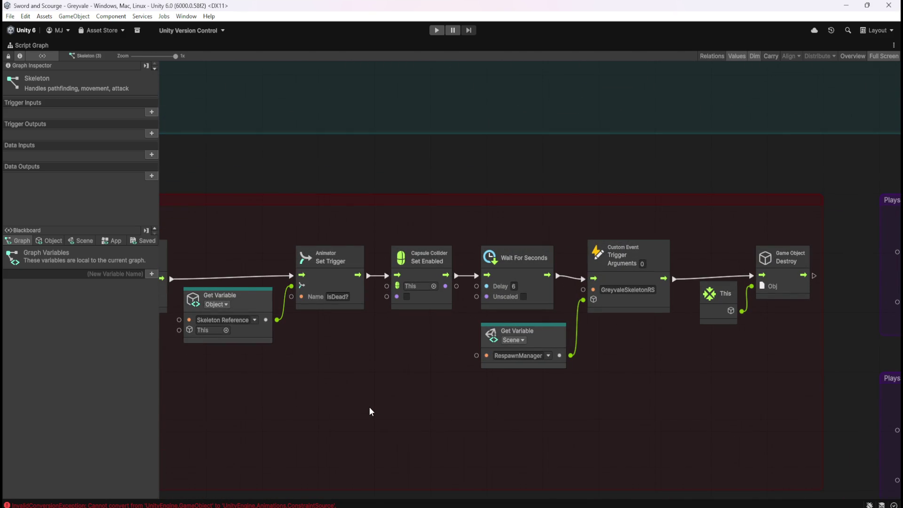
drag(334, 400, 692, 404)
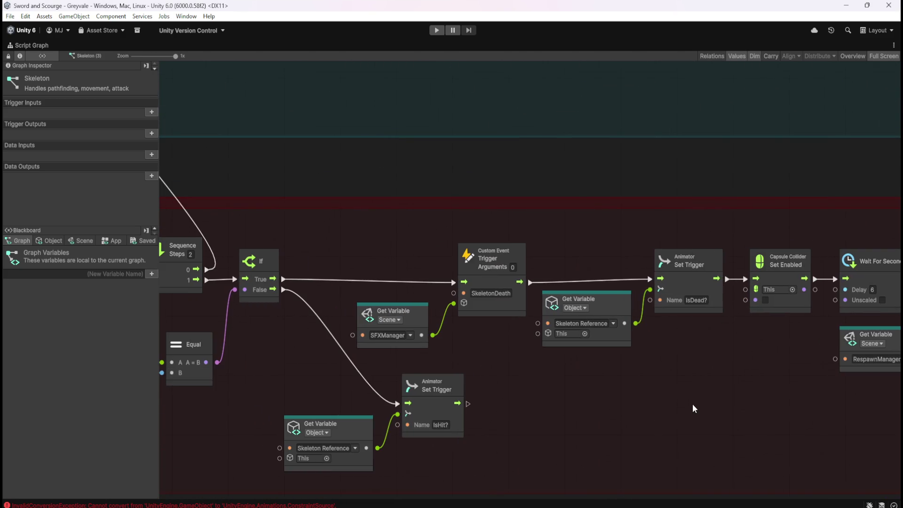
scroll(689, 409, down, 5)
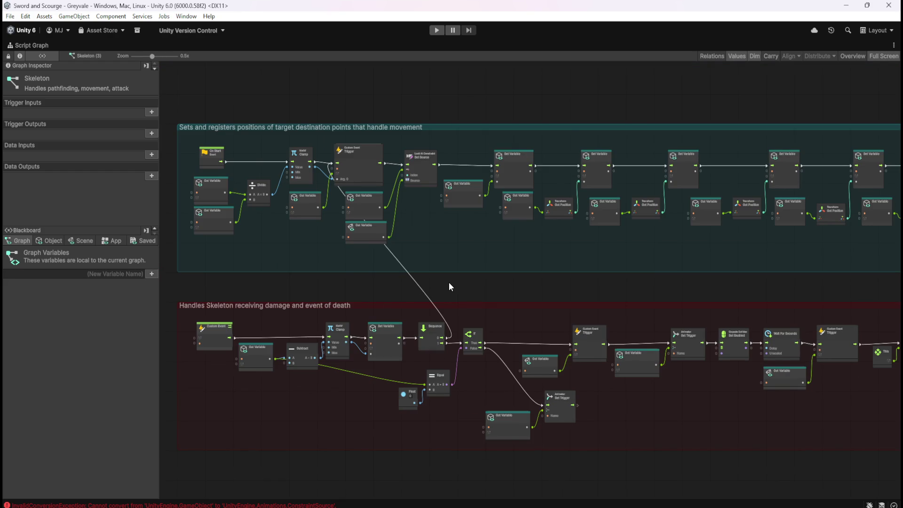
key(shift+space)
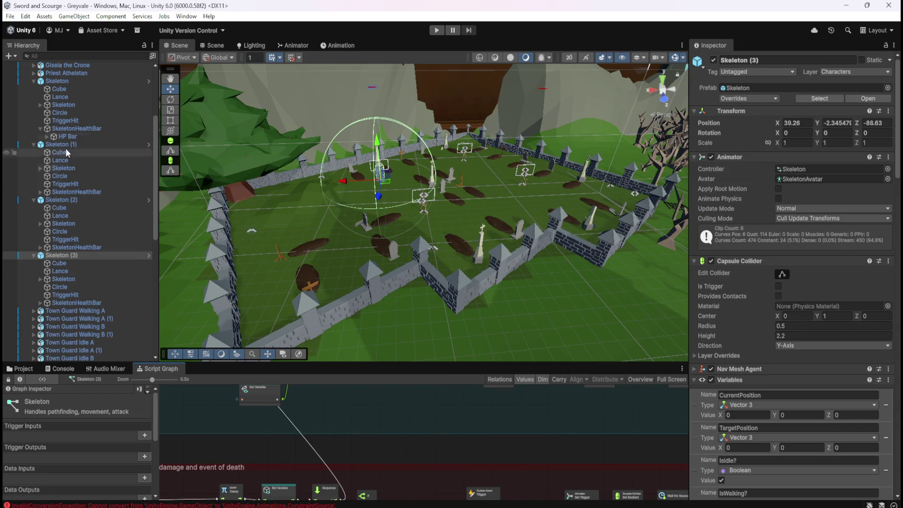
Select the first Skeleton and pan its maximized graph past health bar and waypoint nodes to the damage group
click(85, 80)
key(shift+space)
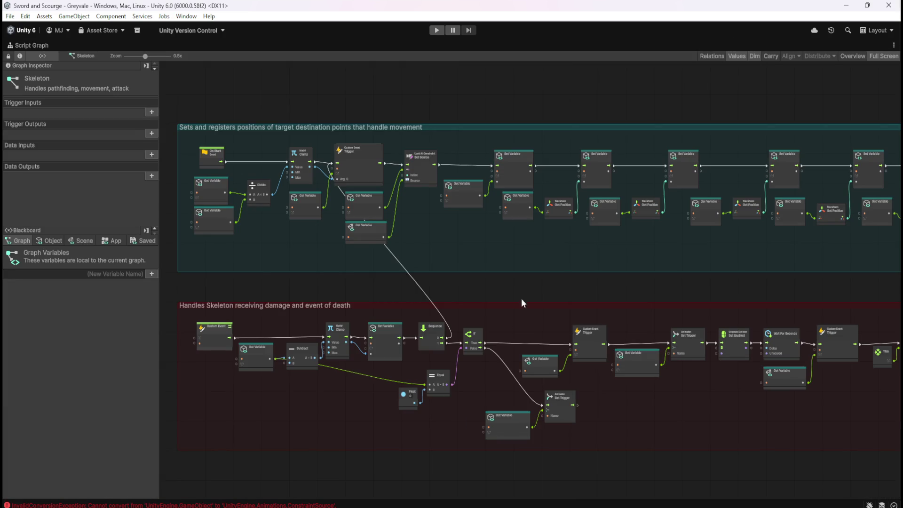
scroll(395, 198, up, 3)
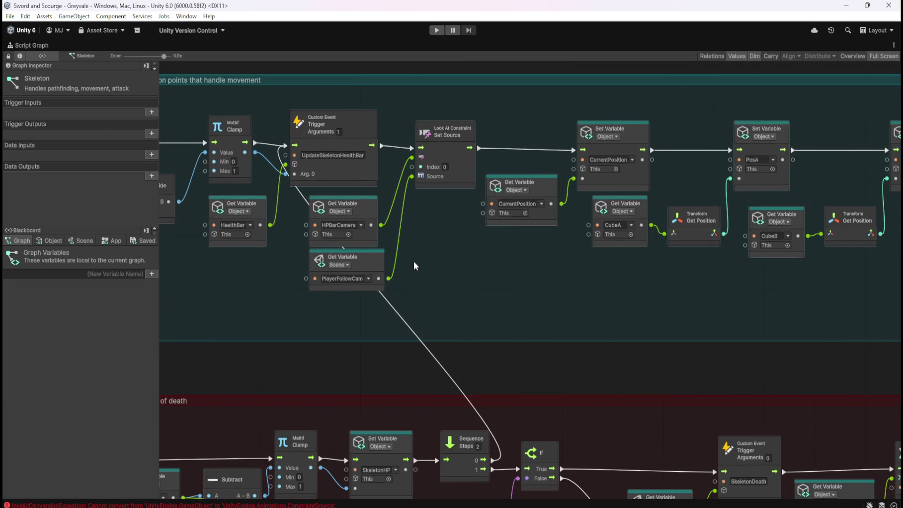
mouse_move(414, 262)
mouse_down()
mouse_move(754, 294)
mouse_move(536, 269)
mouse_up()
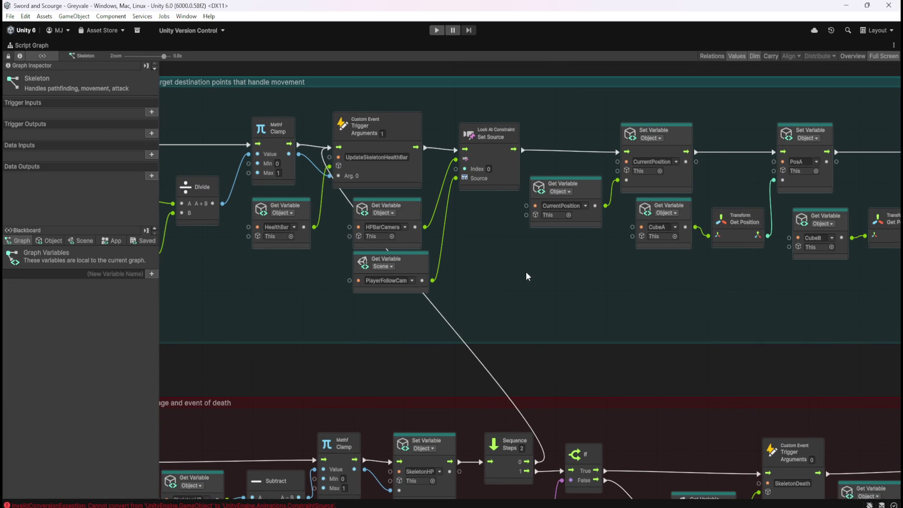
mouse_move(778, 314)
mouse_down()
mouse_move(731, 311)
mouse_move(617, 264)
mouse_move(359, 272)
mouse_move(302, 292)
mouse_up()
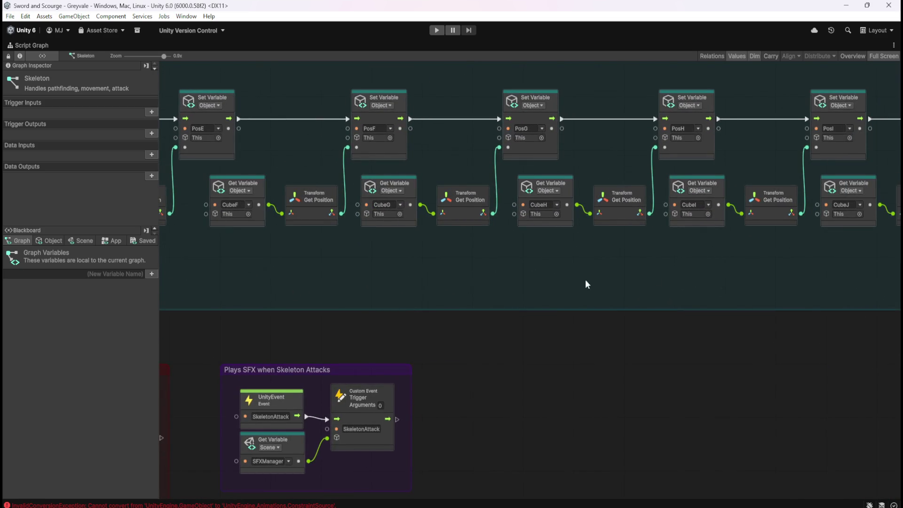
mouse_move(585, 279)
mouse_down()
mouse_move(210, 271)
mouse_move(583, 306)
mouse_move(788, 296)
mouse_up()
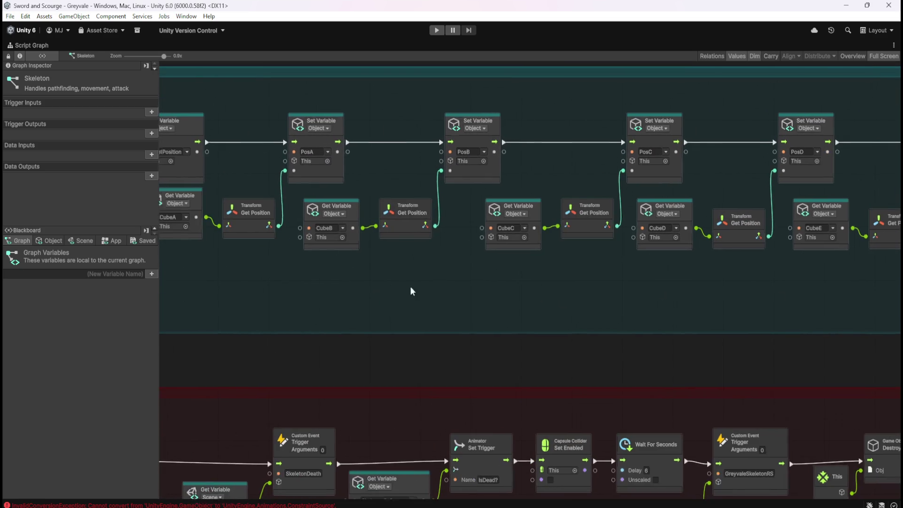
drag(411, 289, 738, 284)
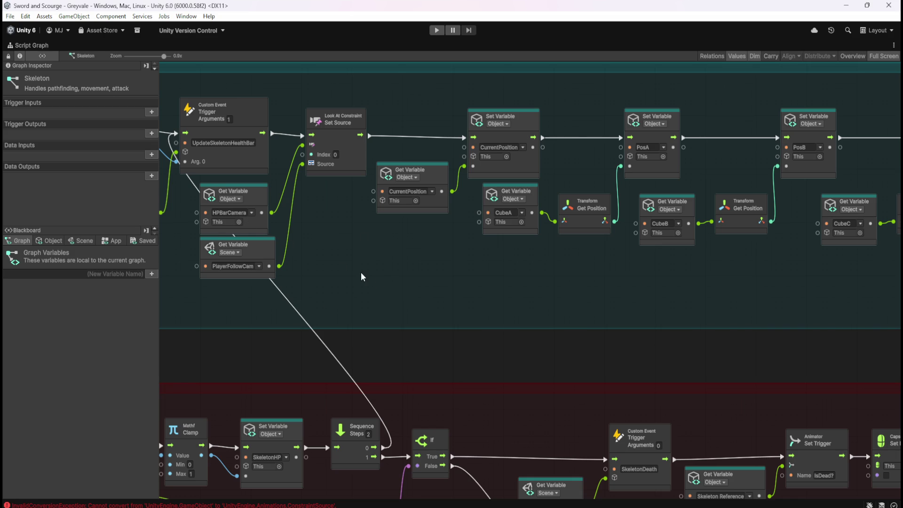
drag(361, 276, 526, 147)
drag(317, 317, 573, 219)
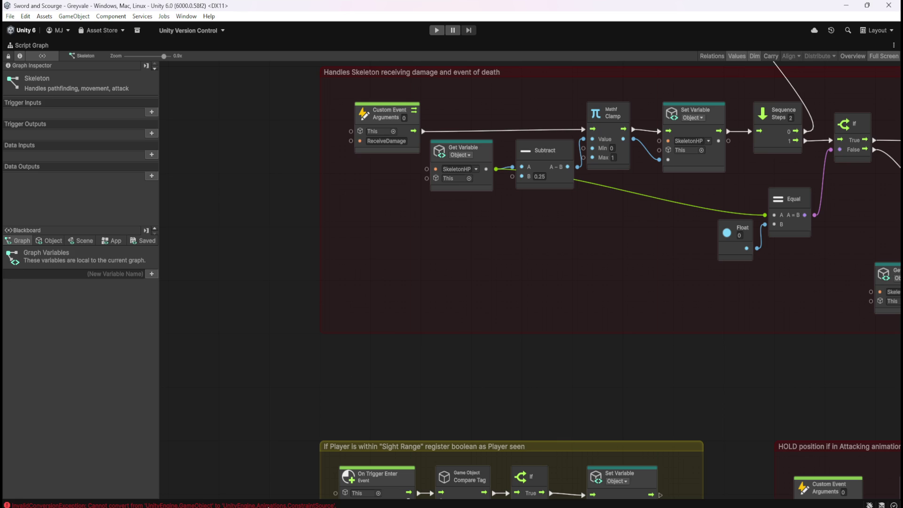
Check the first InvalidConversionException stack trace in the Console, then pan toward the hit and death nodes
click(268, 506)
click(345, 328)
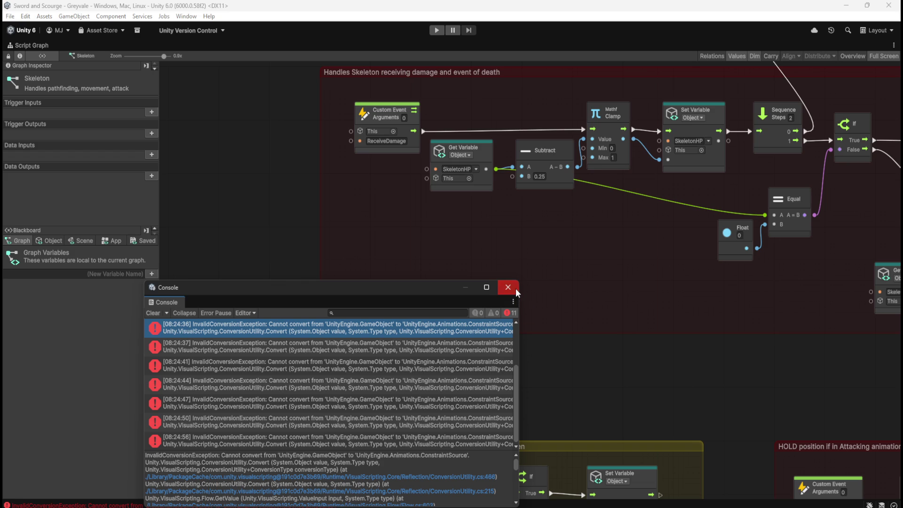
click(516, 291)
mouse_move(689, 323)
mouse_down()
mouse_move(342, 308)
mouse_move(330, 327)
mouse_up()
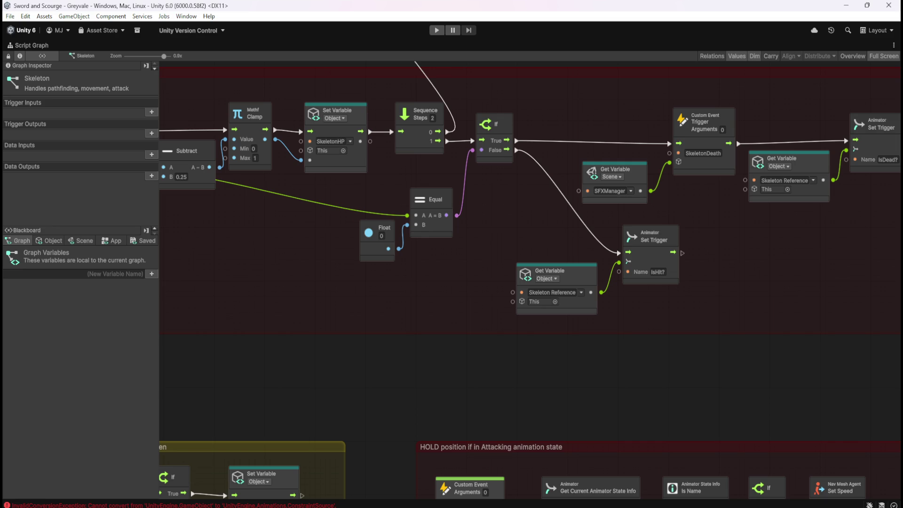
Review the 08:24:41 conversion error trace, then show the Blackboard's Object variables
click(278, 505)
click(415, 368)
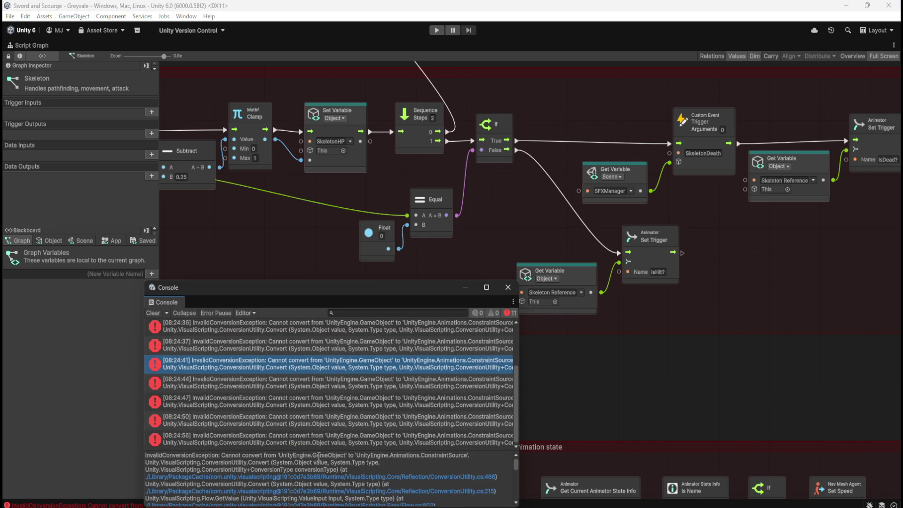
click(508, 288)
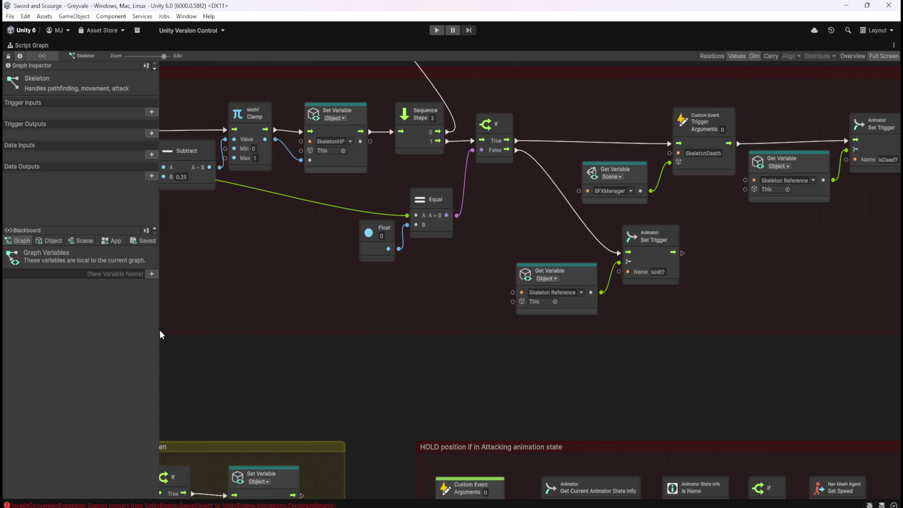
click(51, 241)
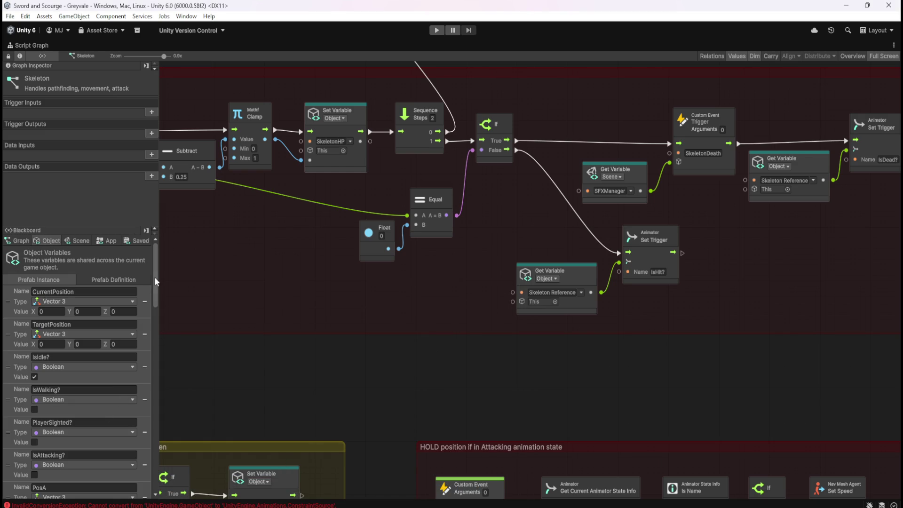
drag(155, 281, 169, 506)
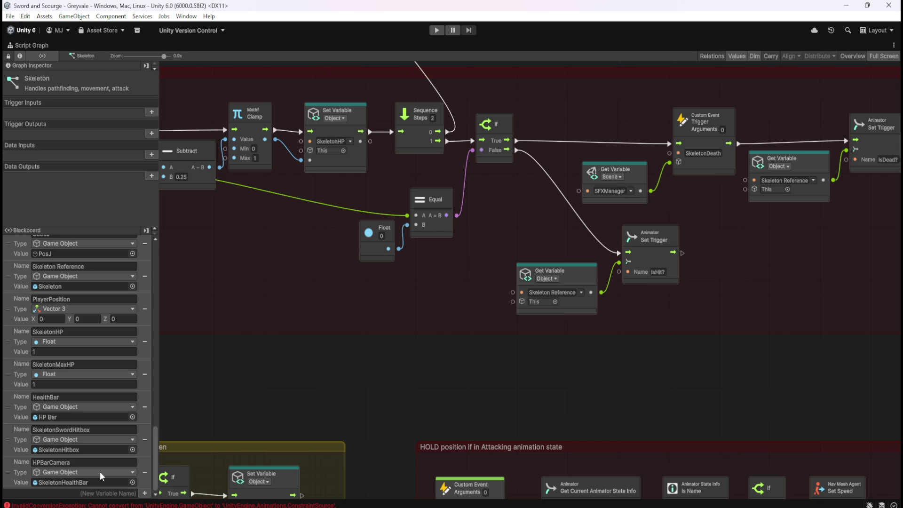
scroll(315, 326, up, 15)
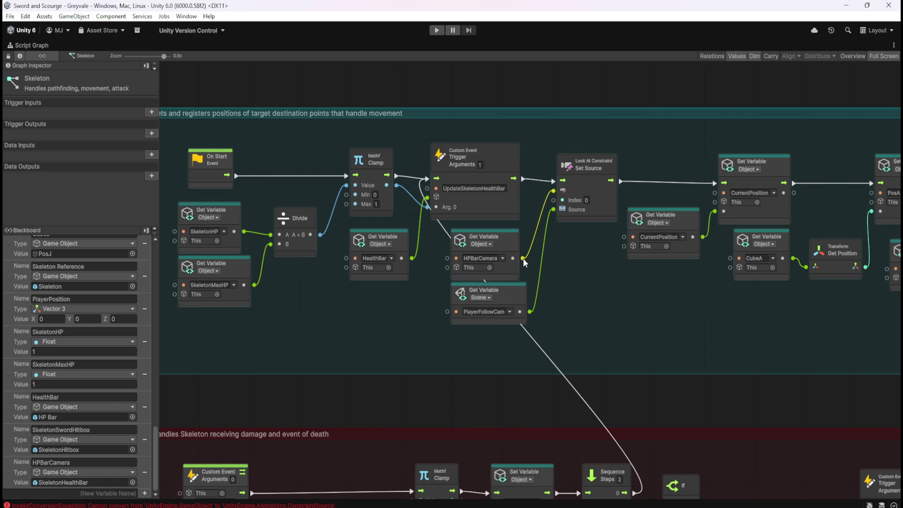
drag(523, 258, 543, 260)
text(et)
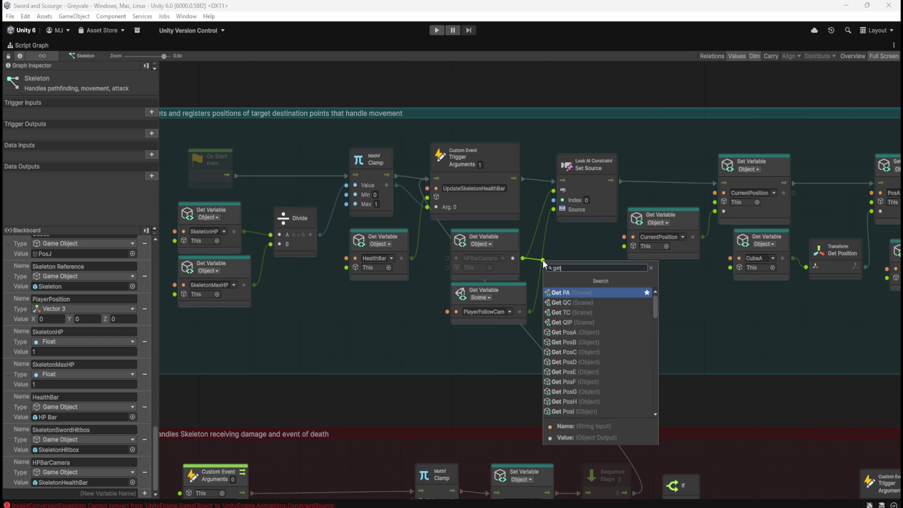
text( con)
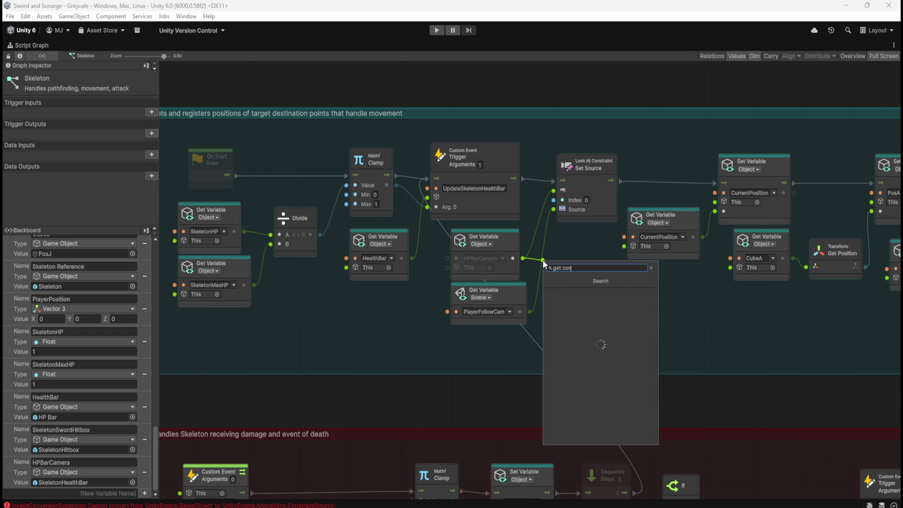
text(straint)
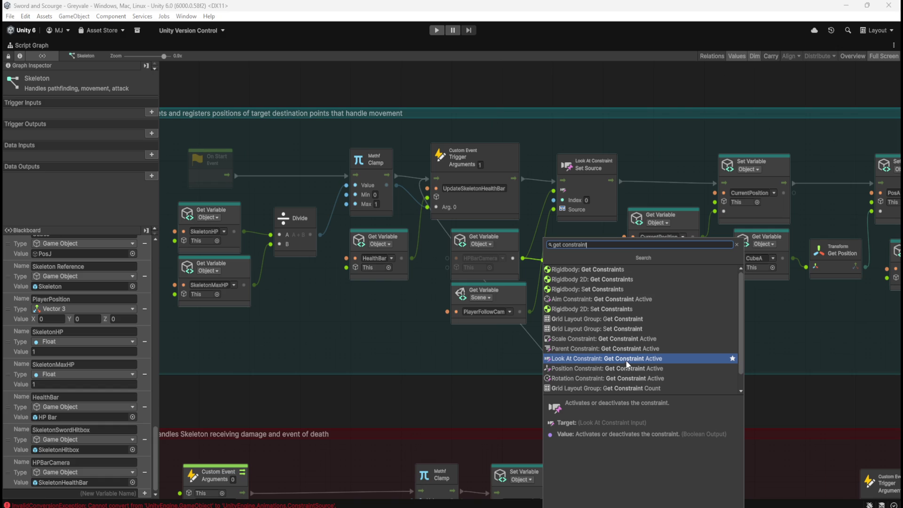
key(ctrl+a)
text(look)
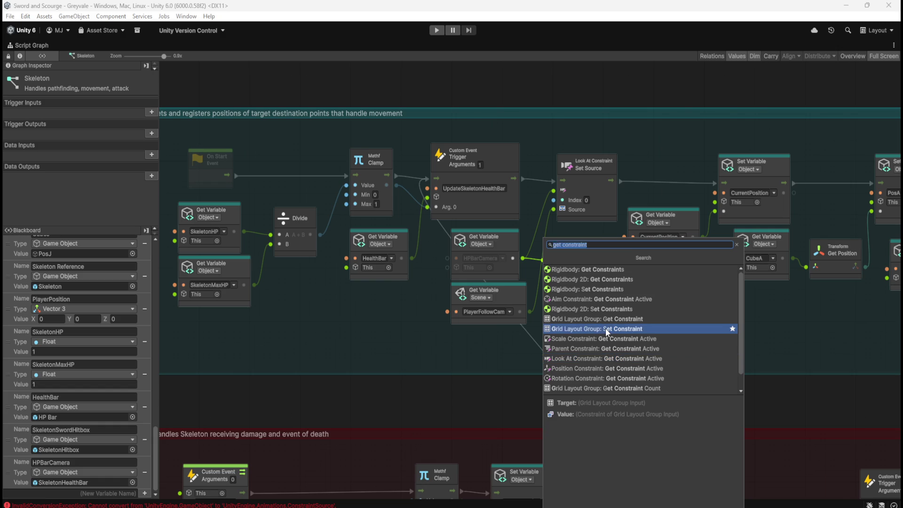
text( at con)
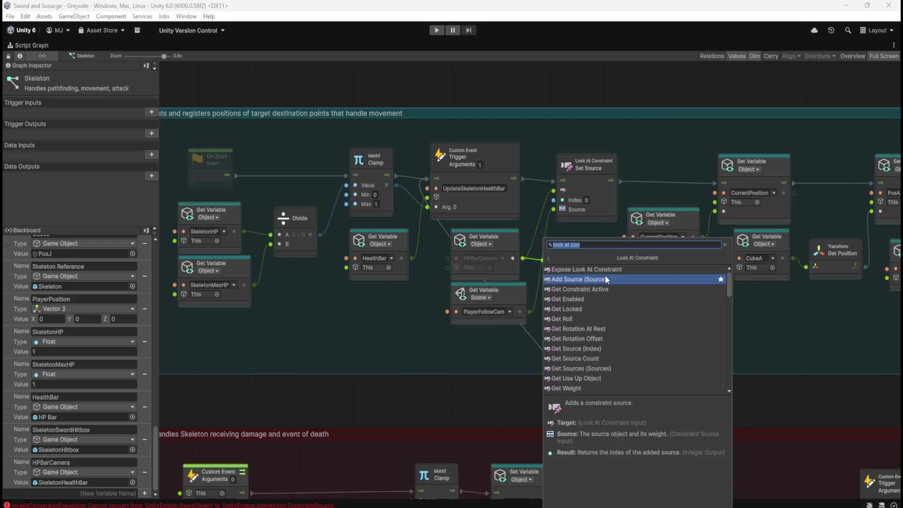
scroll(602, 339, down, 3)
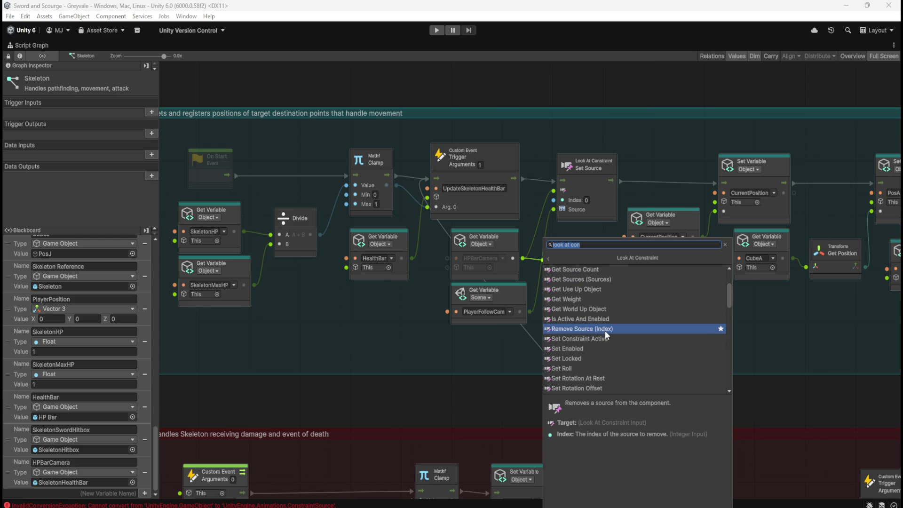
scroll(606, 330, down, 2)
scroll(605, 330, down, 1)
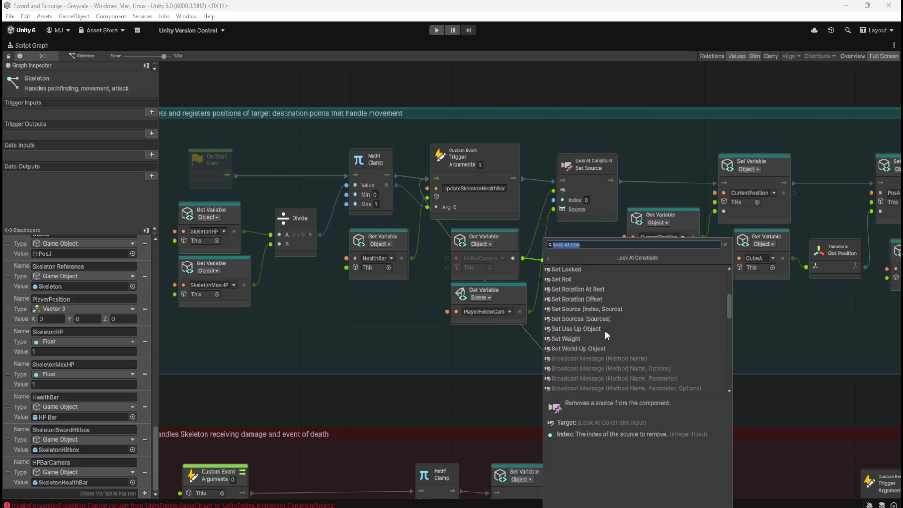
scroll(606, 330, up, 4)
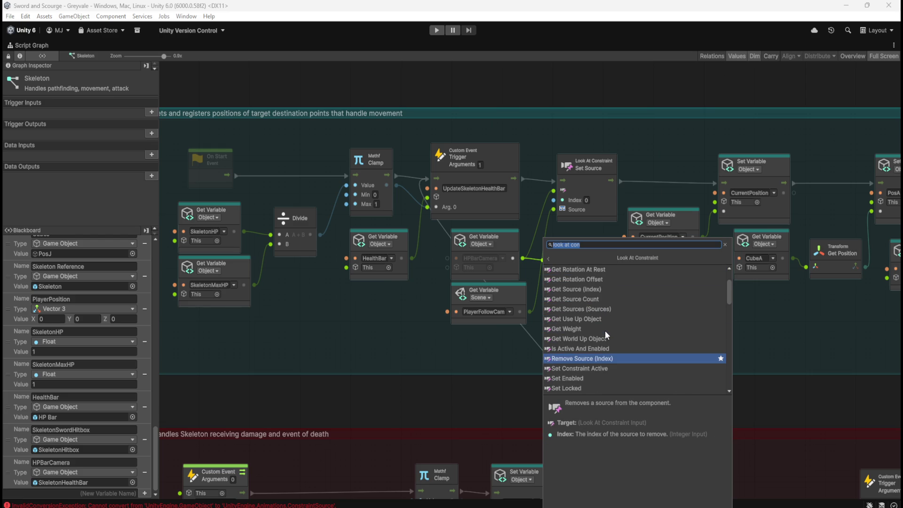
scroll(605, 330, up, 2)
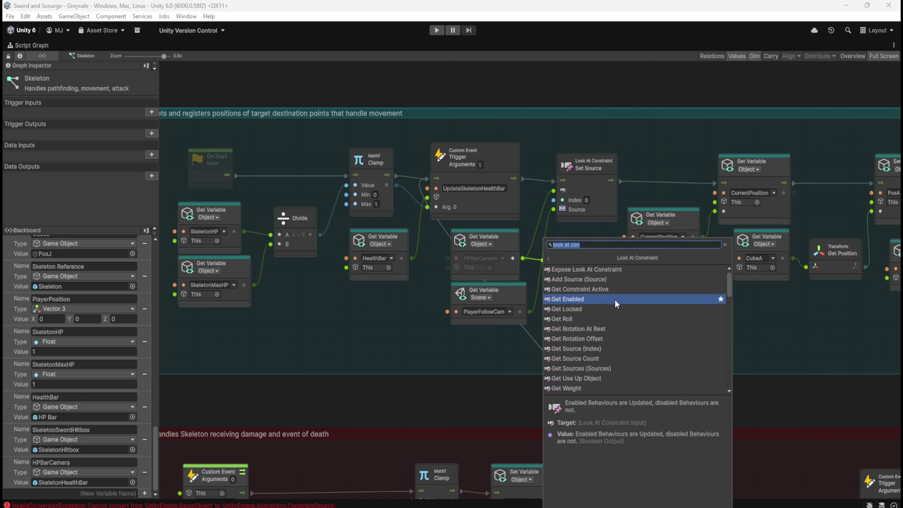
key(Escape)
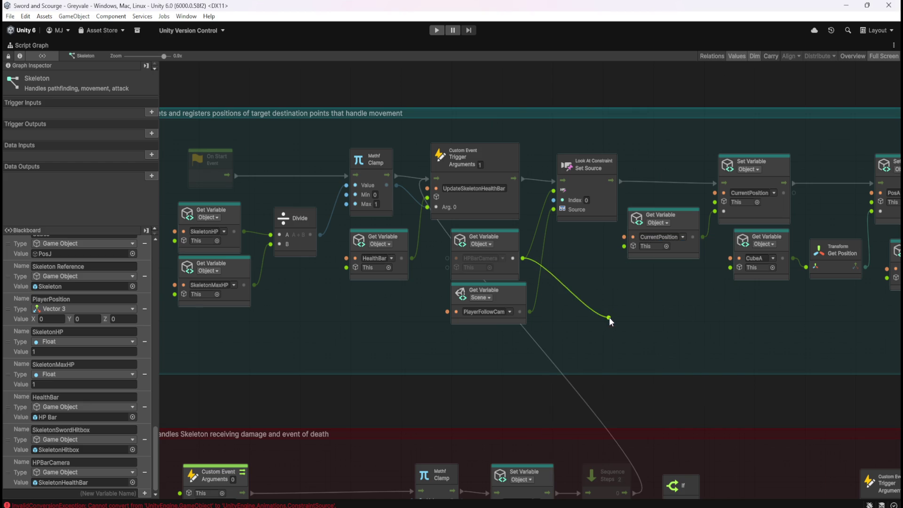
Cancel the pending connection and look over the group of health bar nodes
click(581, 264)
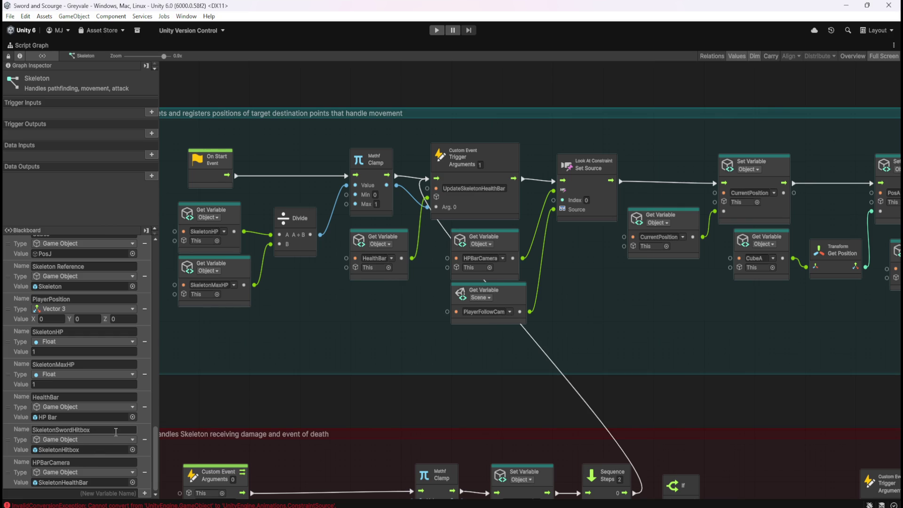
scroll(112, 328, up, 5)
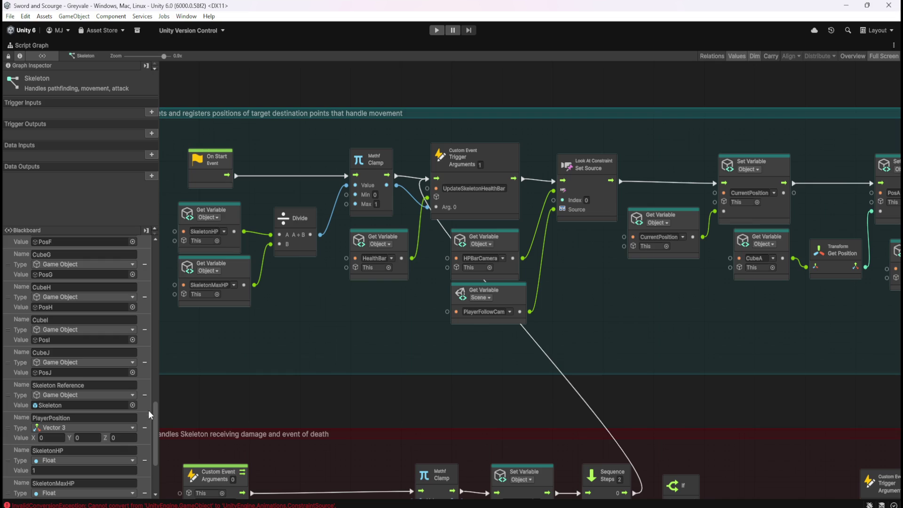
mouse_move(156, 411)
mouse_down()
mouse_move(181, 246)
mouse_move(162, 477)
mouse_move(269, 212)
mouse_up()
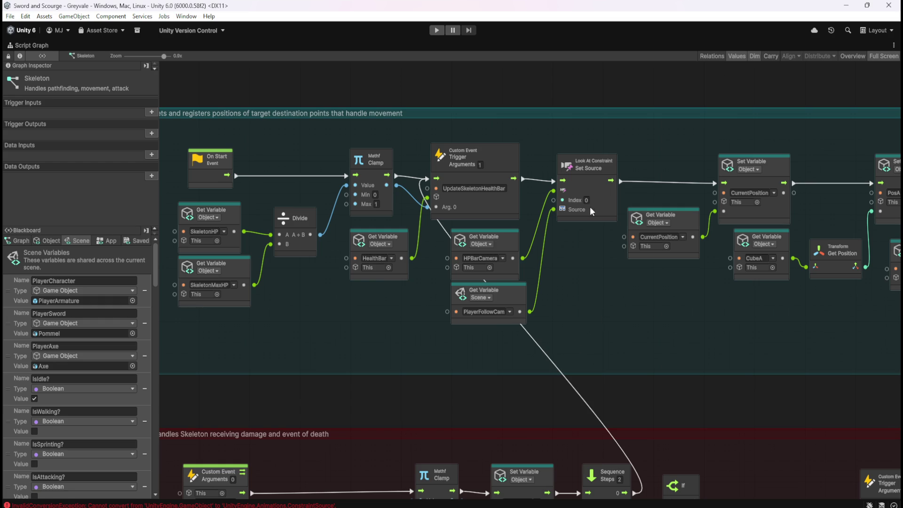
drag(596, 319, 517, 217)
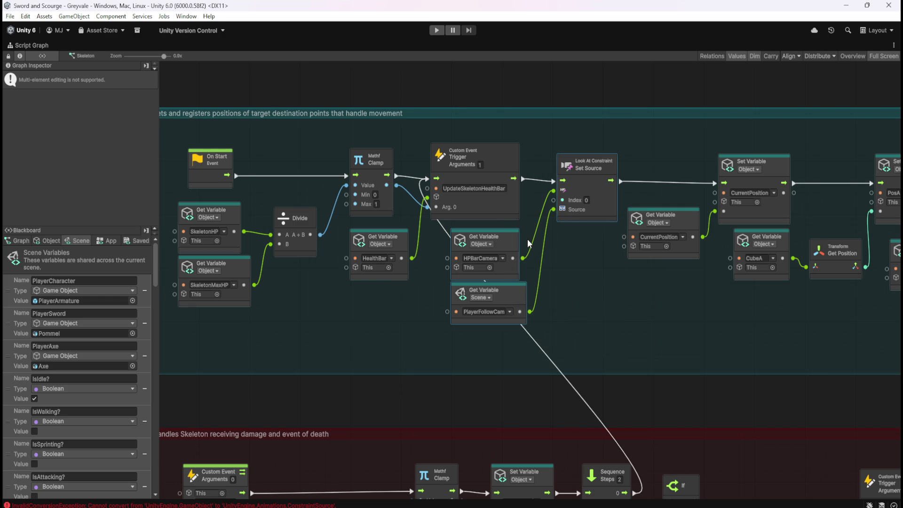
scroll(735, 314, right, 10)
scroll(627, 309, right, 15)
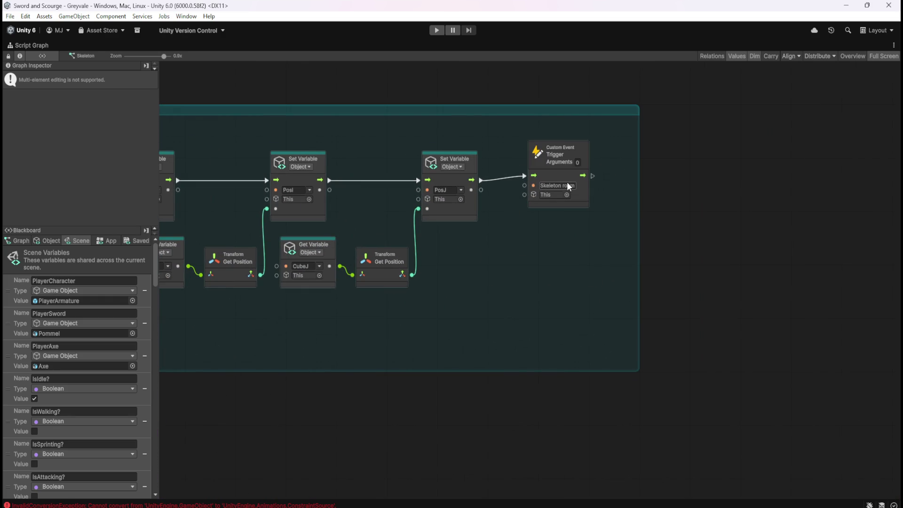
scroll(512, 294, down, 2)
scroll(512, 294, left, 15)
scroll(512, 294, left, 15)
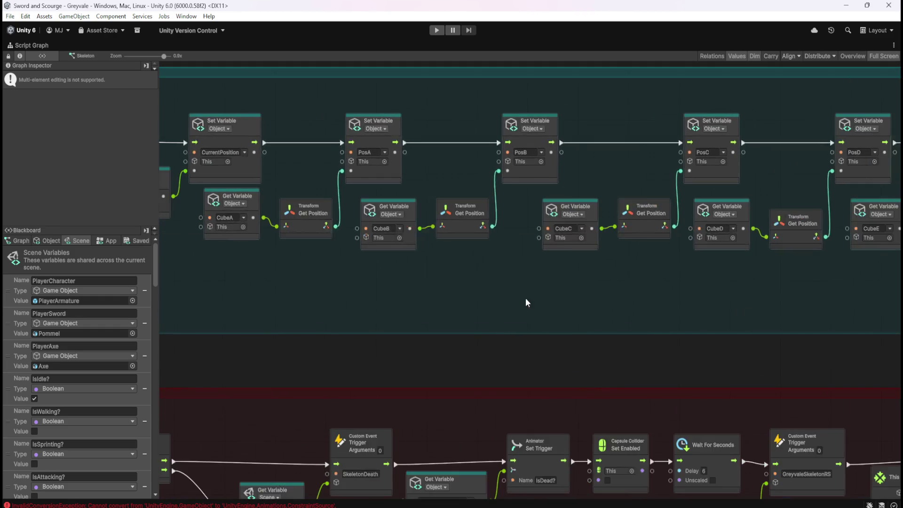
scroll(564, 306, up, 2)
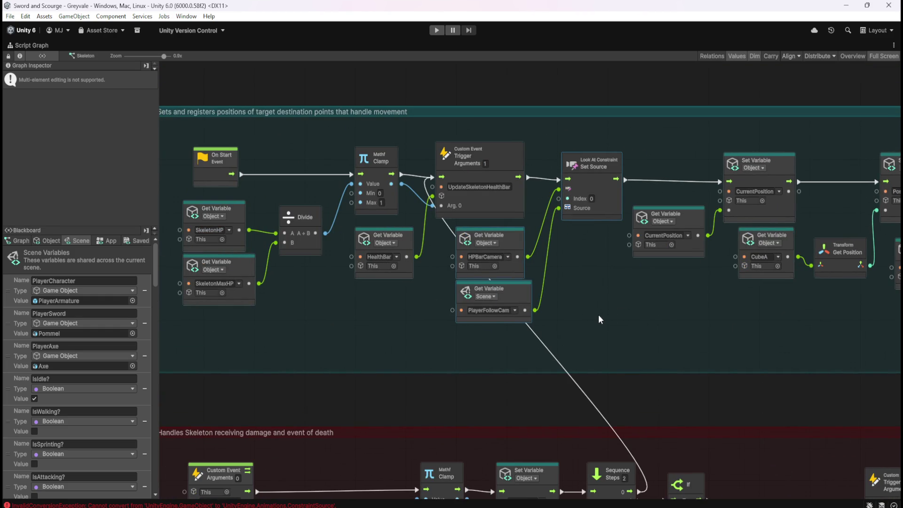
click(588, 288)
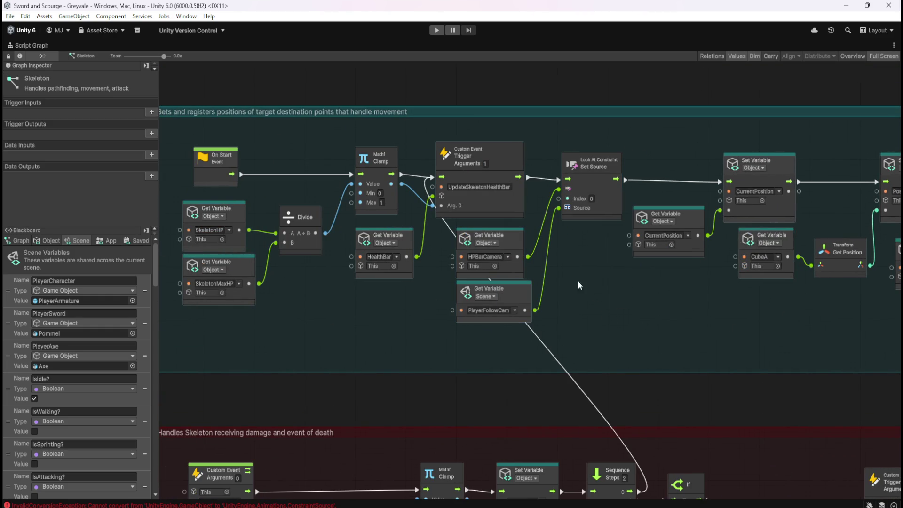
Disconnect HPBarCamera from the constraint input and wire it into Set Source's This port
click(521, 235)
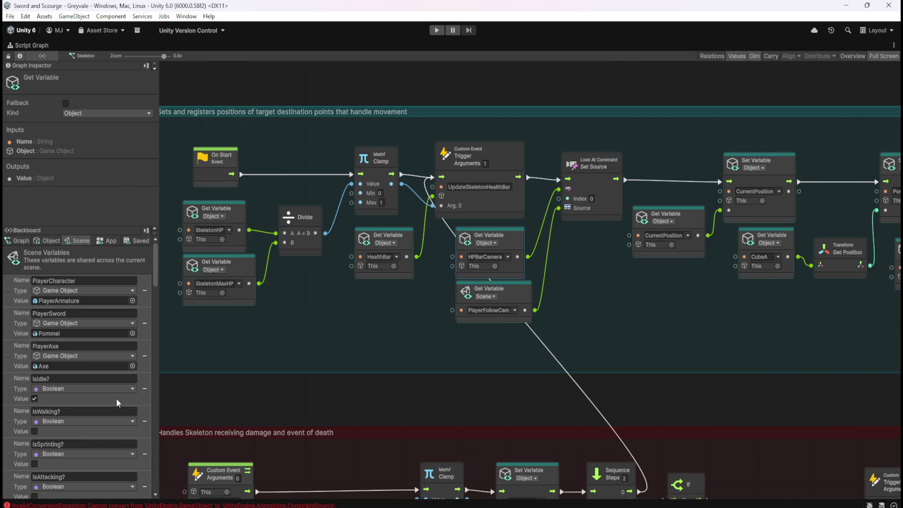
scroll(121, 355, down, 15)
scroll(122, 356, down, 5)
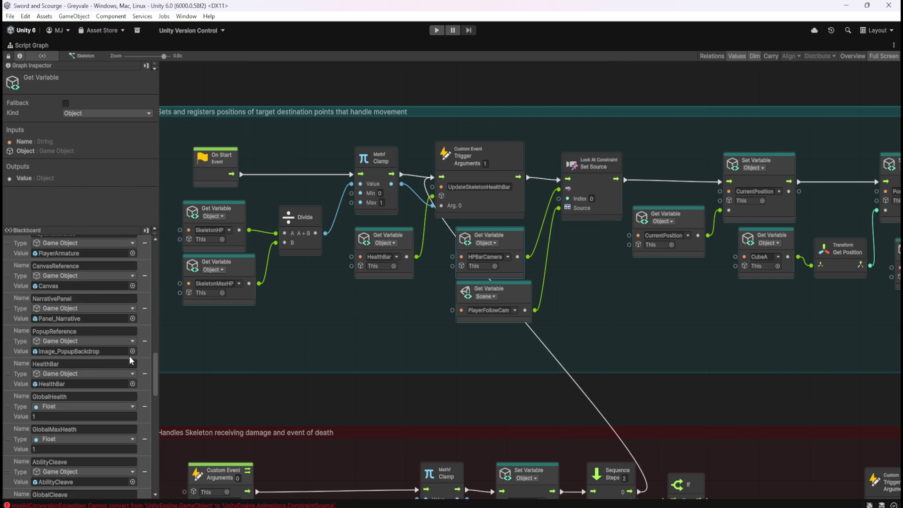
drag(154, 362, 187, 505)
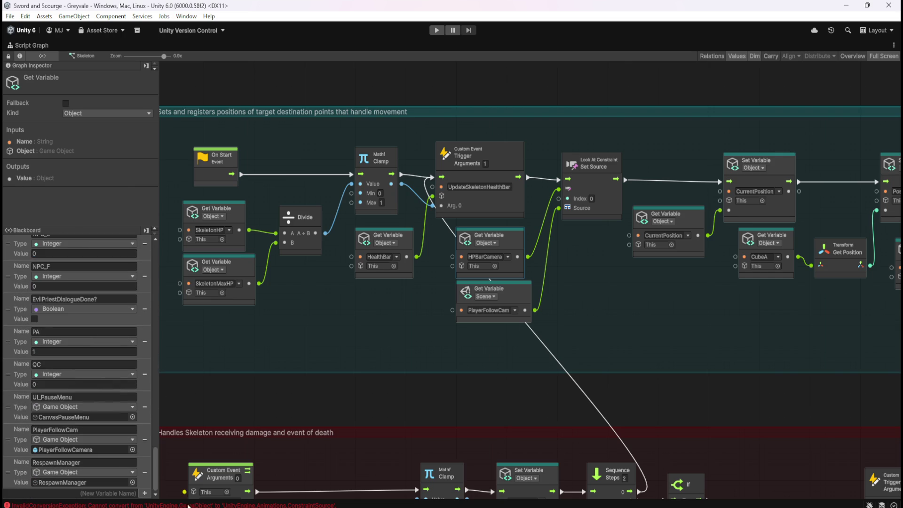
right_click(559, 193)
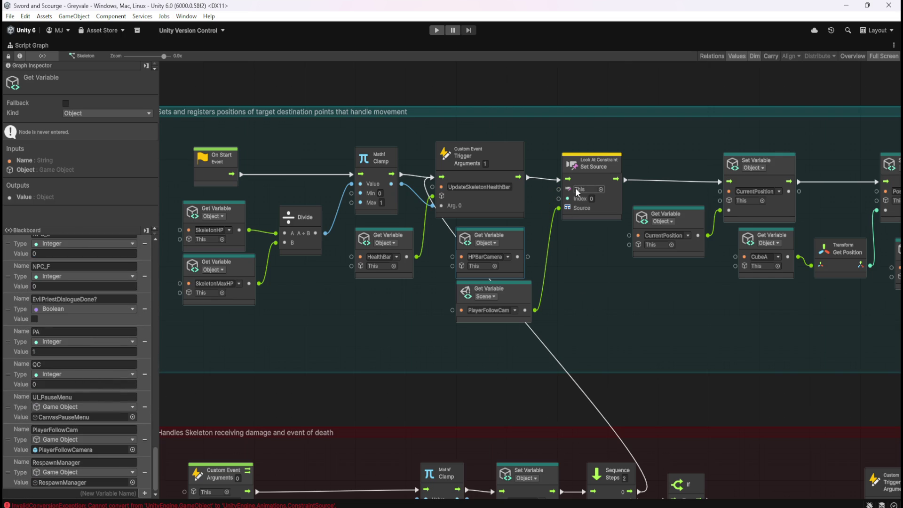
drag(527, 255, 560, 189)
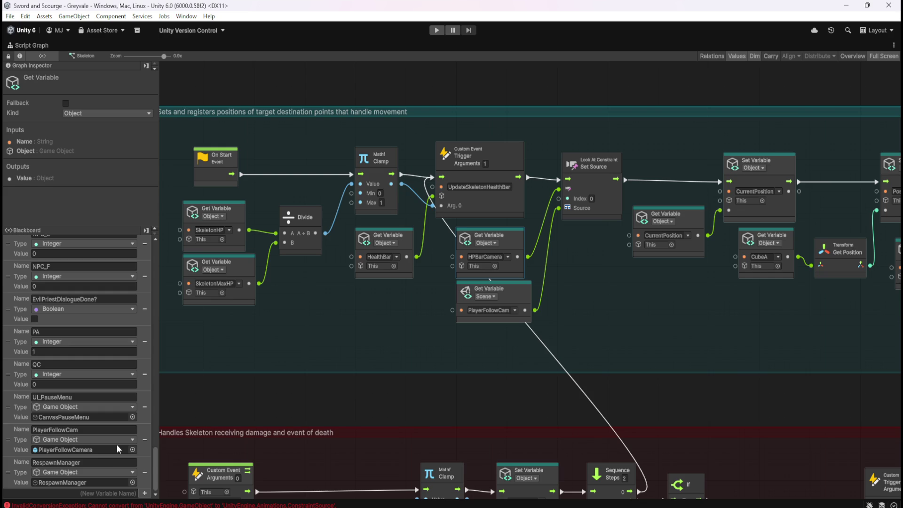
Show the Skeleton graph info and Object variables, then restore the full editor layout
click(323, 395)
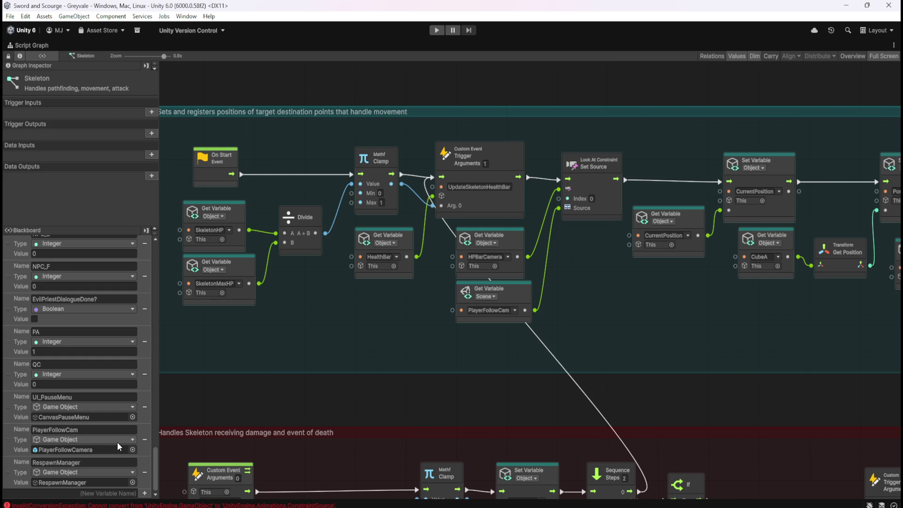
scroll(117, 442, up, 3)
scroll(117, 442, down, 3)
drag(155, 455, 149, 227)
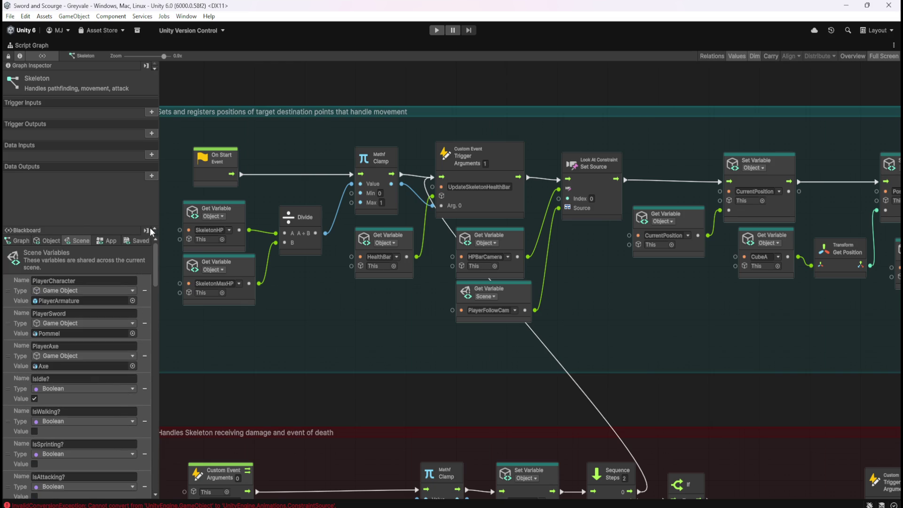
click(60, 241)
drag(153, 258, 151, 481)
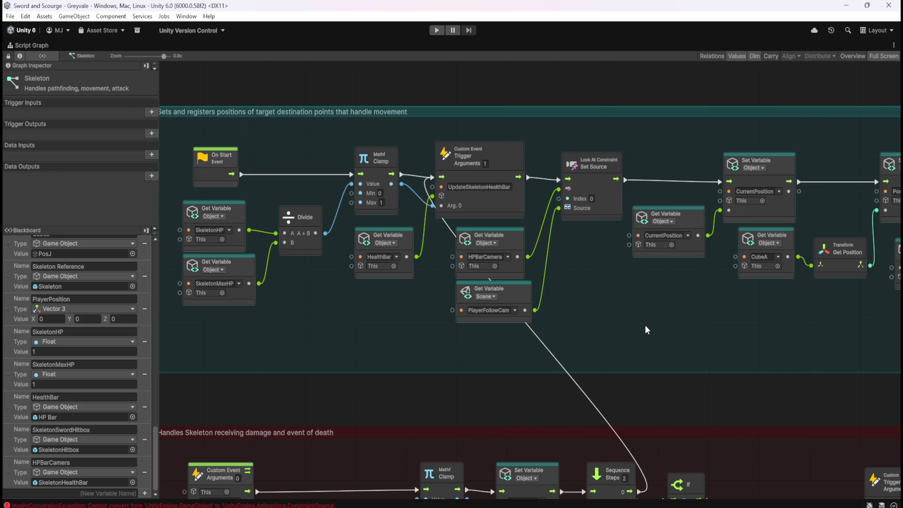
key(shift+space)
On SkeletonHealthBar, edit the PlayerFollowCamera source weight, then add and remove an empty second source
click(97, 130)
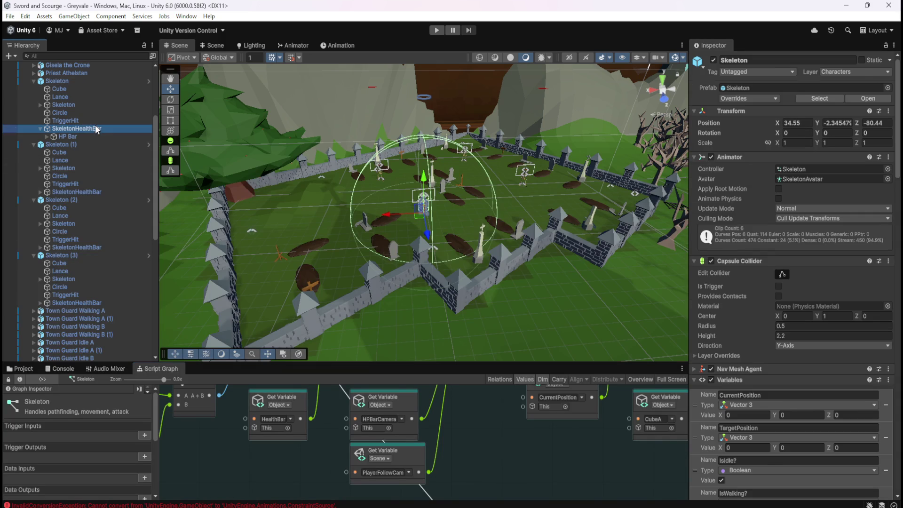
scroll(749, 337, down, 3)
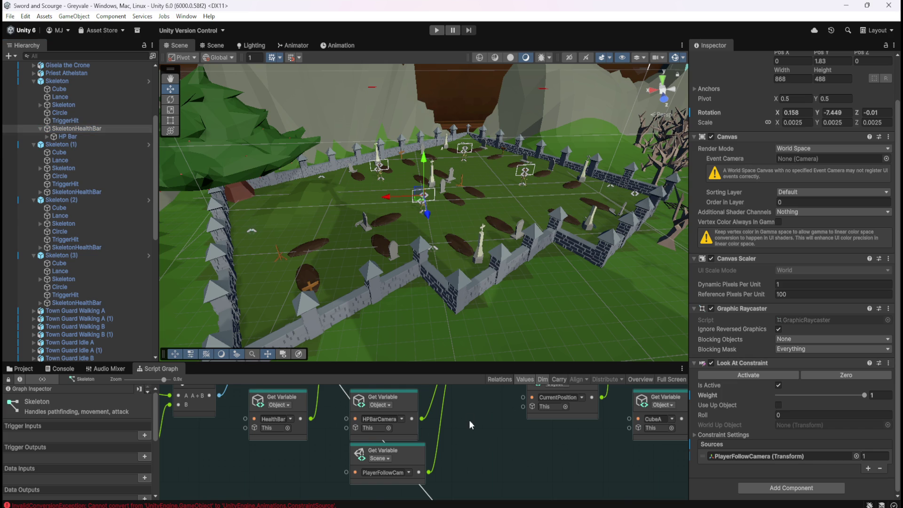
drag(470, 420, 446, 474)
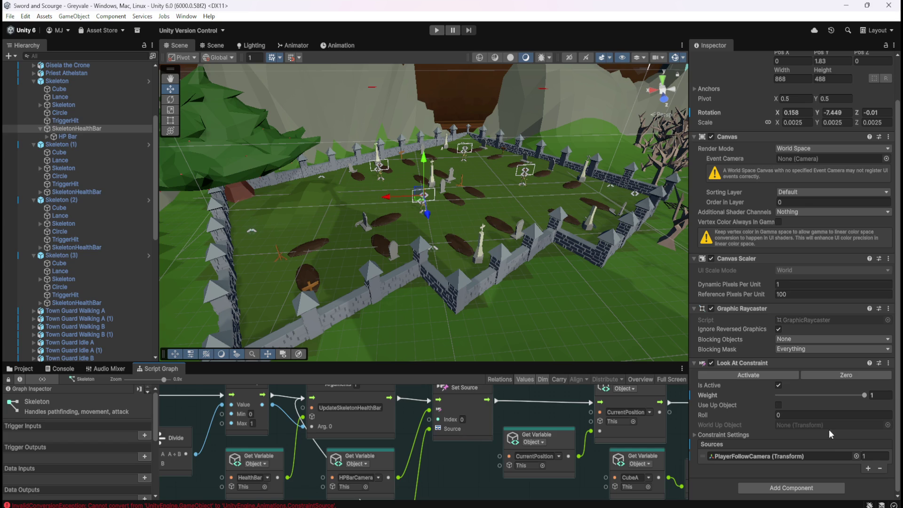
click(871, 456)
click(868, 468)
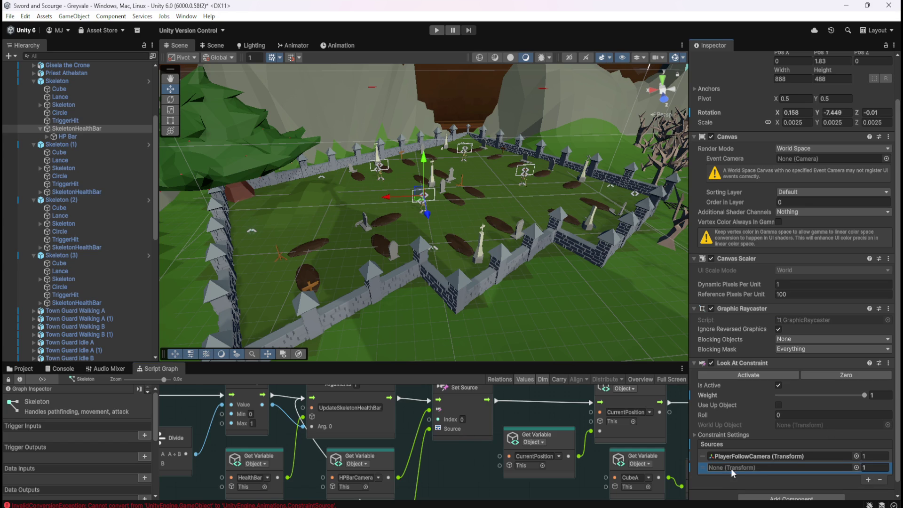
click(871, 468)
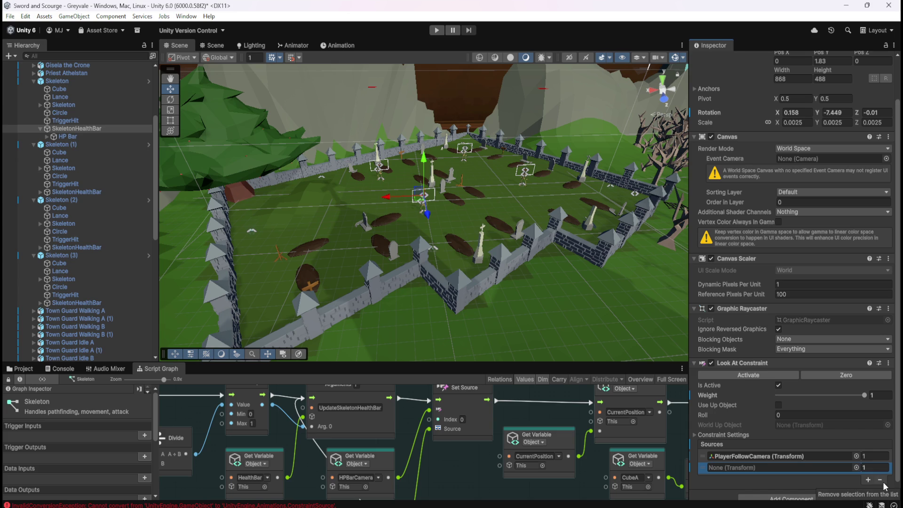
click(882, 483)
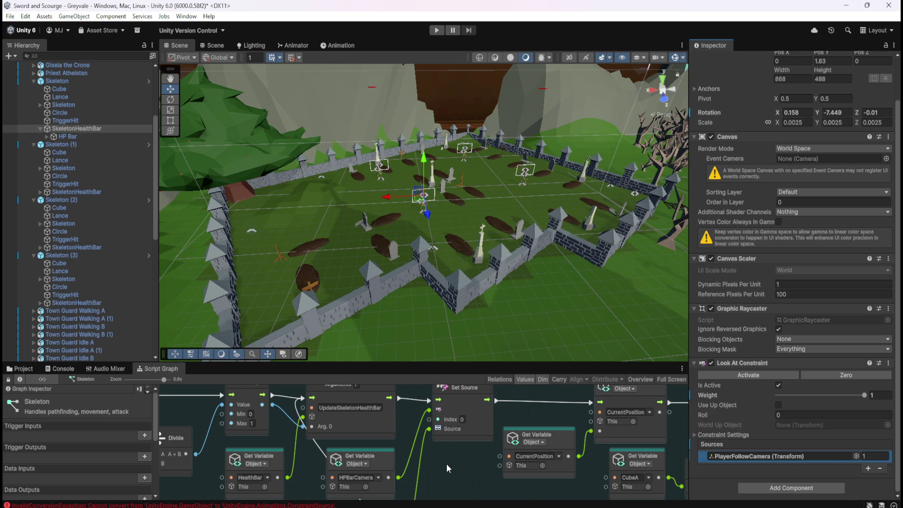
Inspect the 08:24:47, 08:24:50 and 08:23:49 conversion errors, then return to the Skeleton graph
click(290, 506)
click(292, 423)
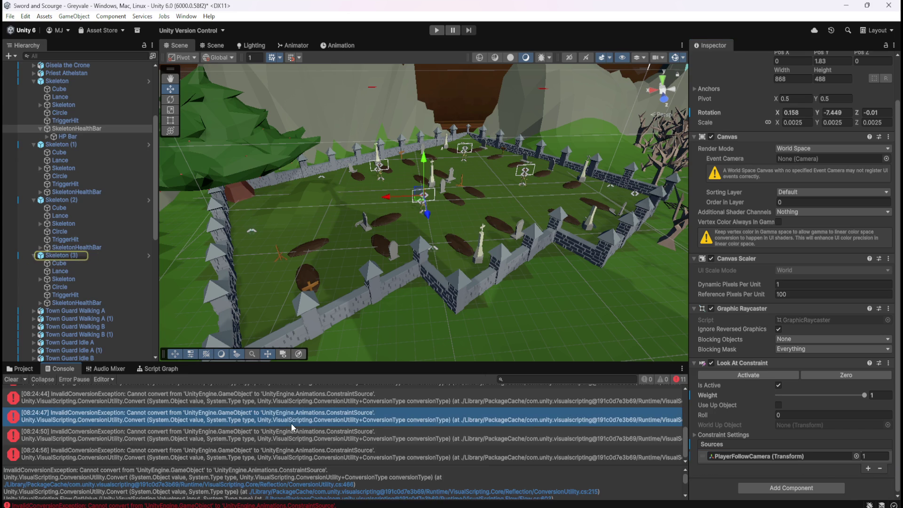
click(289, 438)
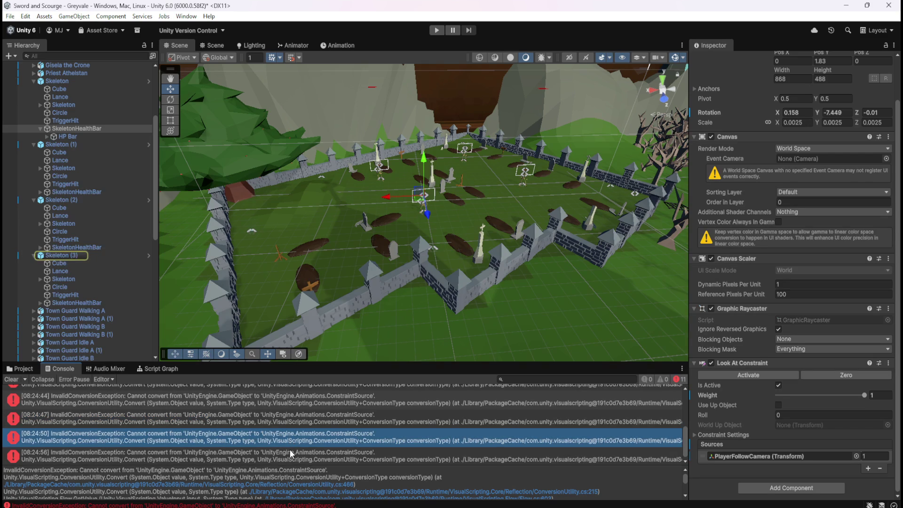
click(289, 450)
scroll(310, 433, up, 3)
click(333, 412)
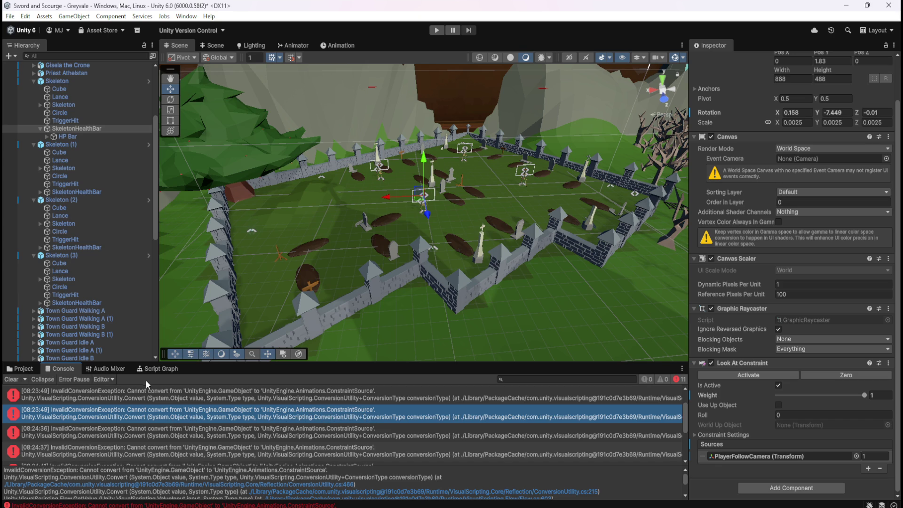
click(158, 369)
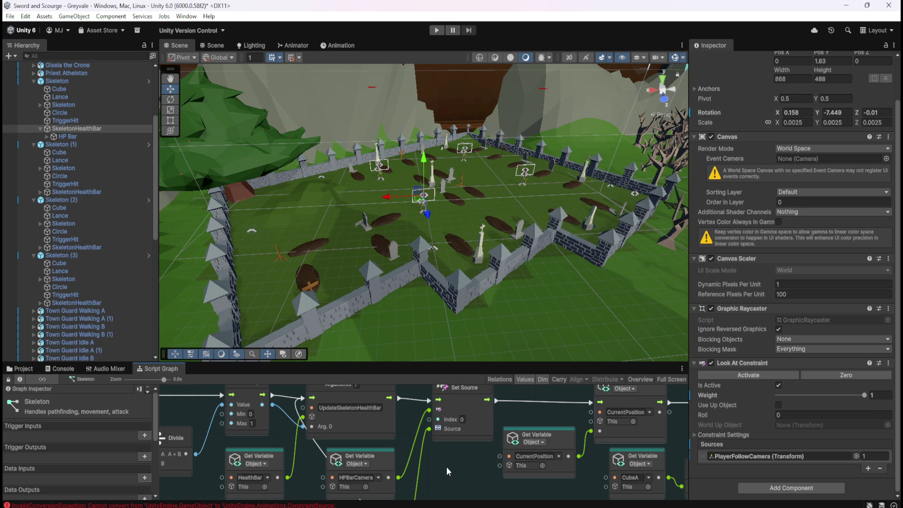
Add a Look At Constraint Get Source node from HPBarCamera's output via 'get source', then delete it
key(shift+space)
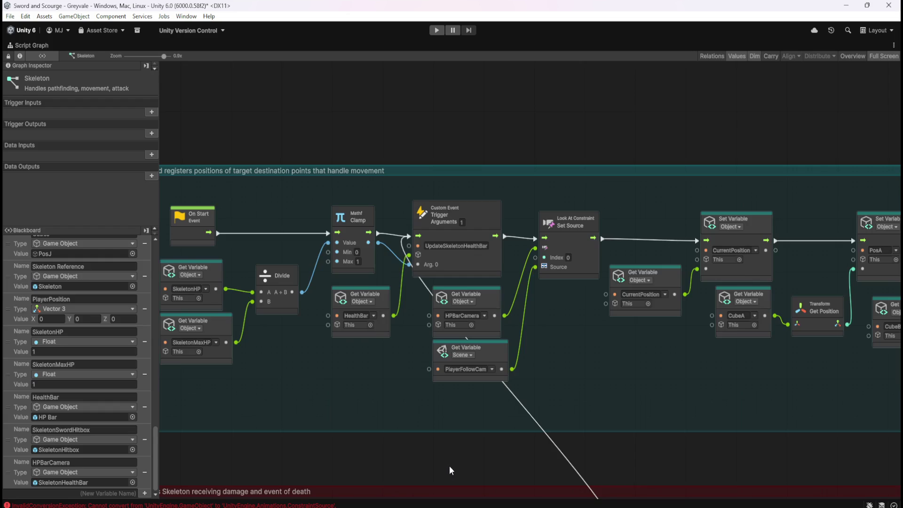
drag(505, 316, 544, 331)
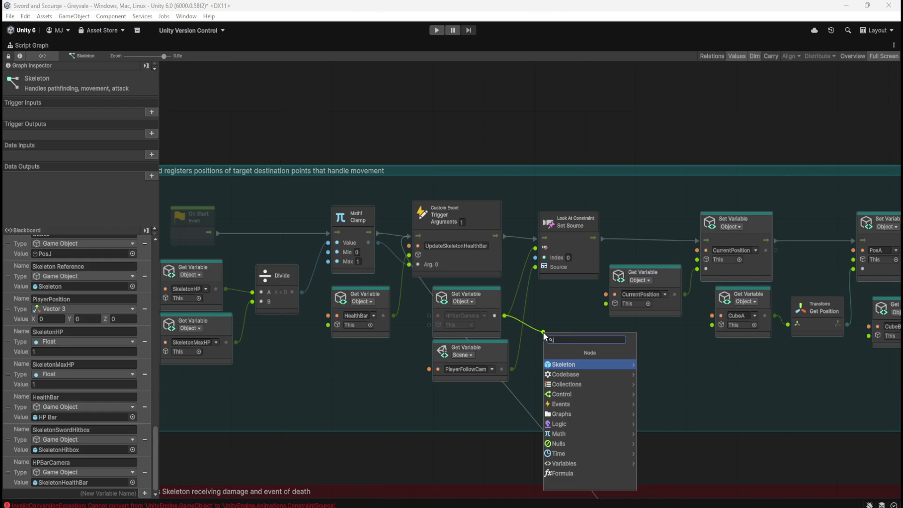
text(get sour)
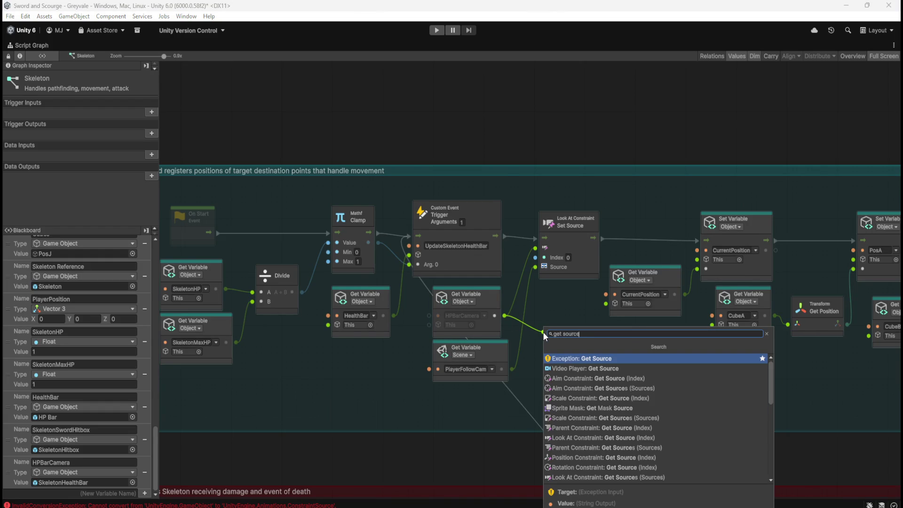
text(ce)
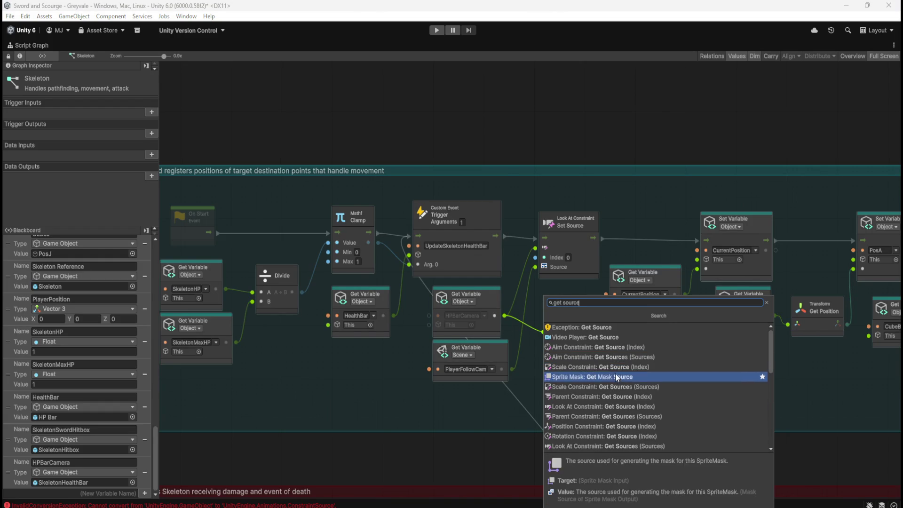
click(602, 407)
drag(595, 343, 583, 360)
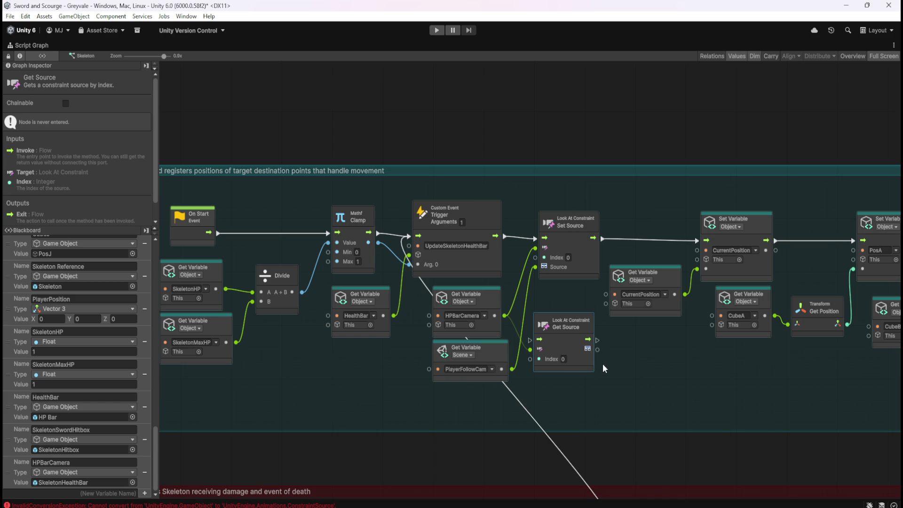
drag(602, 373, 586, 357)
key(Delete)
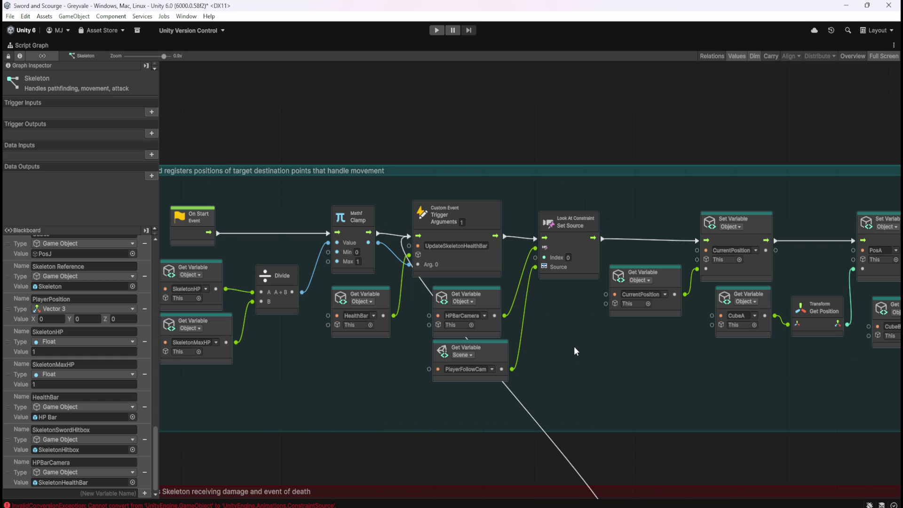
Open the Skeleton prefab from Prefabs > Enemies and scroll the Inspector to its Variables
key(shift+space)
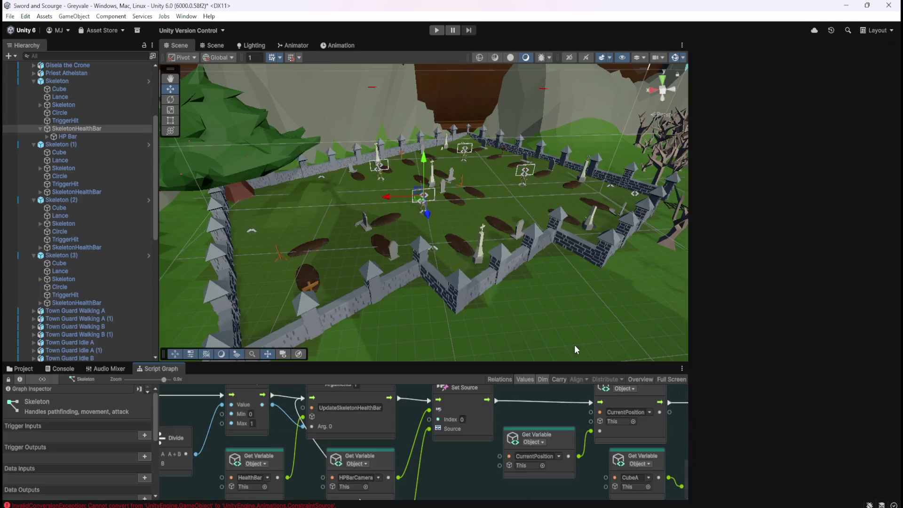
click(29, 370)
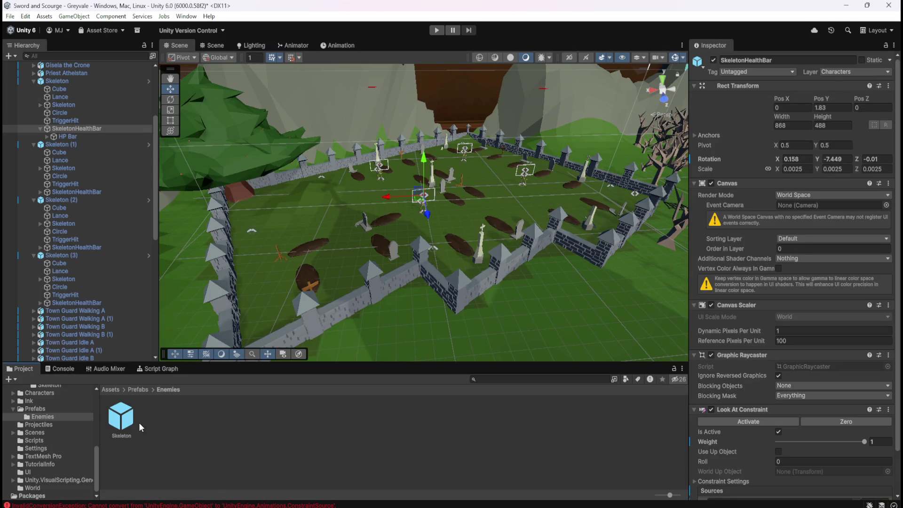
double_click(124, 420)
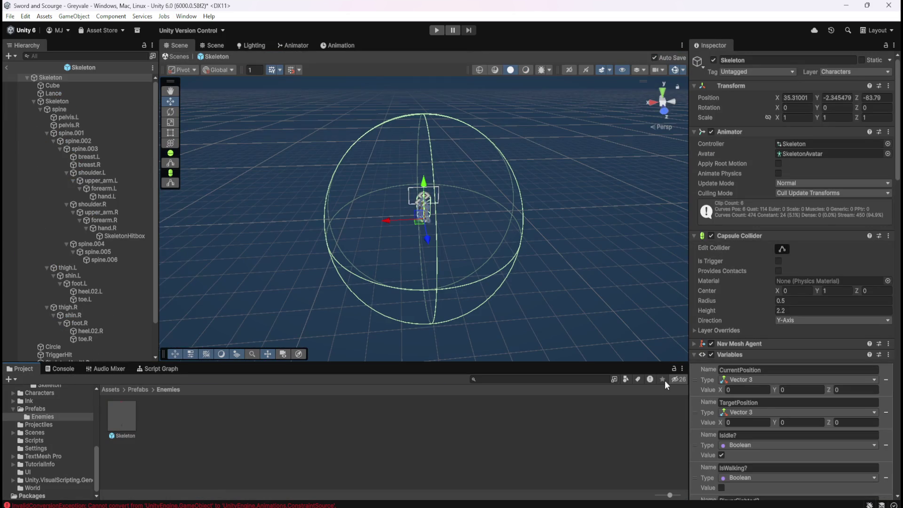
scroll(768, 419, down, 15)
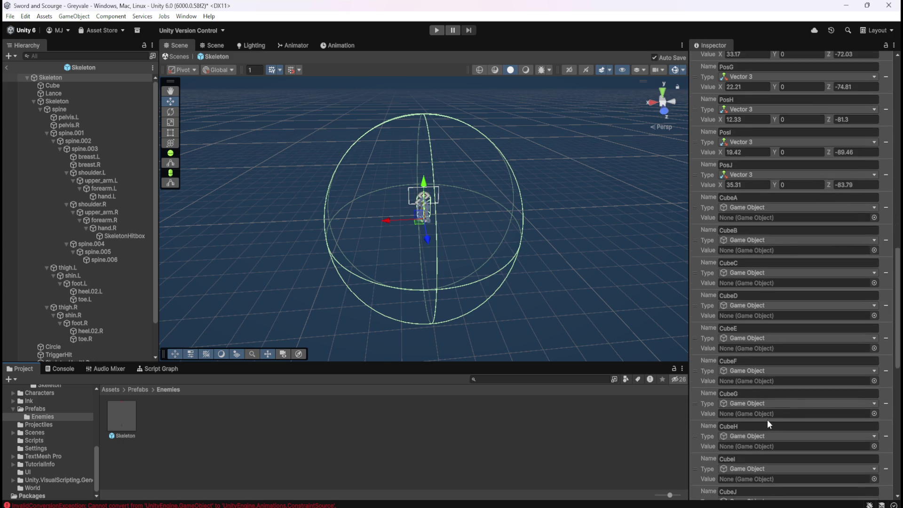
scroll(767, 419, down, 10)
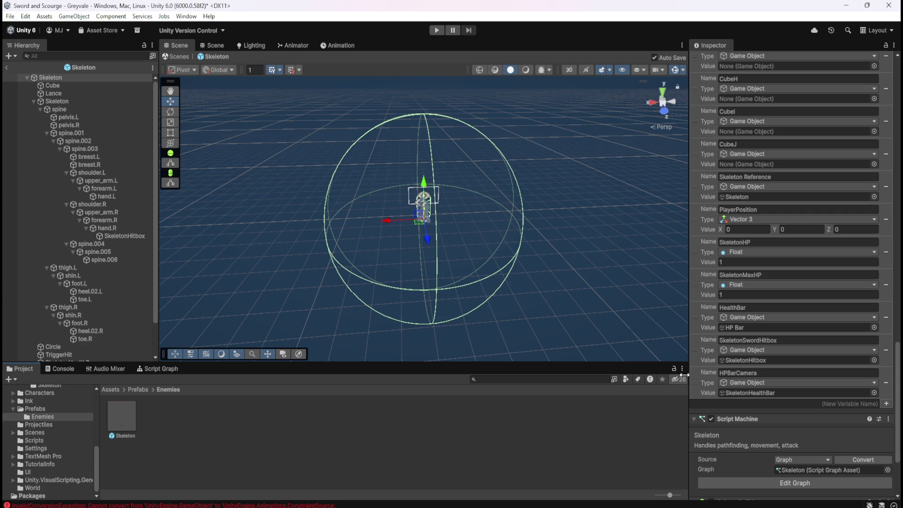
scroll(698, 375, down, 3)
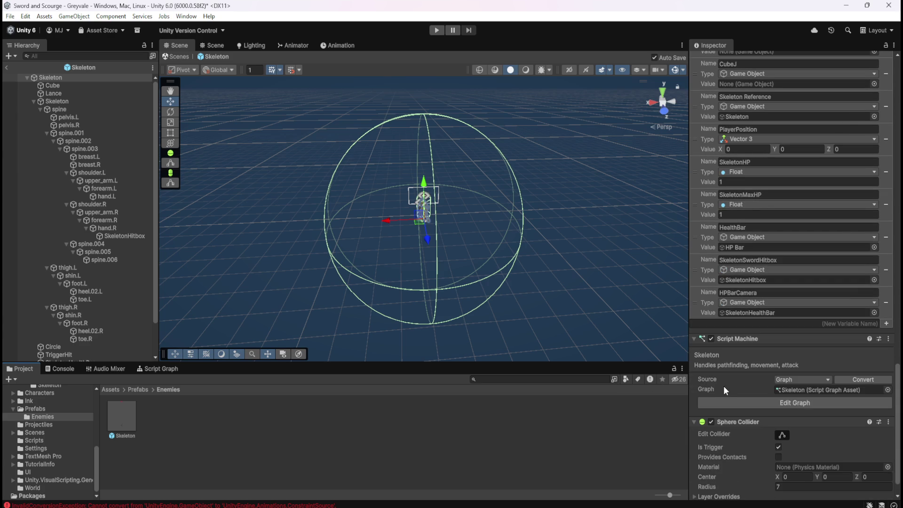
click(158, 368)
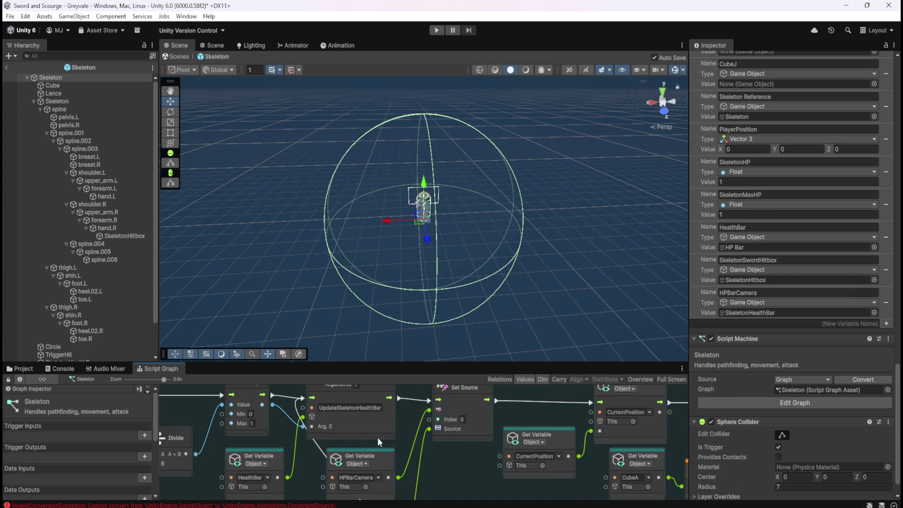
scroll(788, 290, down, 1)
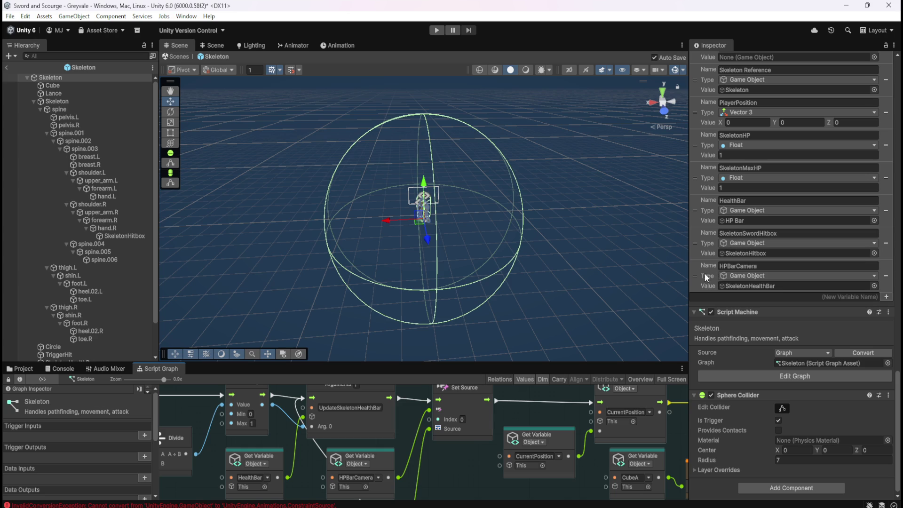
Browse the Cinemachine types in HPBarCamera's Type dropdown, leaving it as Game Object
click(768, 277)
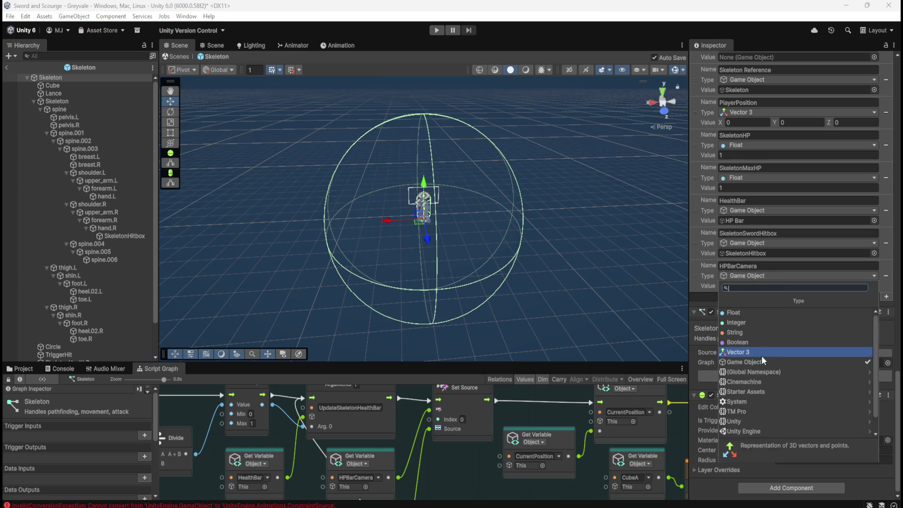
click(760, 382)
scroll(791, 374, down, 4)
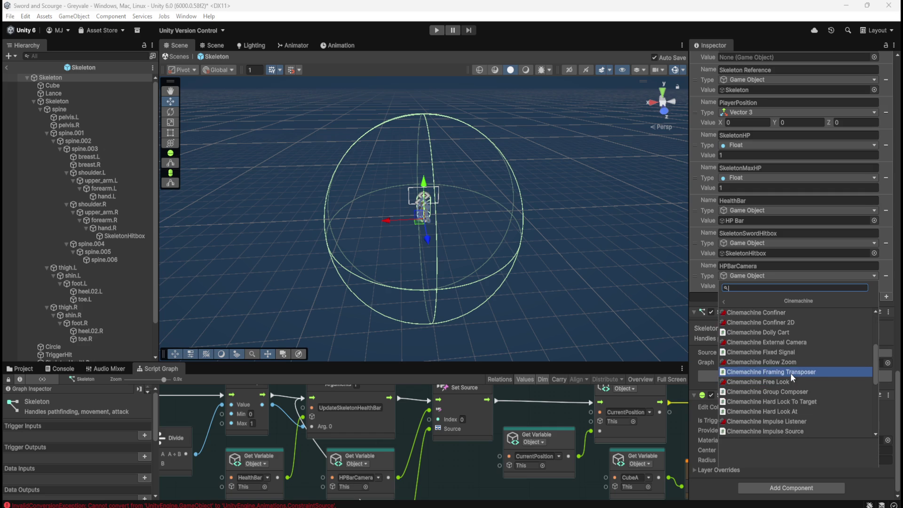
scroll(823, 378, down, 4)
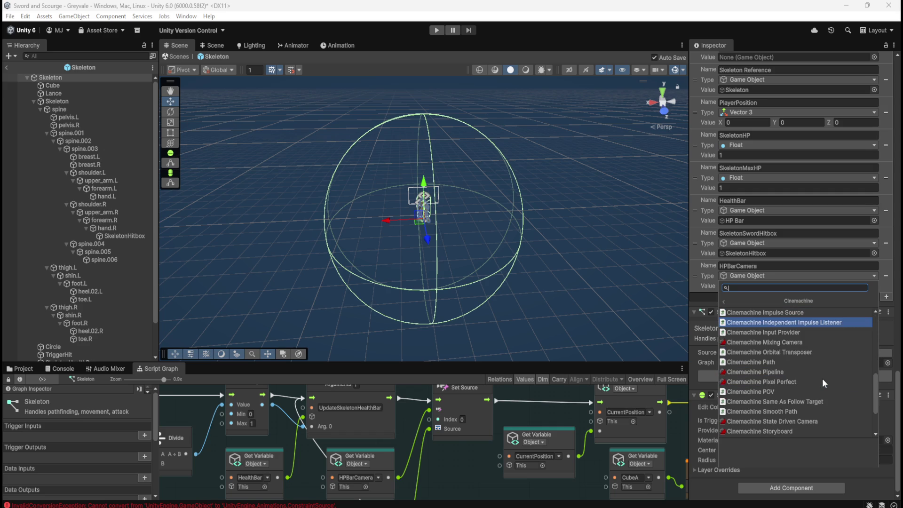
scroll(823, 382, down, 1)
scroll(822, 379, down, 1)
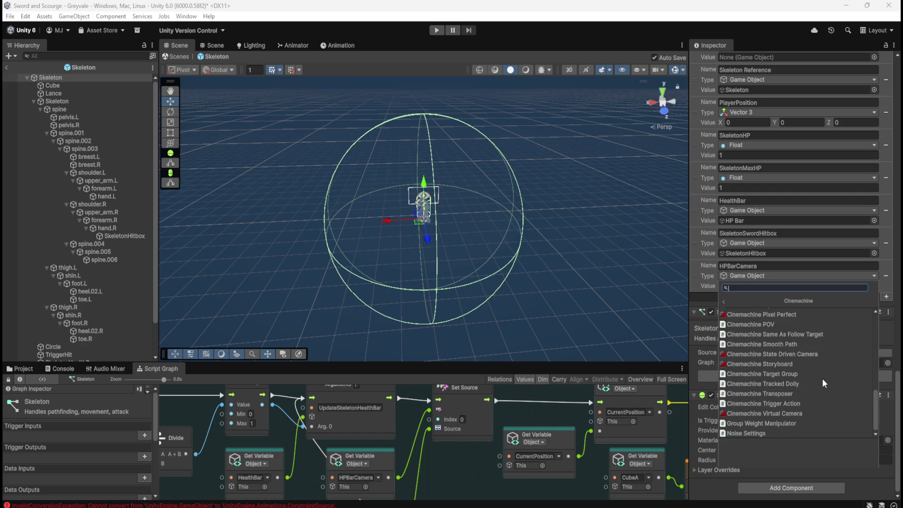
scroll(790, 404, up, 9)
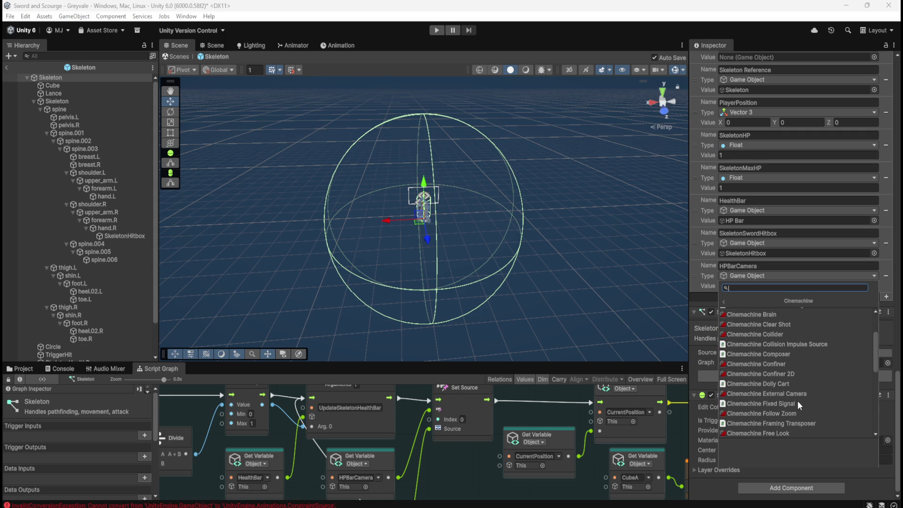
scroll(801, 402, up, 2)
scroll(800, 402, up, 2)
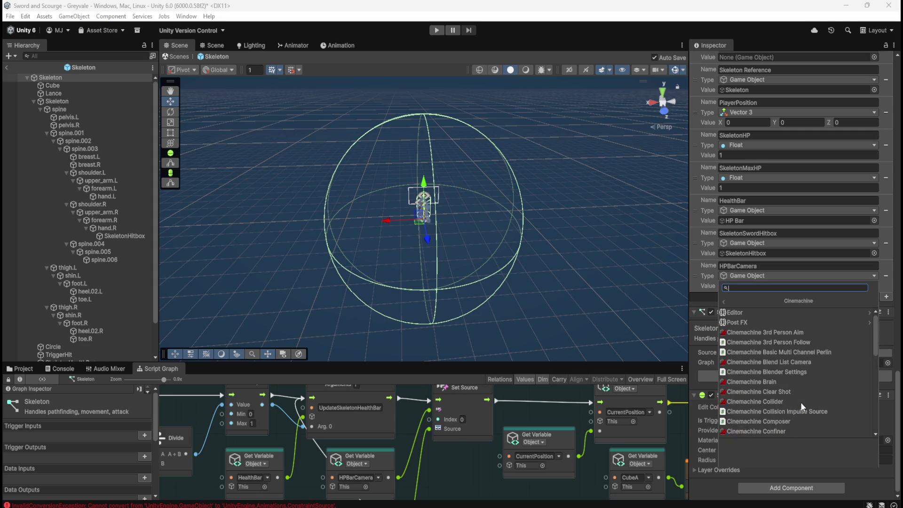